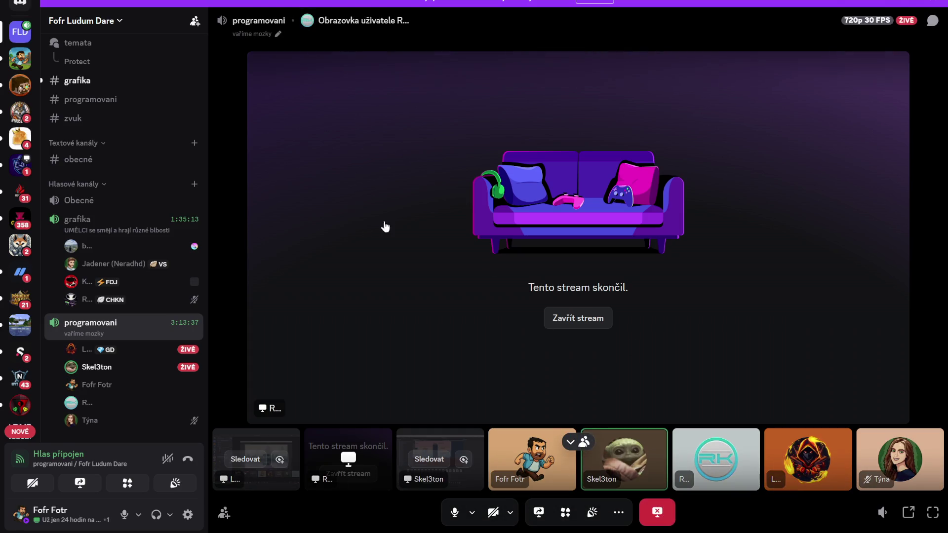
# - Watch the teammate's ŽIVĚ screen share from the programovani voice channel list
pyautogui.scroll(2, 129, 168)
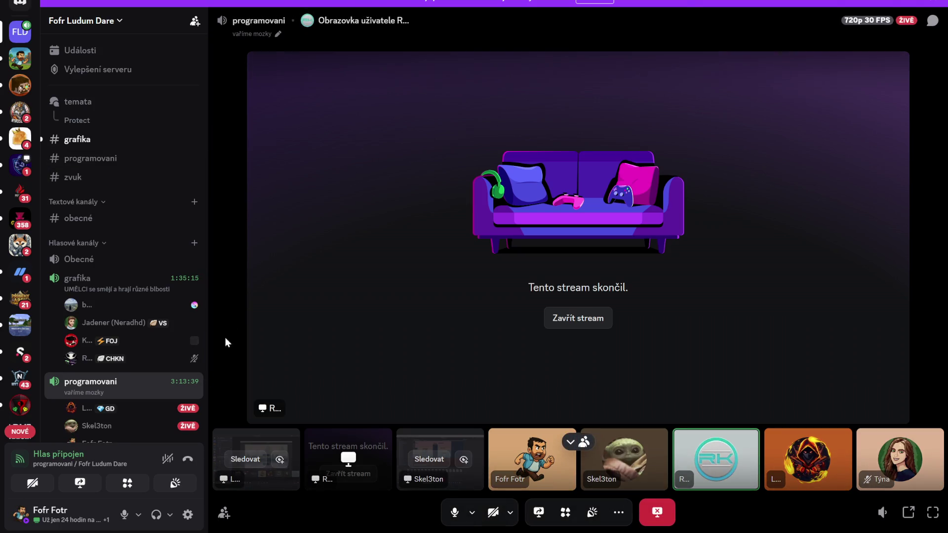
pyautogui.scroll(-2, 134, 407)
pyautogui.scroll(-1, 135, 407)
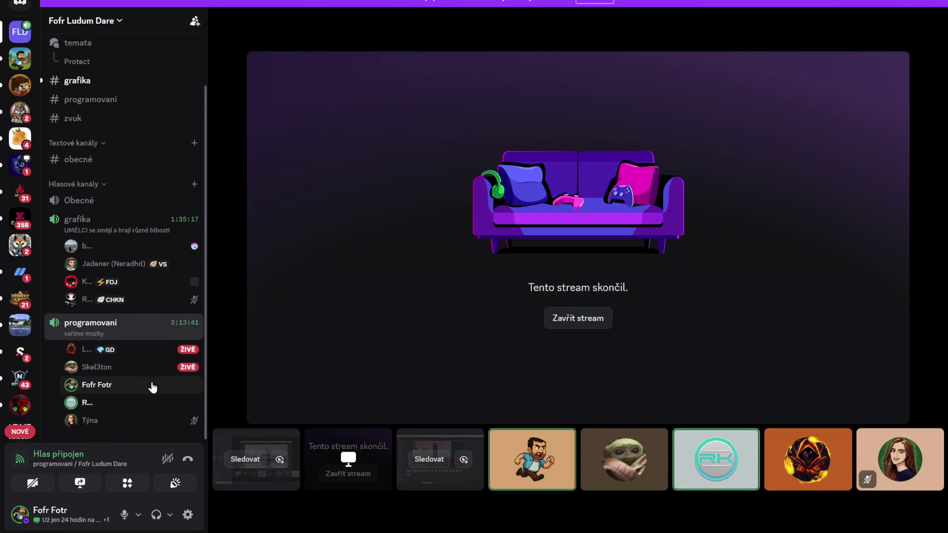
pyautogui.click(169, 377)
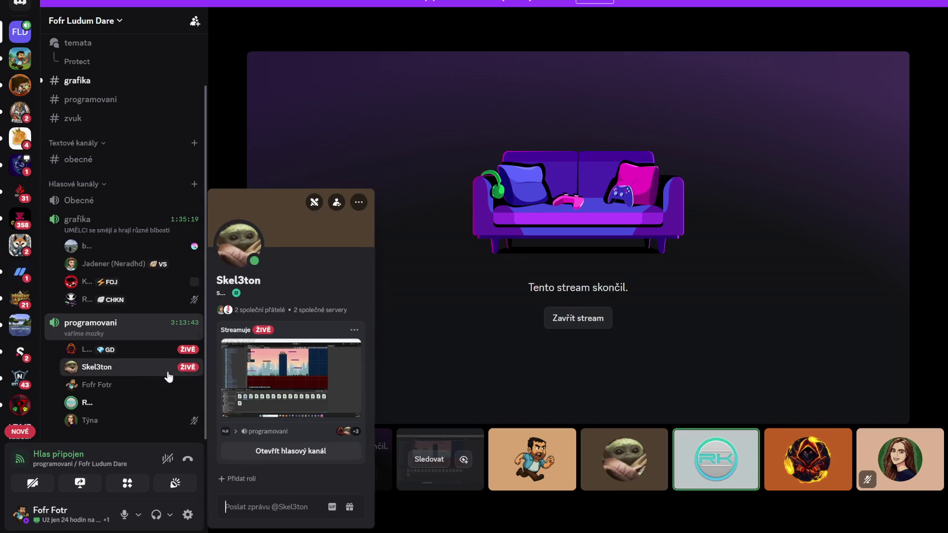
pyautogui.click(302, 380)
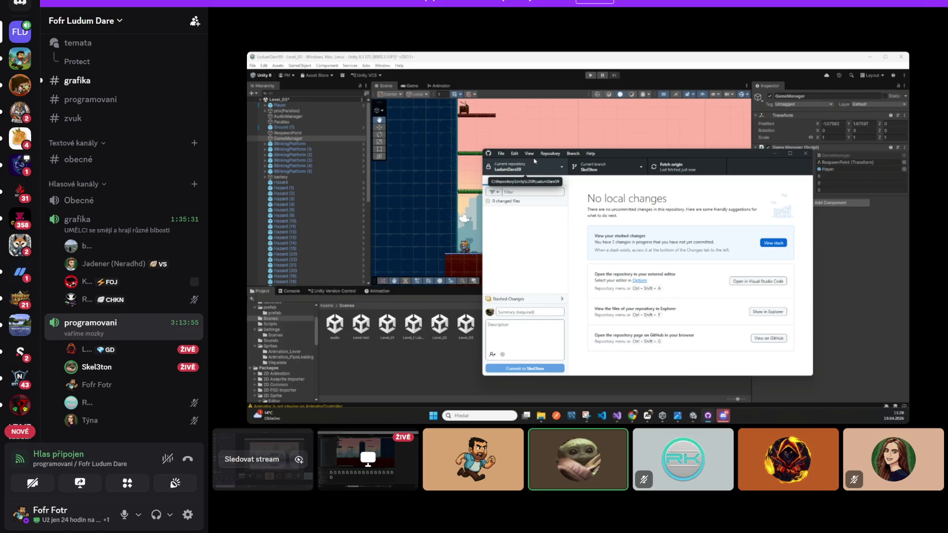
# - Bring the GitHub Desktop window with the LudumDare59 repository in front of Discord
pyautogui.moveTo(833, 287)
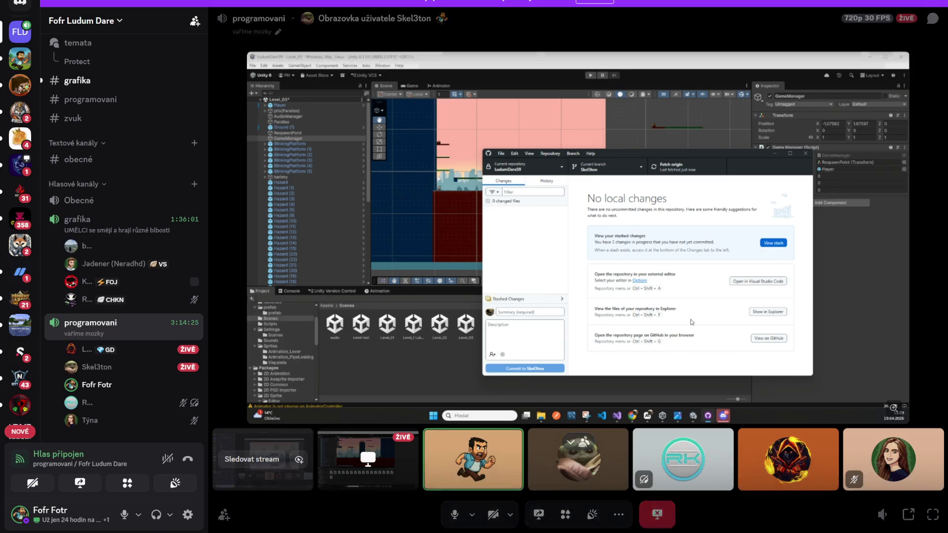
pyautogui.hotkey('alt', 'Tab')
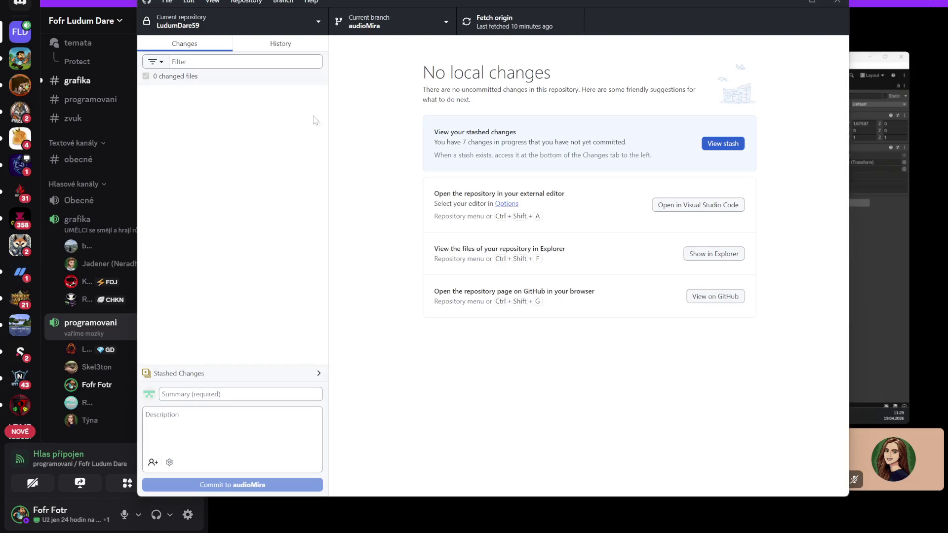
# - Merge branch Skel3ton into audioMira with a merge commit
pyautogui.click(445, 22)
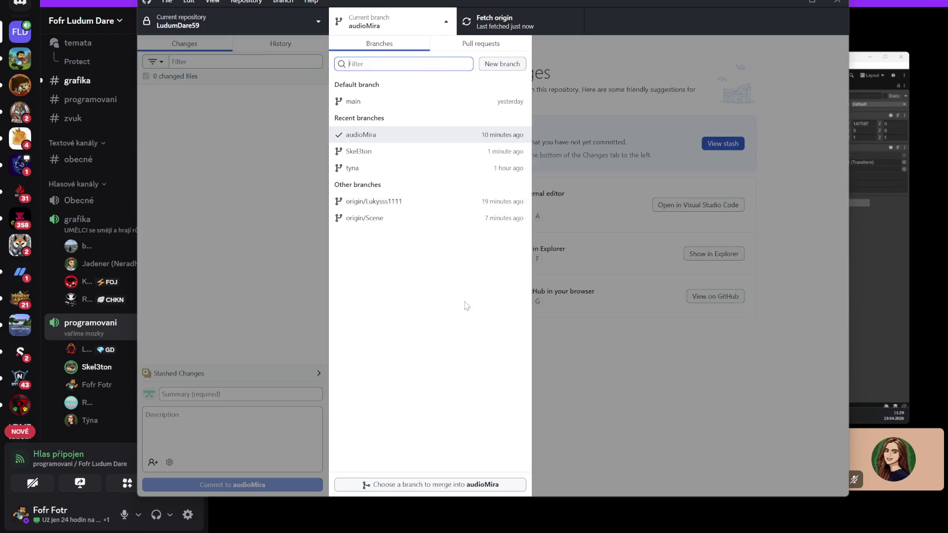
pyautogui.click(446, 486)
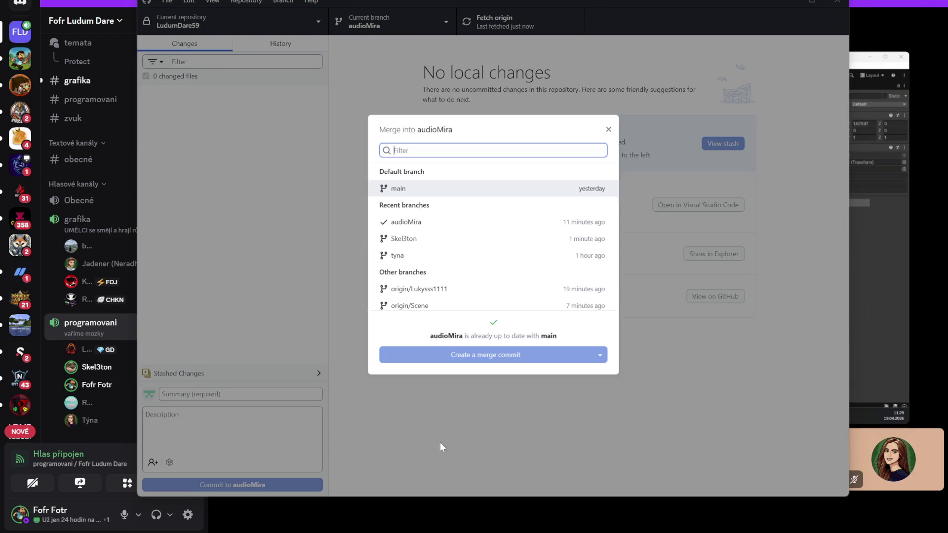
pyautogui.click(435, 244)
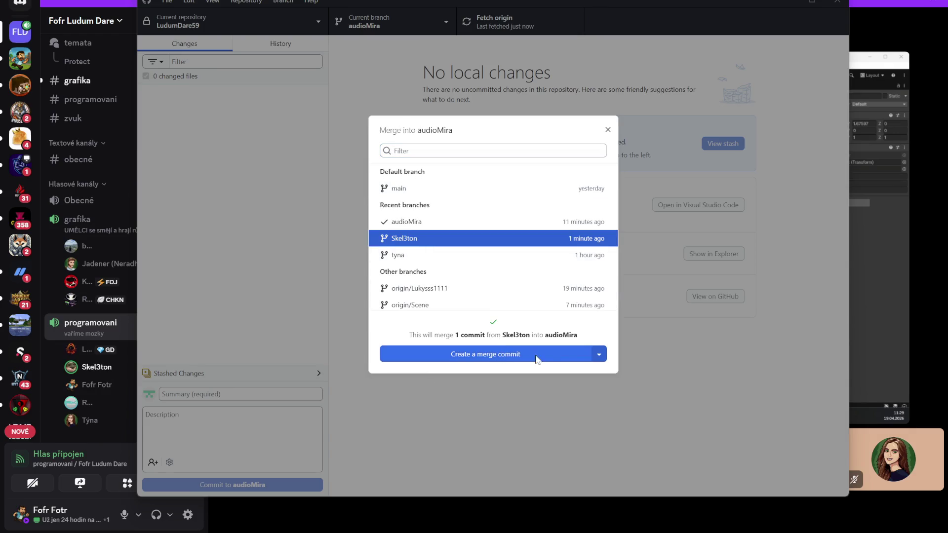
pyautogui.click(514, 356)
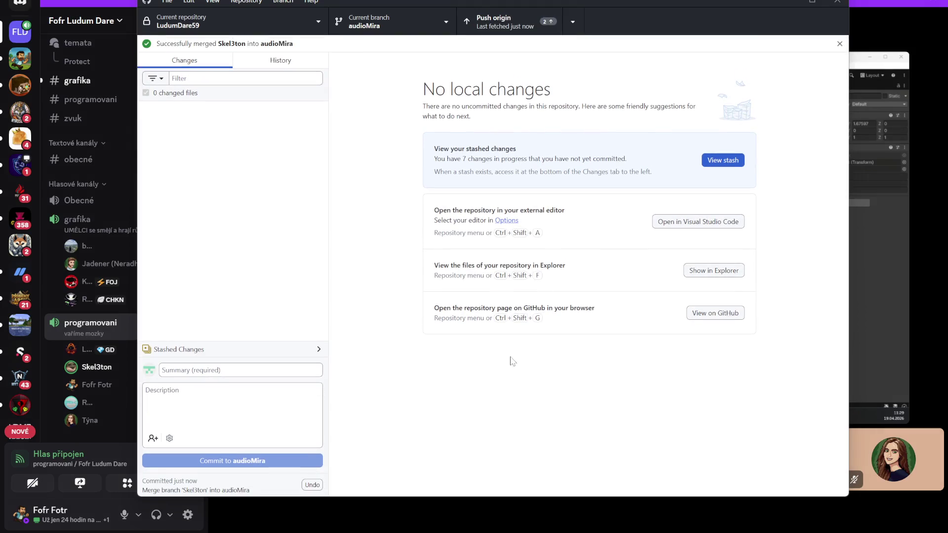
# - Preview two other branches, including a remote one, in the merge chooser
pyautogui.click(453, 32)
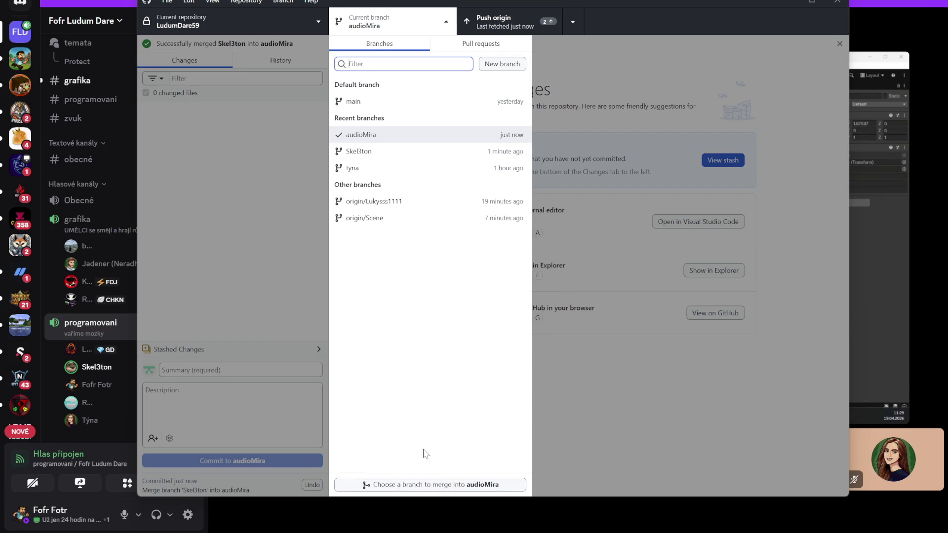
pyautogui.click(428, 485)
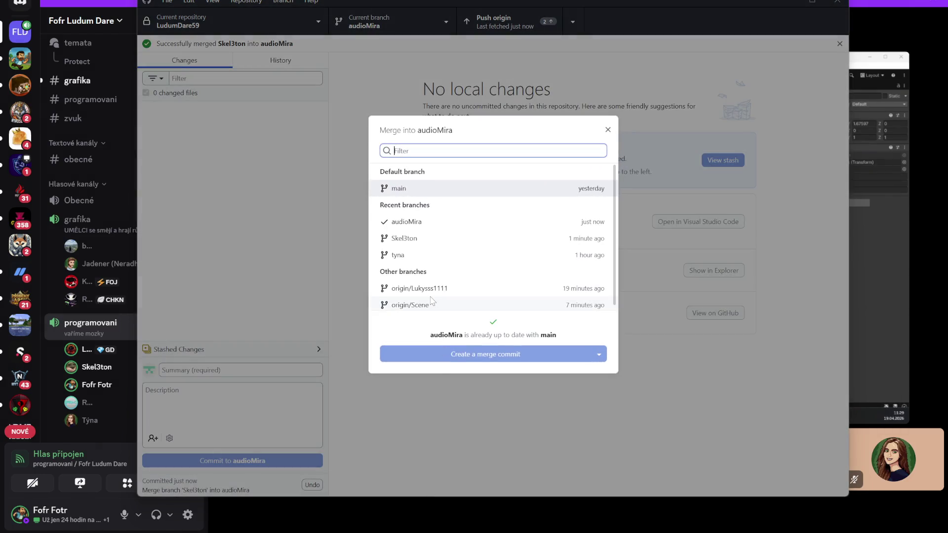
pyautogui.click(421, 257)
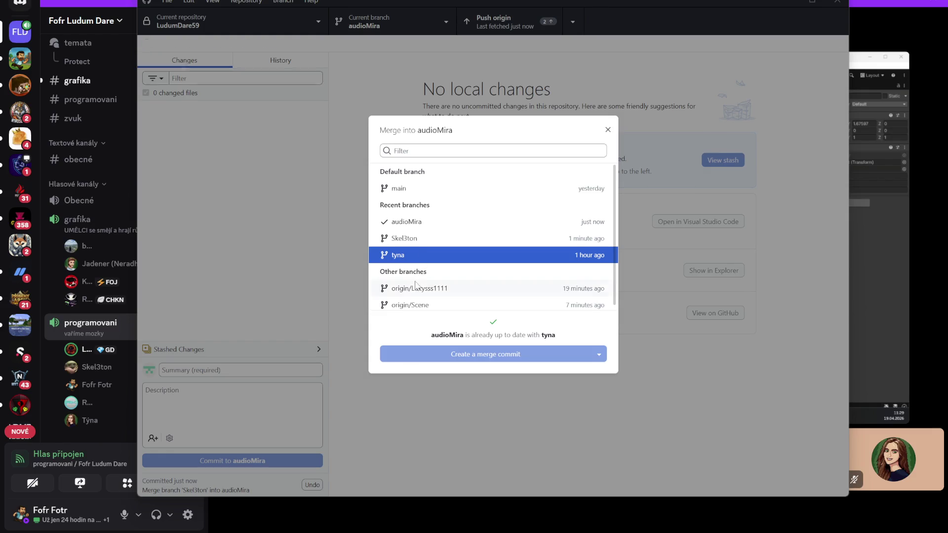
pyautogui.click(415, 285)
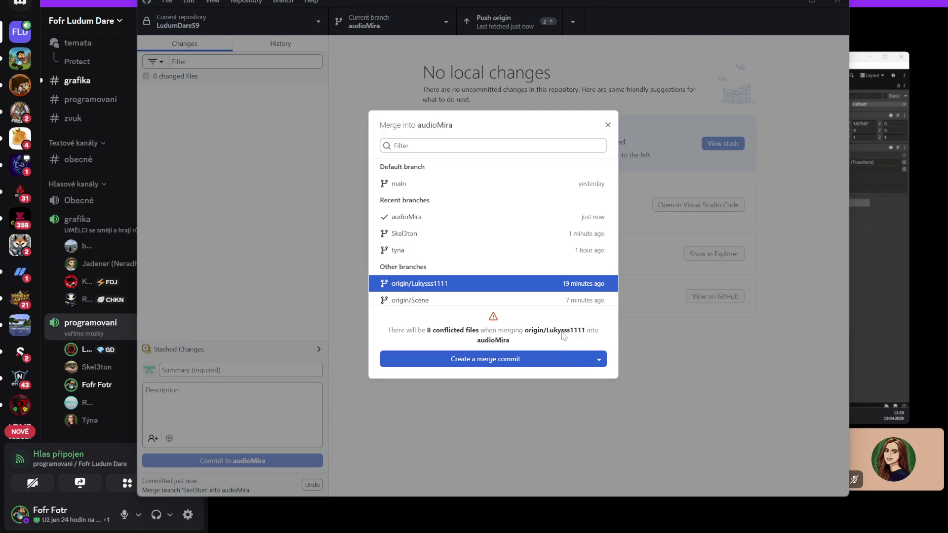
# - Close the merge chooser unmerged, push the audioMira commits to origin, and minimize GitHub Desktop
pyautogui.click(608, 125)
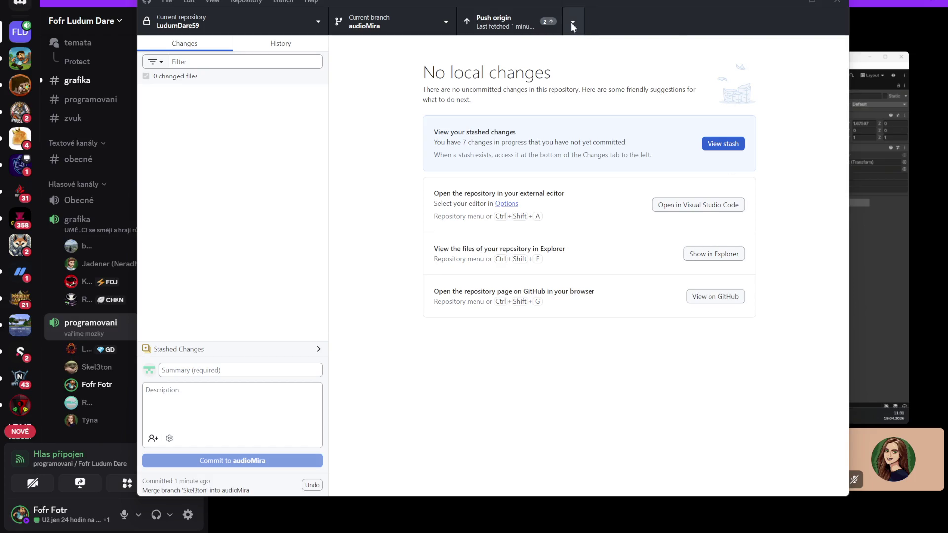
pyautogui.click(525, 27)
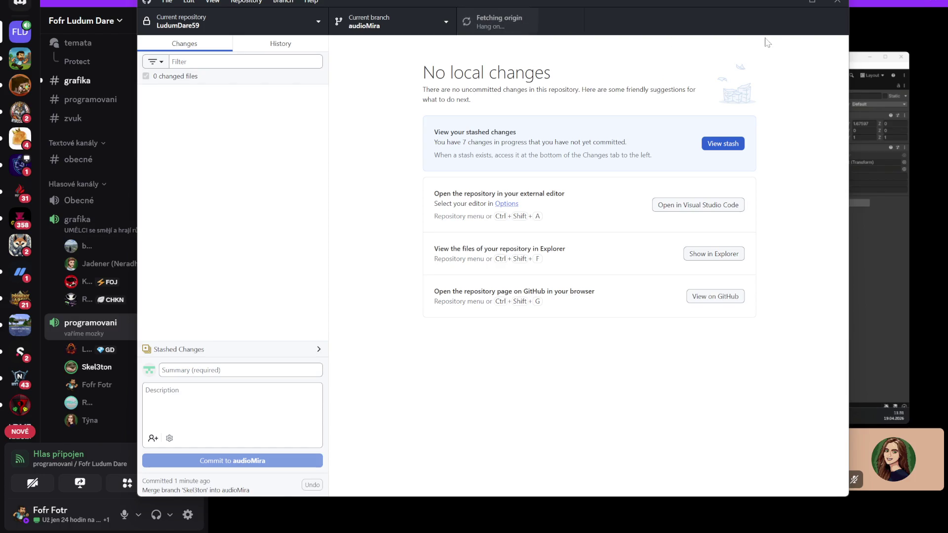
pyautogui.click(784, 3)
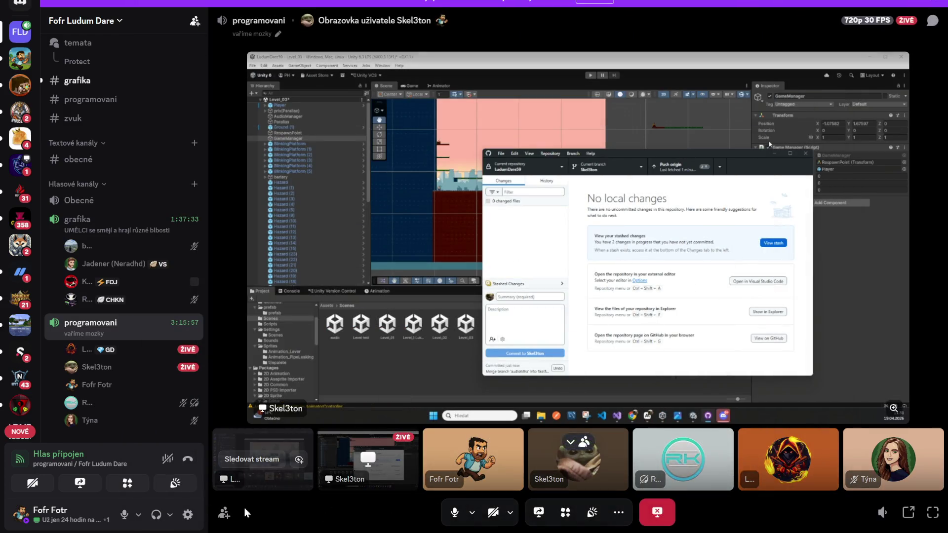
# - Mute the microphone and lower Discord's output volume to about 78%
pyautogui.click(123, 516)
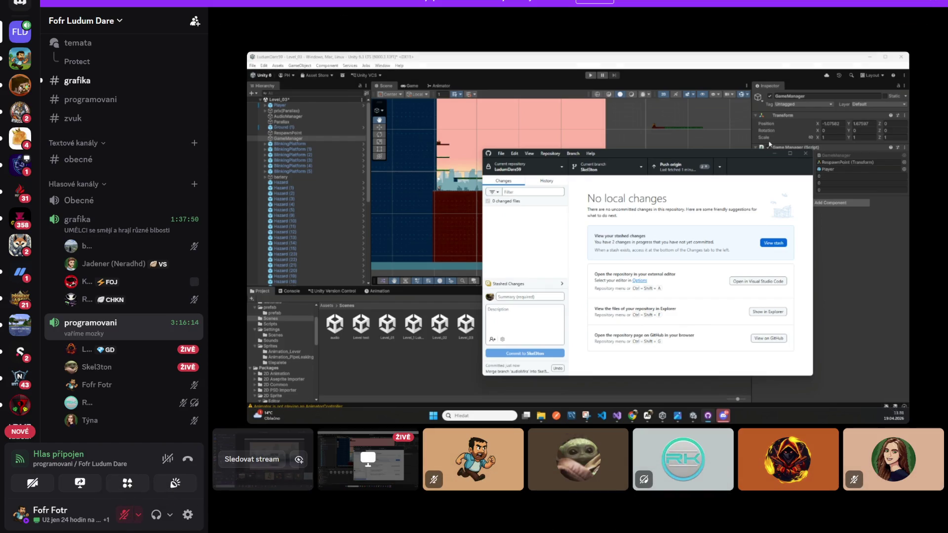
pyautogui.moveTo(578, 457)
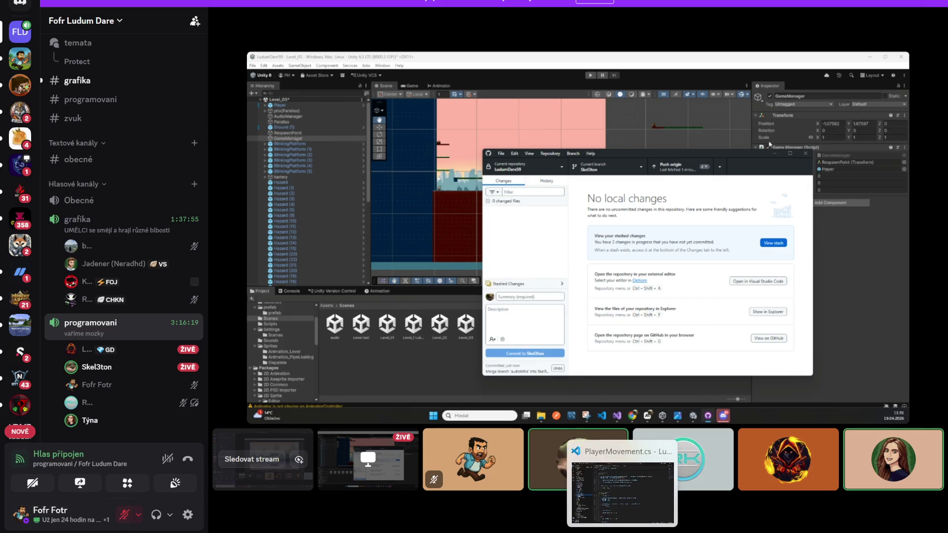
pyautogui.doubleClick(578, 459)
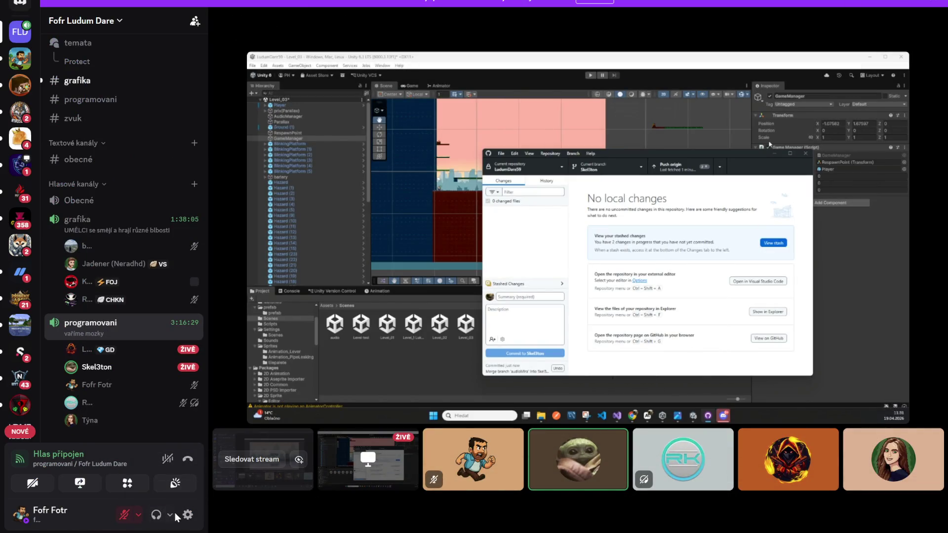
pyautogui.click(170, 515)
pyautogui.moveTo(197, 461); pyautogui.dragTo(187, 461)
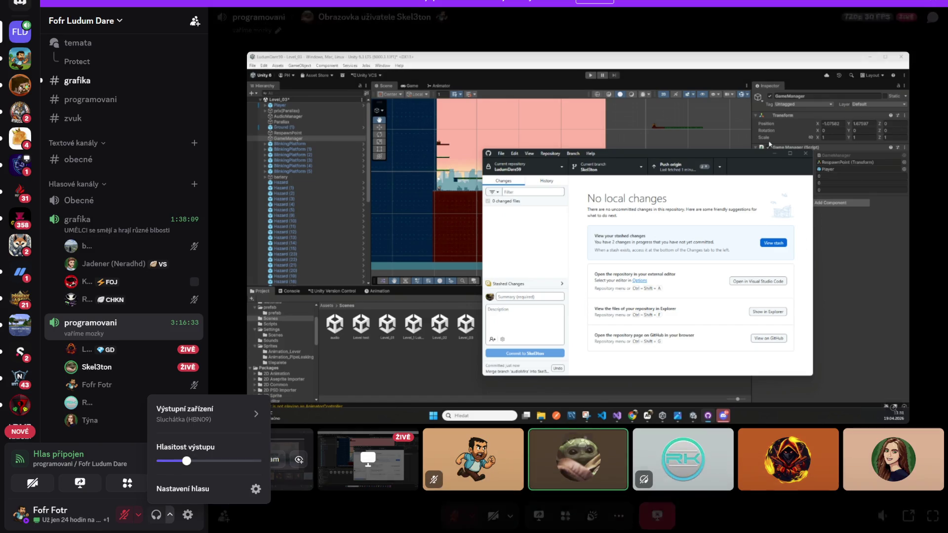
# - Watch another teammate's screen share showing the Unity level in Play mode
pyautogui.moveTo(177, 371)
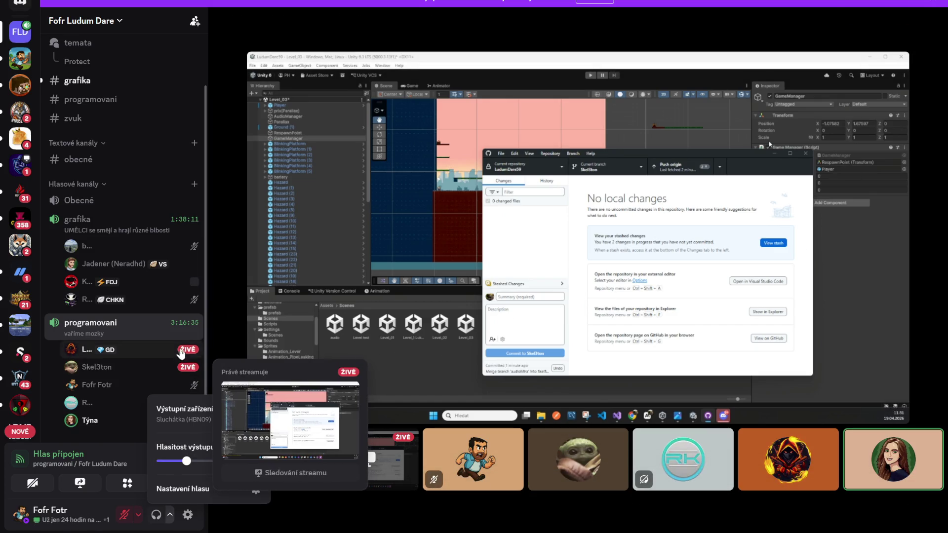
pyautogui.click(305, 380)
pyautogui.click(305, 378)
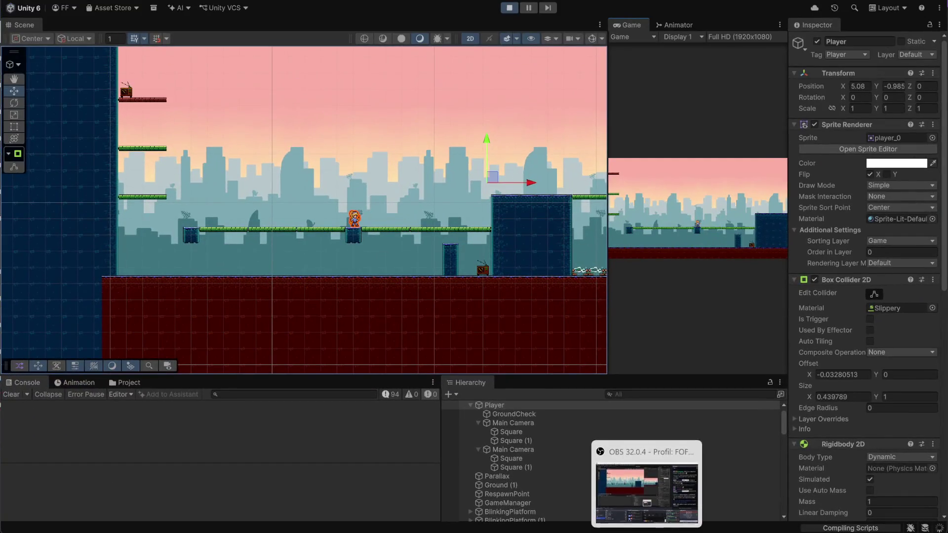
pyautogui.click(262, 442)
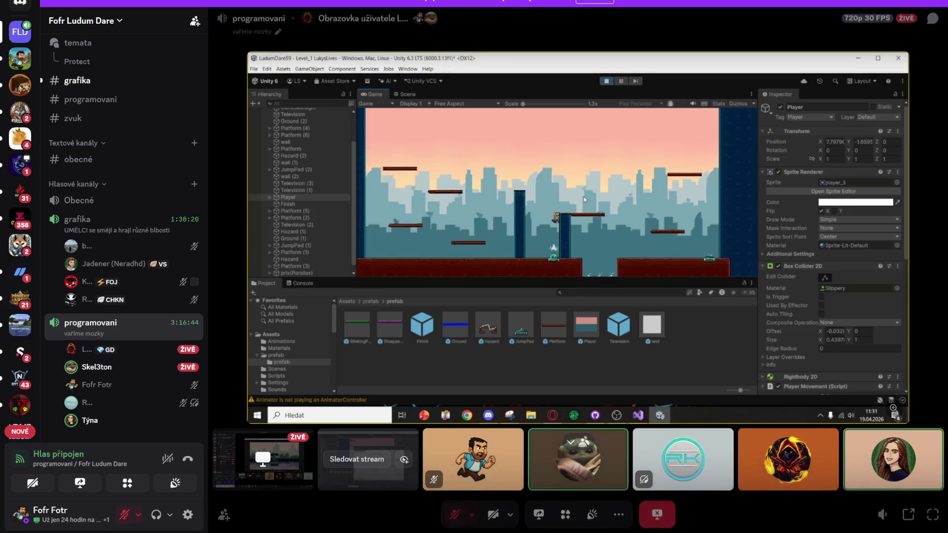
pyautogui.scroll(2, 103, 148)
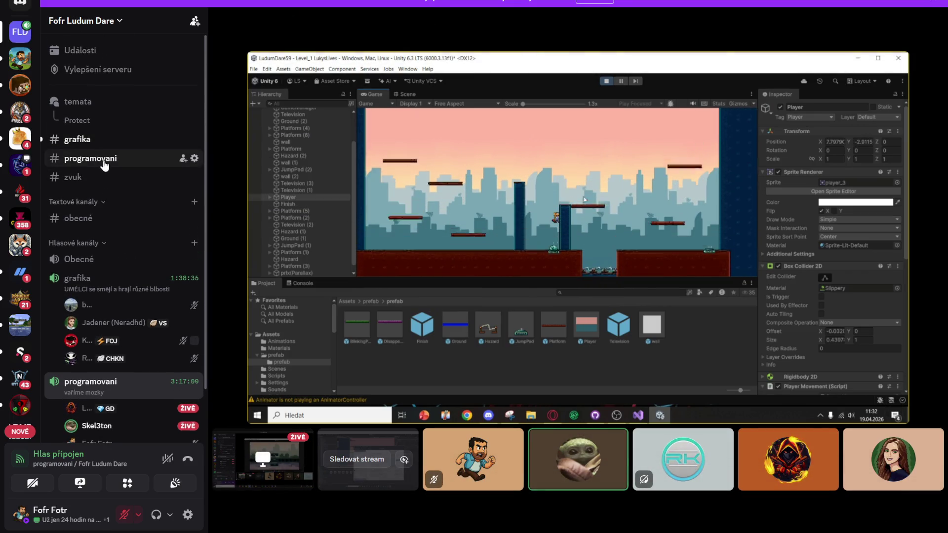
pyautogui.click(104, 148)
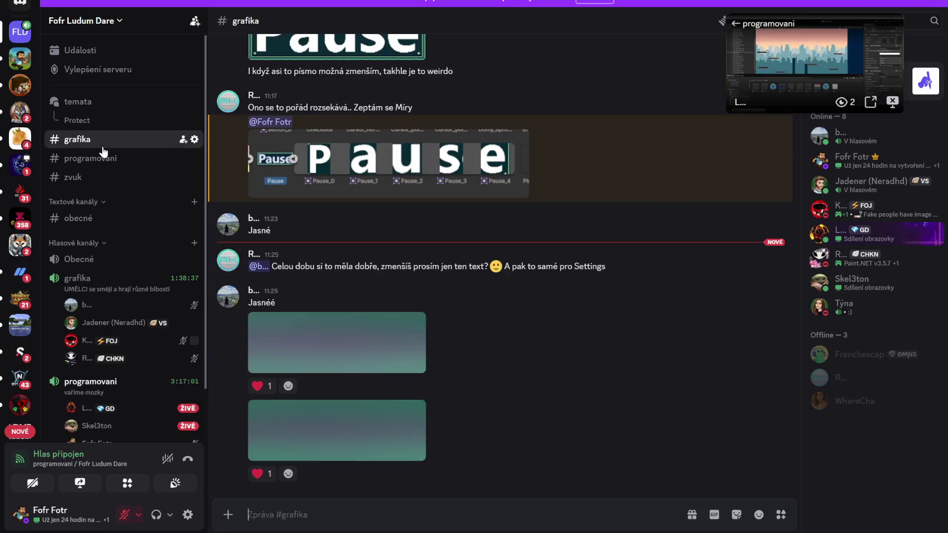
pyautogui.scroll(10, 434, 338)
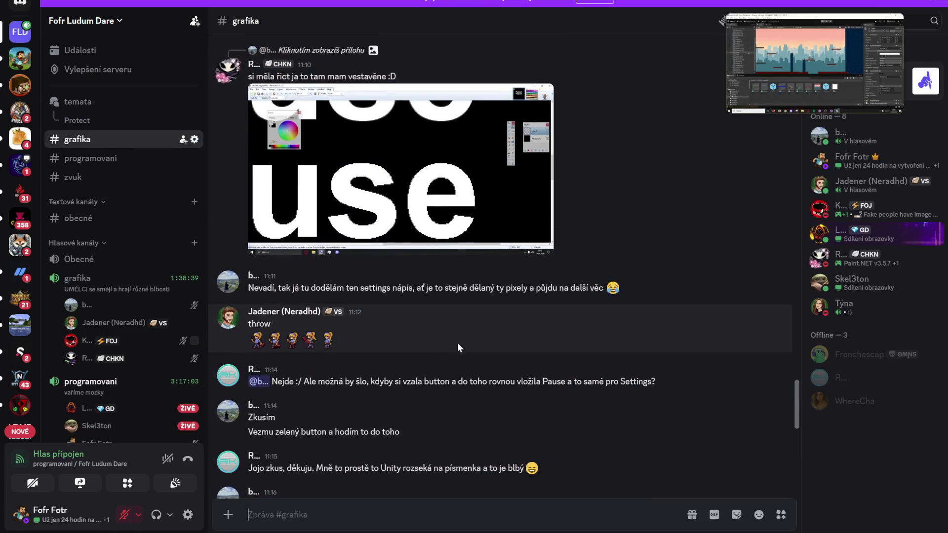
pyautogui.click(262, 345)
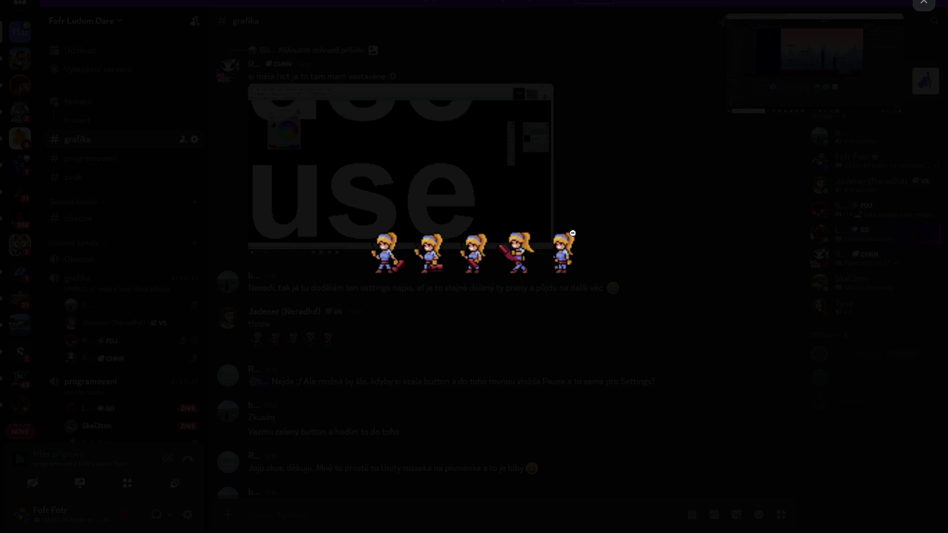
pyautogui.click(597, 196)
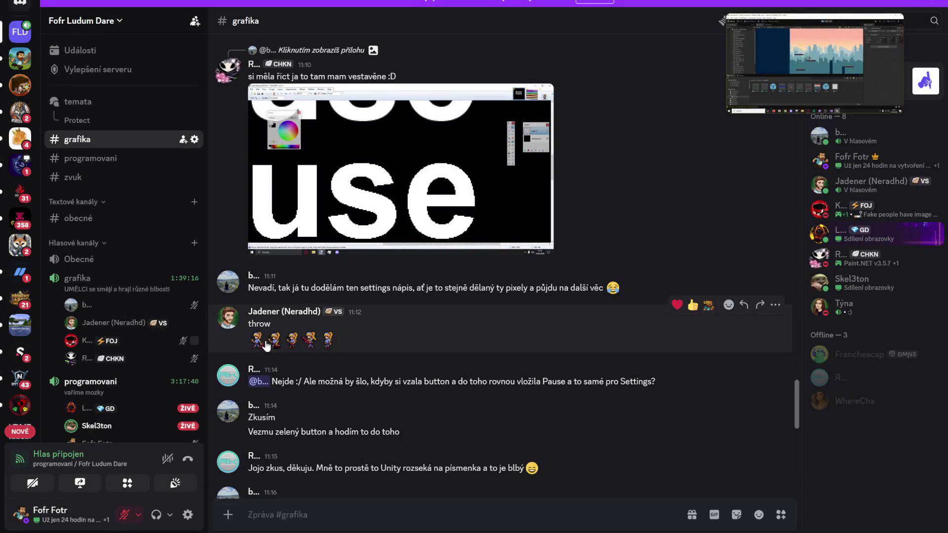
pyautogui.scroll(5, 407, 333)
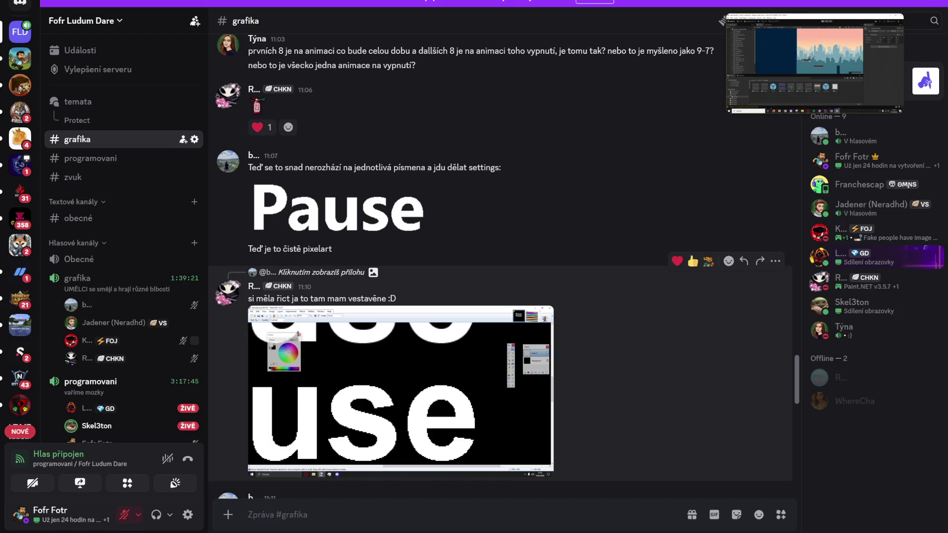
pyautogui.scroll(-1, 445, 352)
pyautogui.scroll(-8, 444, 352)
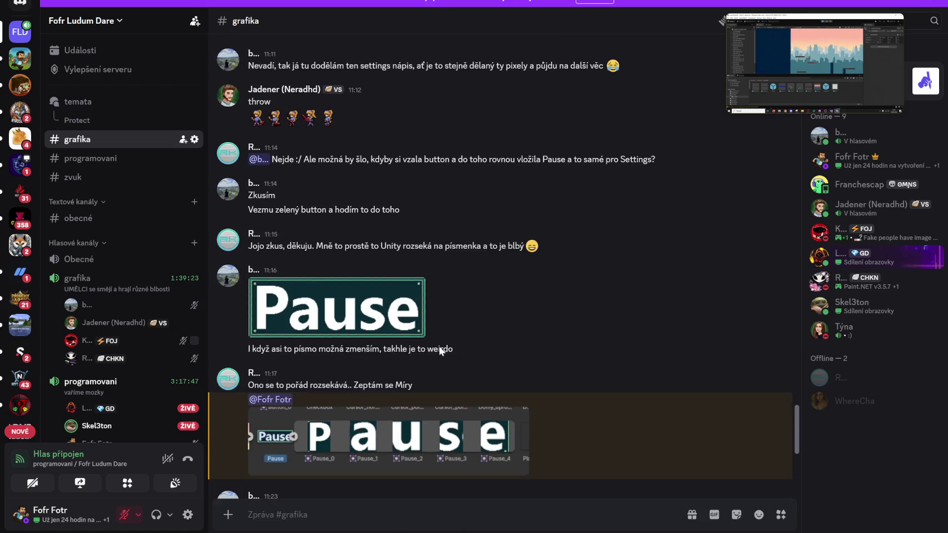
pyautogui.scroll(3, 439, 346)
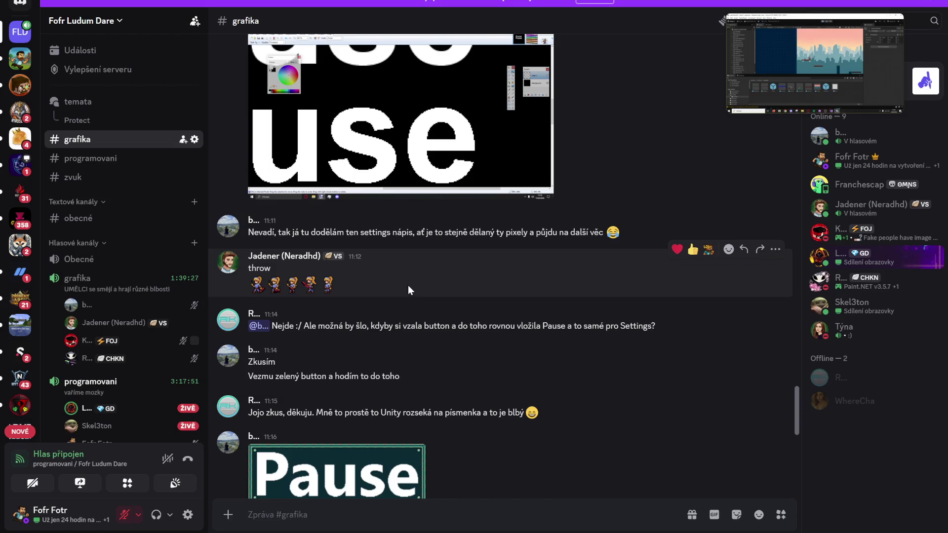
pyautogui.scroll(4, 411, 298)
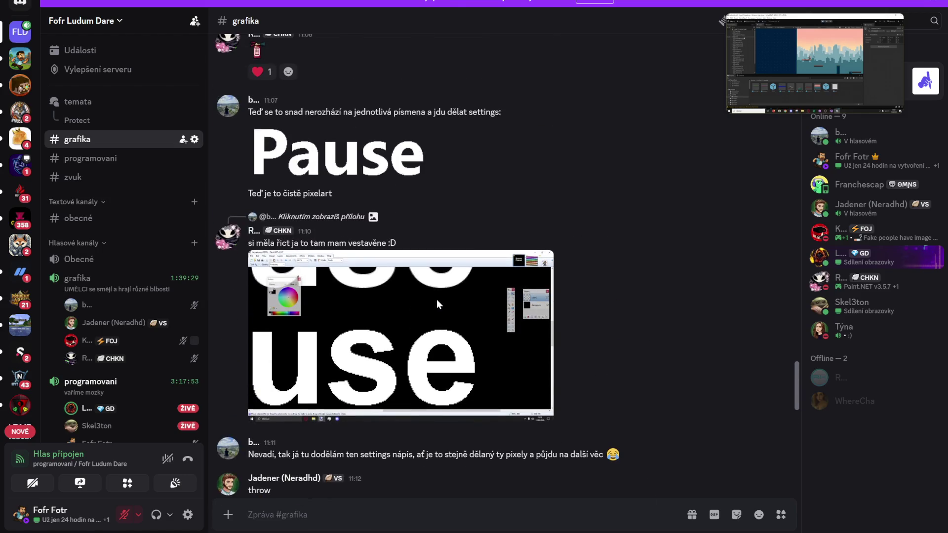
pyautogui.scroll(-3, 437, 300)
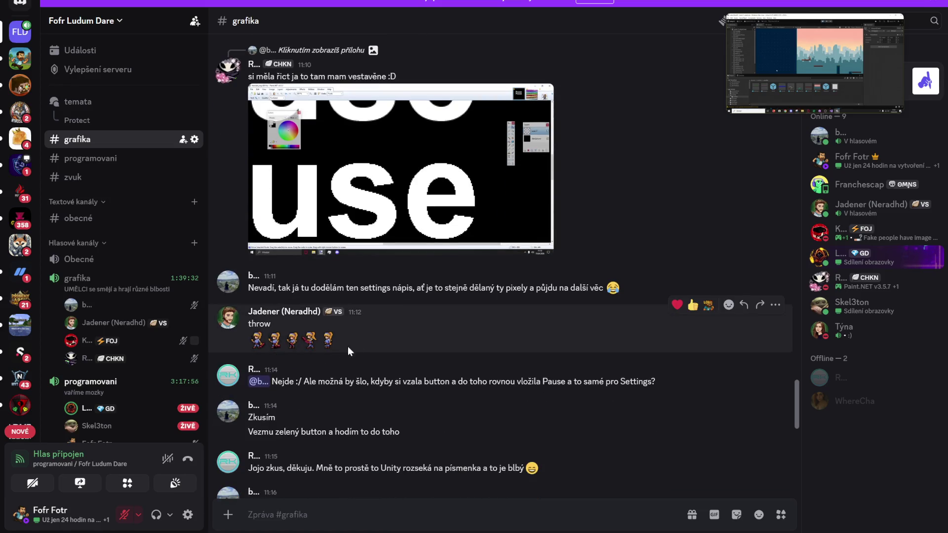
pyautogui.scroll(5, 416, 341)
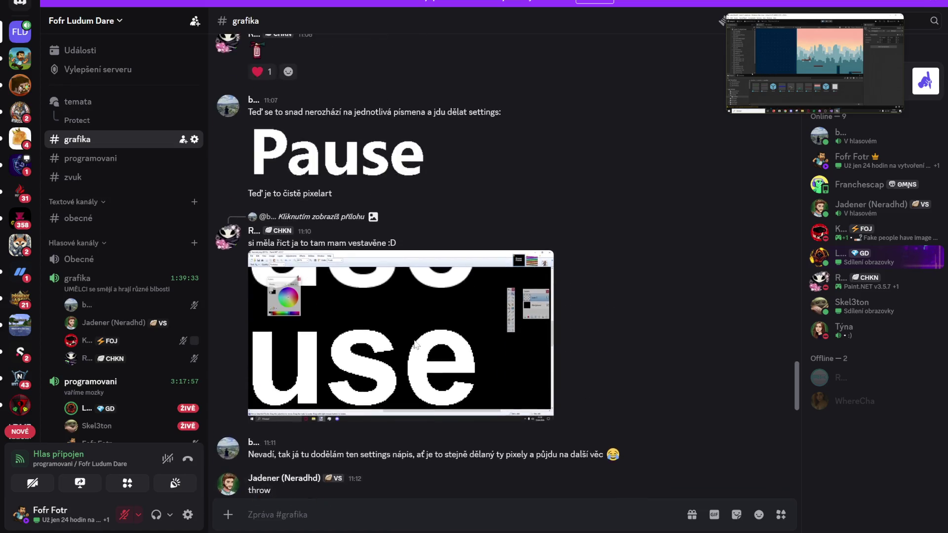
pyautogui.scroll(3, 429, 348)
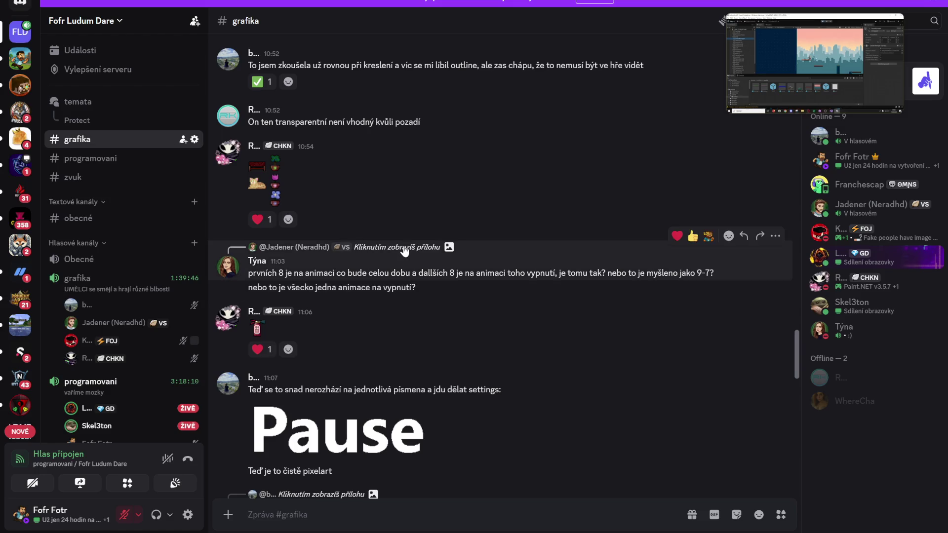
pyautogui.scroll(10, 404, 242)
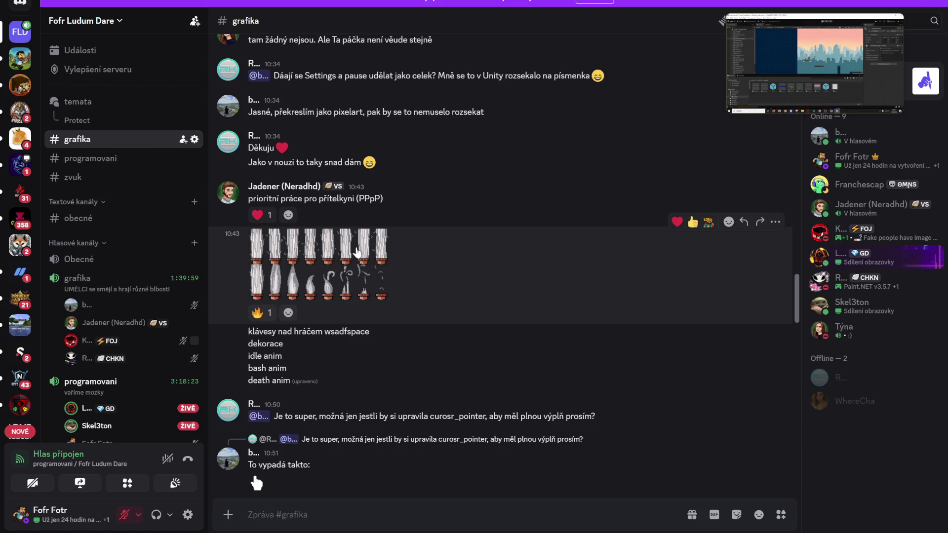
pyautogui.scroll(3, 319, 232)
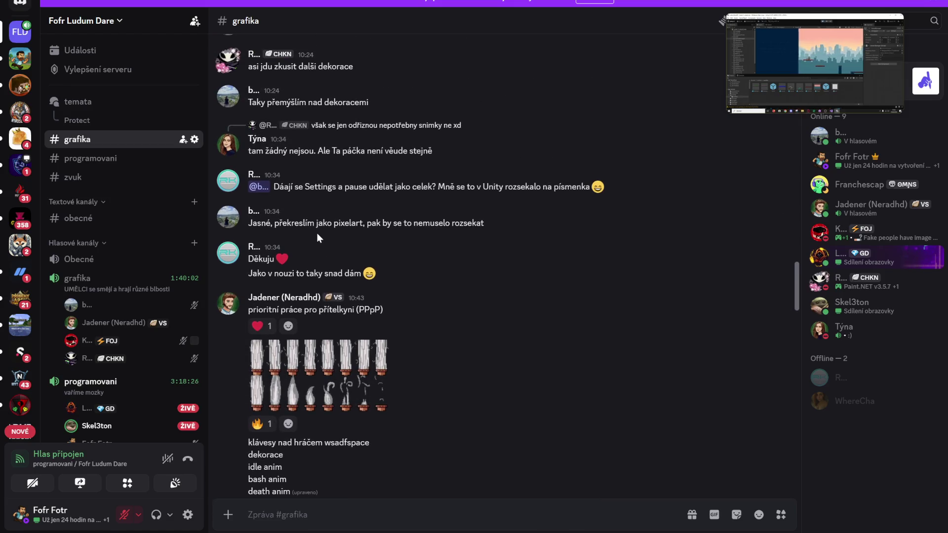
pyautogui.scroll(-10, 321, 283)
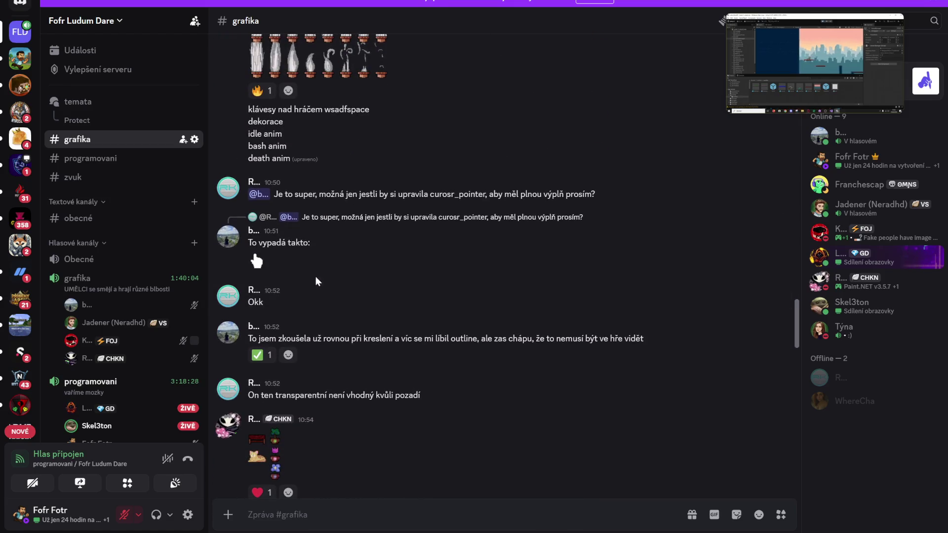
pyautogui.scroll(-2, 316, 275)
pyautogui.click(275, 237)
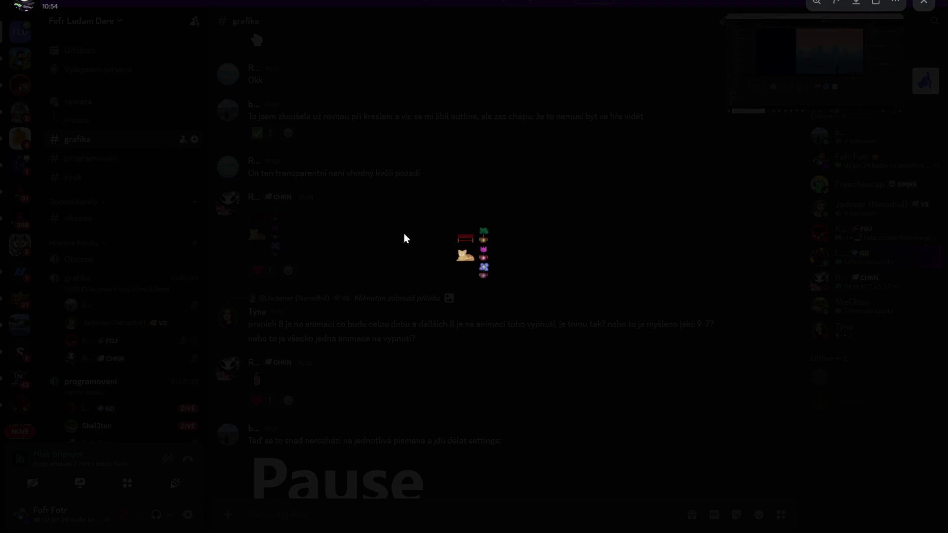
pyautogui.click(470, 247)
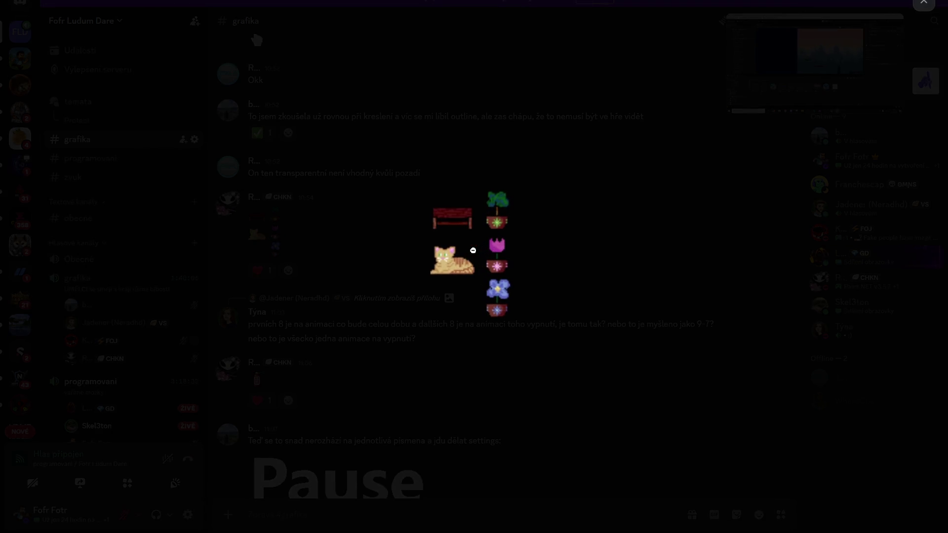
pyautogui.click(442, 122)
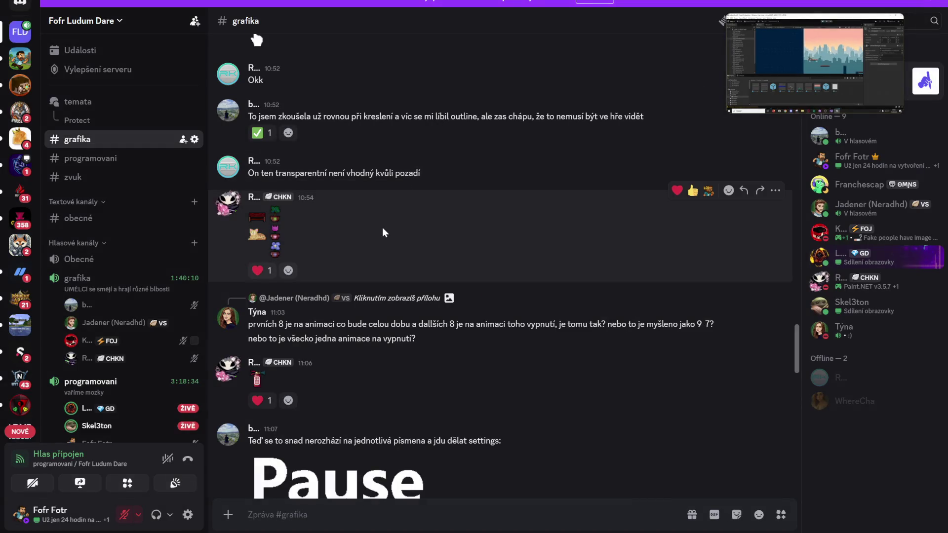
pyautogui.click(256, 379)
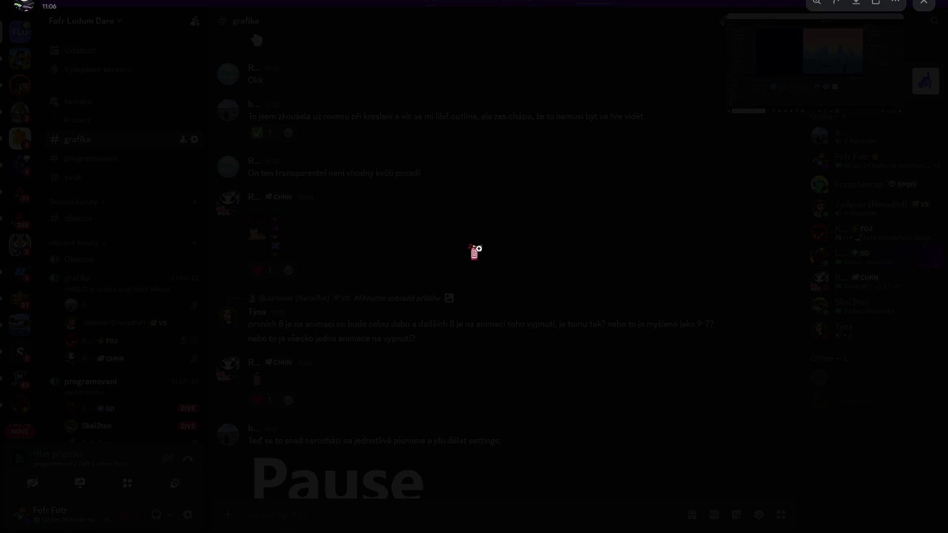
pyautogui.click(478, 249)
pyautogui.click(509, 206)
pyautogui.scroll(10, 476, 248)
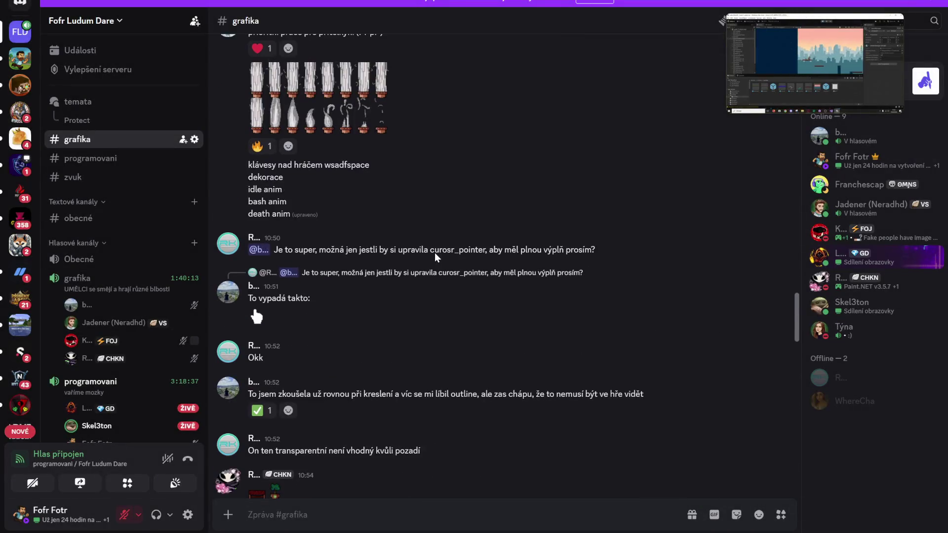
pyautogui.scroll(-2, 401, 273)
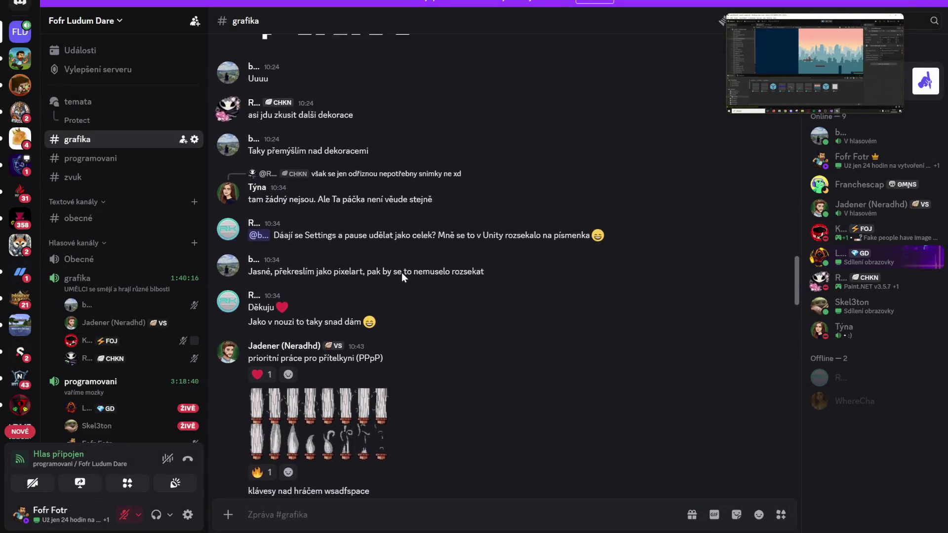
pyautogui.scroll(-7, 274, 269)
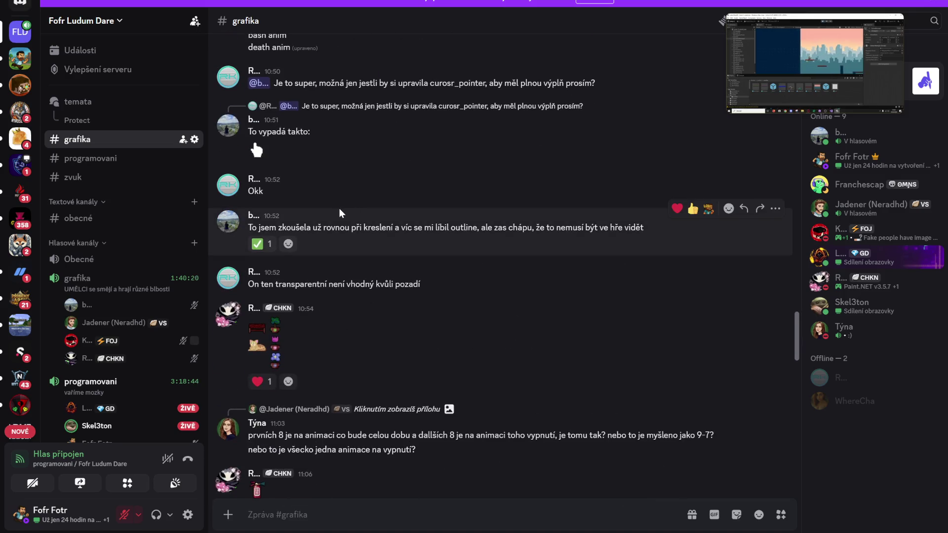
pyautogui.scroll(-3, 339, 210)
pyautogui.scroll(-11, 396, 280)
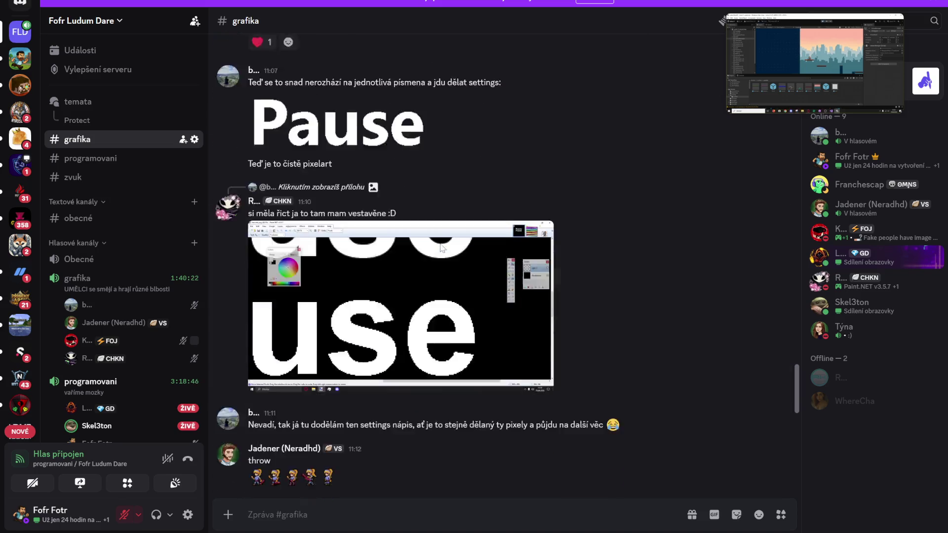
pyautogui.scroll(-6, 321, 192)
pyautogui.scroll(20, 340, 188)
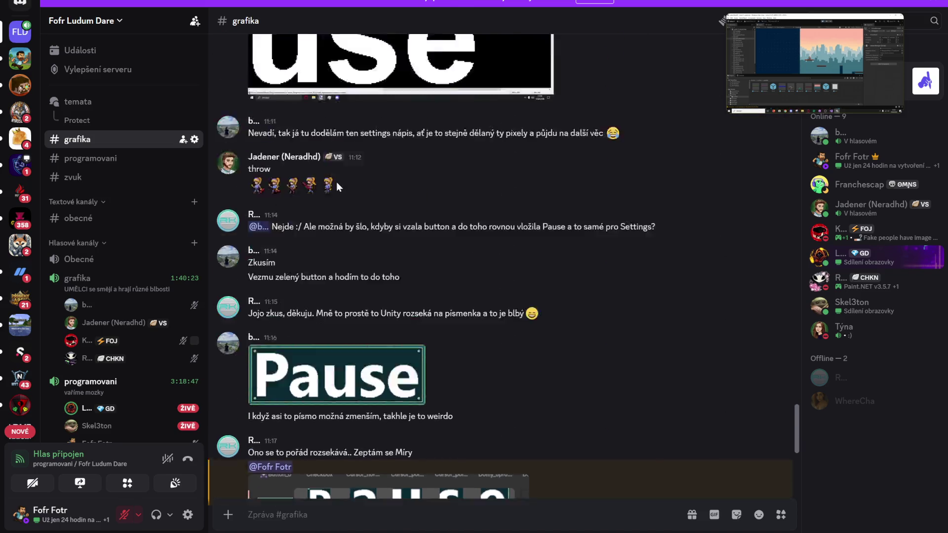
pyautogui.scroll(15, 326, 198)
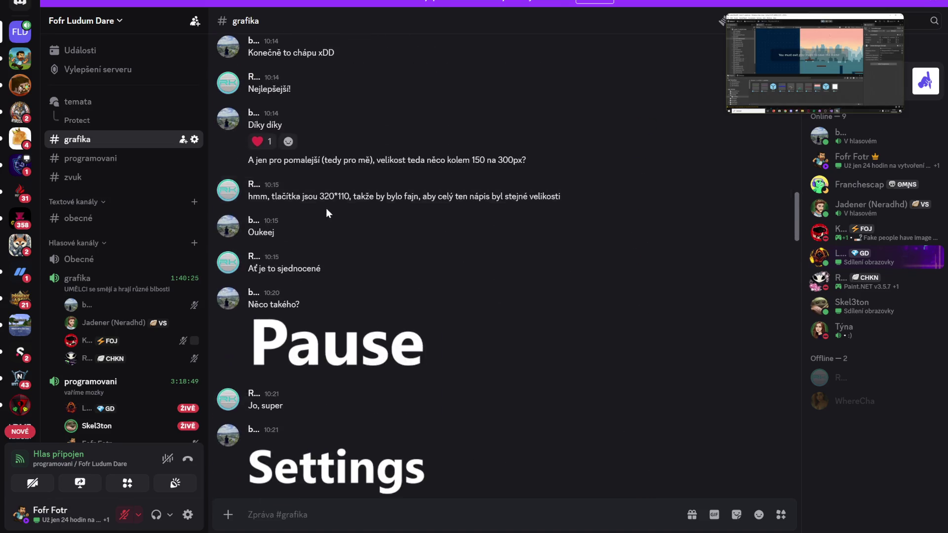
pyautogui.scroll(-8, 336, 217)
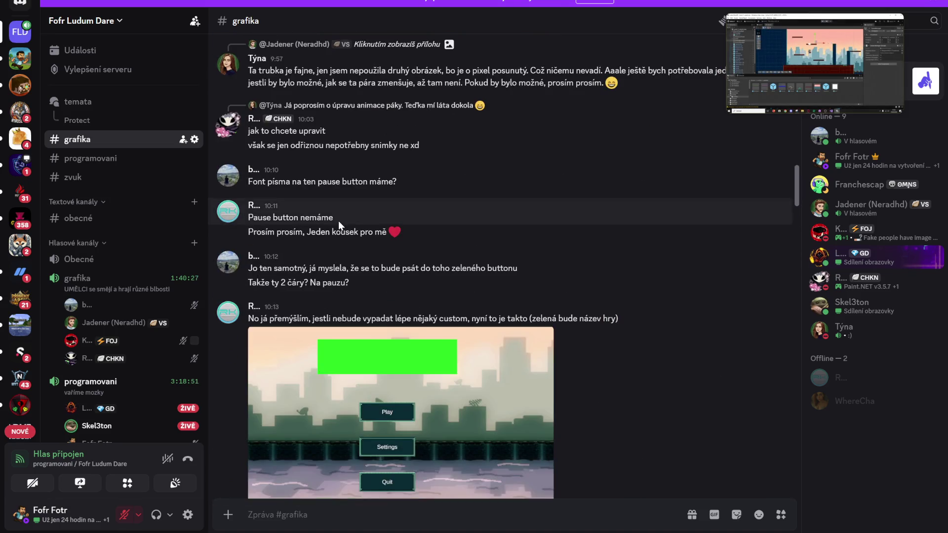
pyautogui.scroll(16, 339, 221)
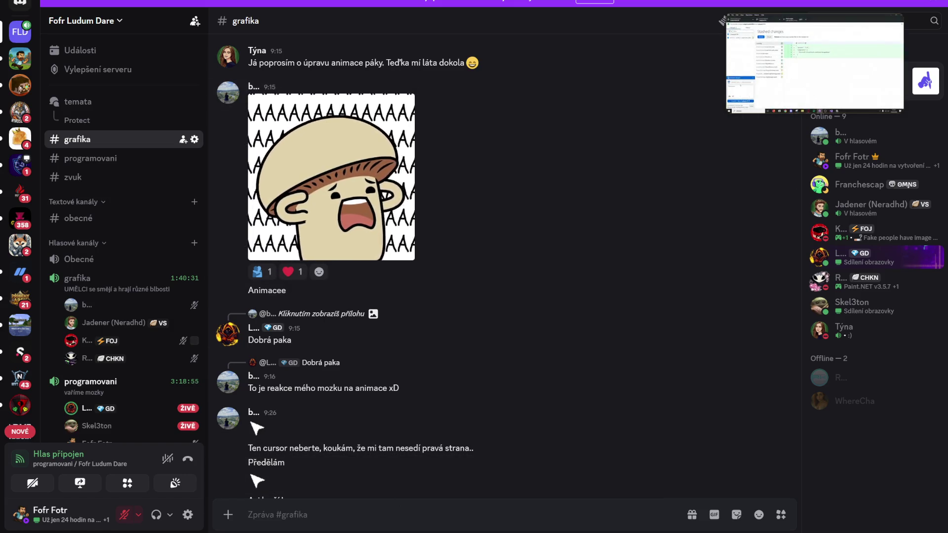
# - Unmute the microphone in the Discord voice call
pyautogui.moveTo(524, 531)
pyautogui.hotkey('alt', 'Tab')
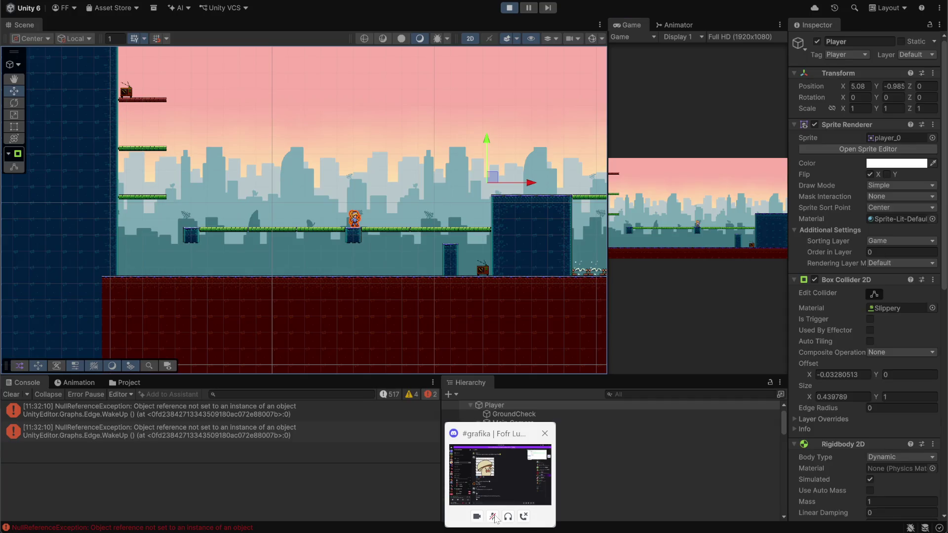
pyautogui.click(493, 518)
pyautogui.click(482, 484)
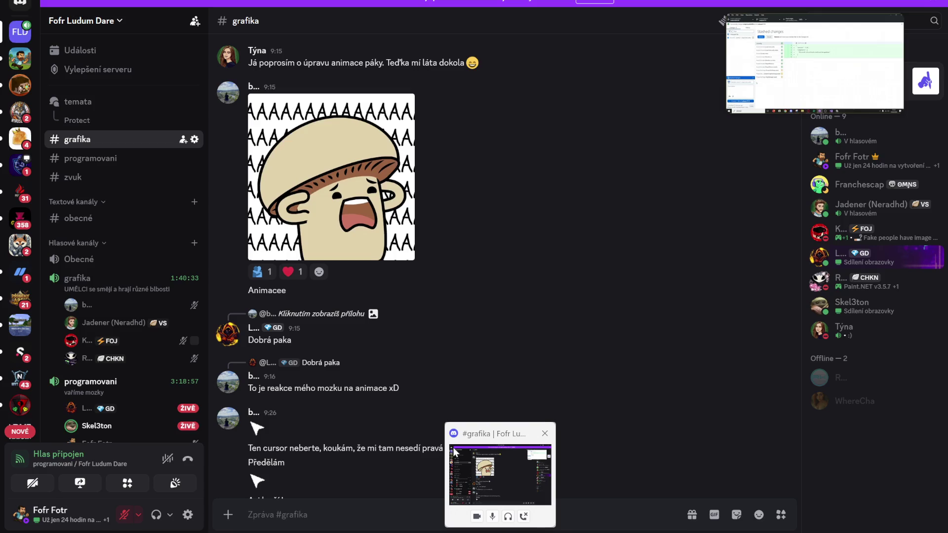
# - Stop the running game preview in Unity and switch to Discord's #grafika chat
pyautogui.hotkey('alt', 'Tab')
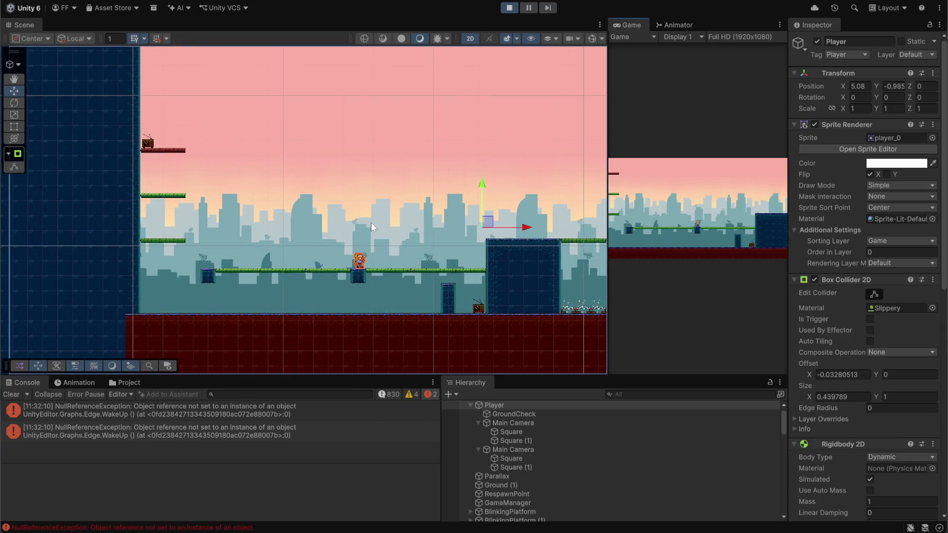
pyautogui.click(509, 8)
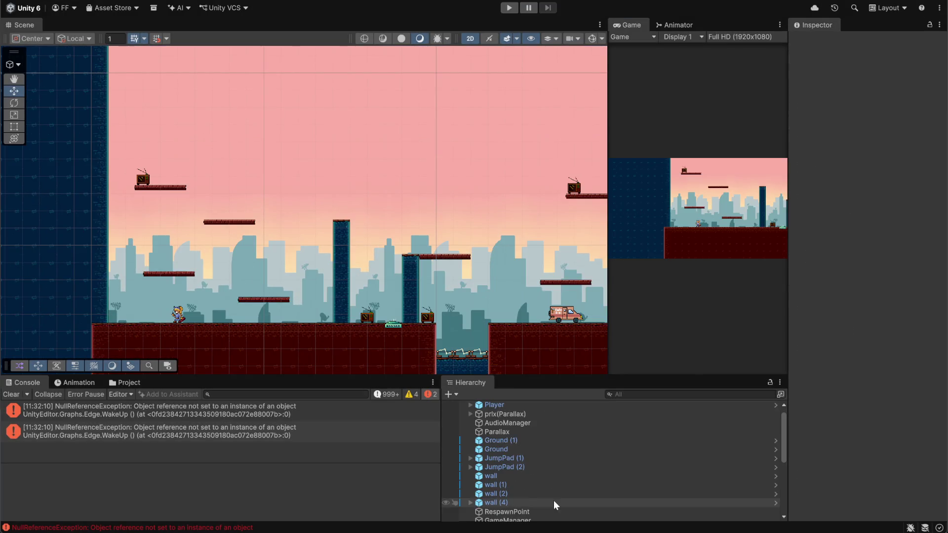
pyautogui.moveTo(499, 532)
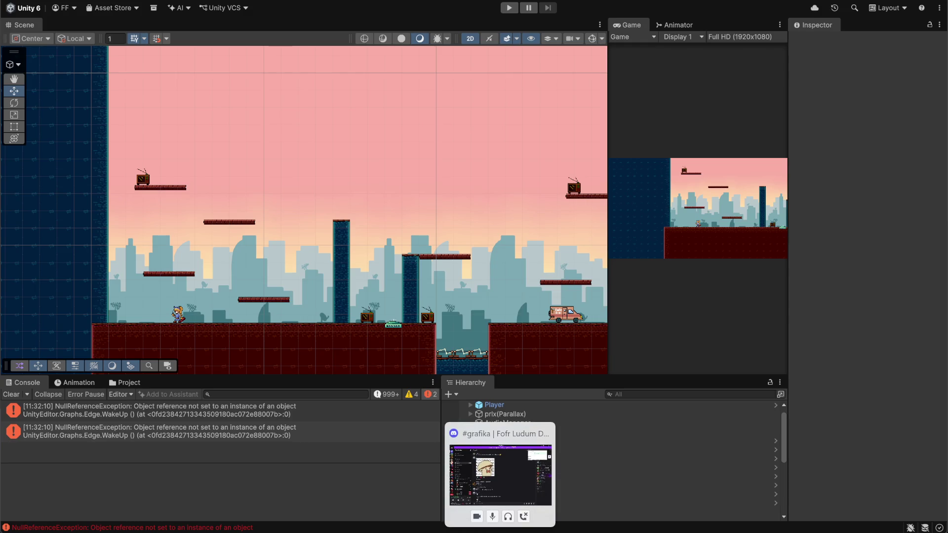
pyautogui.moveTo(622, 532)
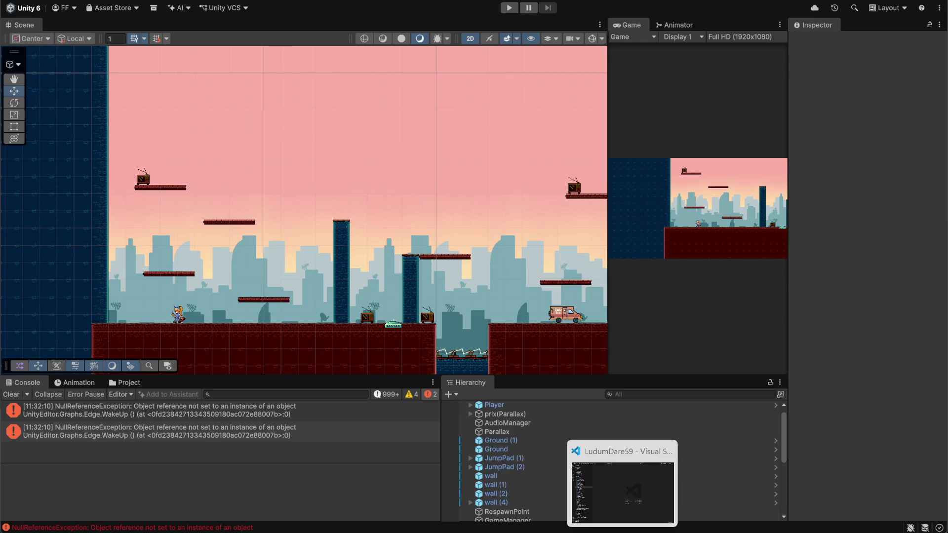
pyautogui.click(500, 532)
# - Download the throw sprite image posted in #grafika, then return to Unity
pyautogui.scroll(10, 298, 380)
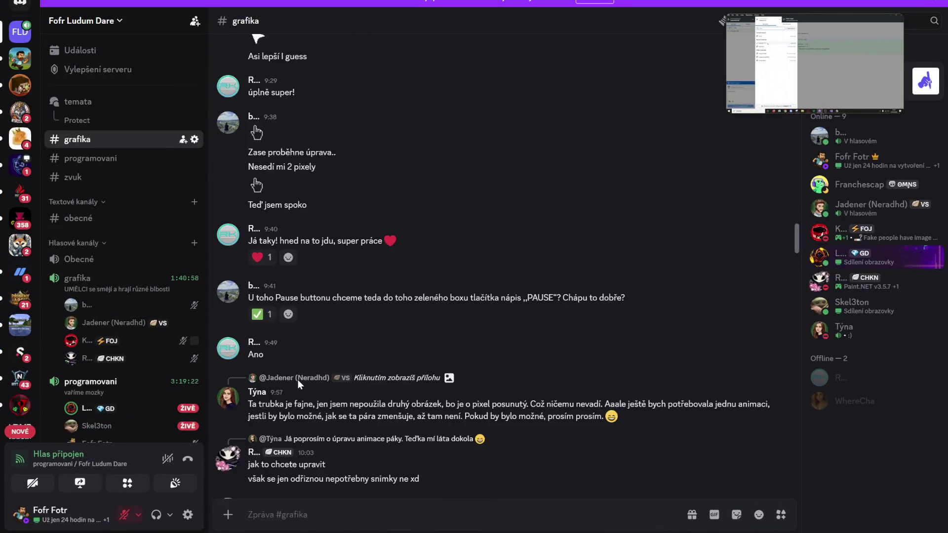
pyautogui.scroll(-15, 305, 372)
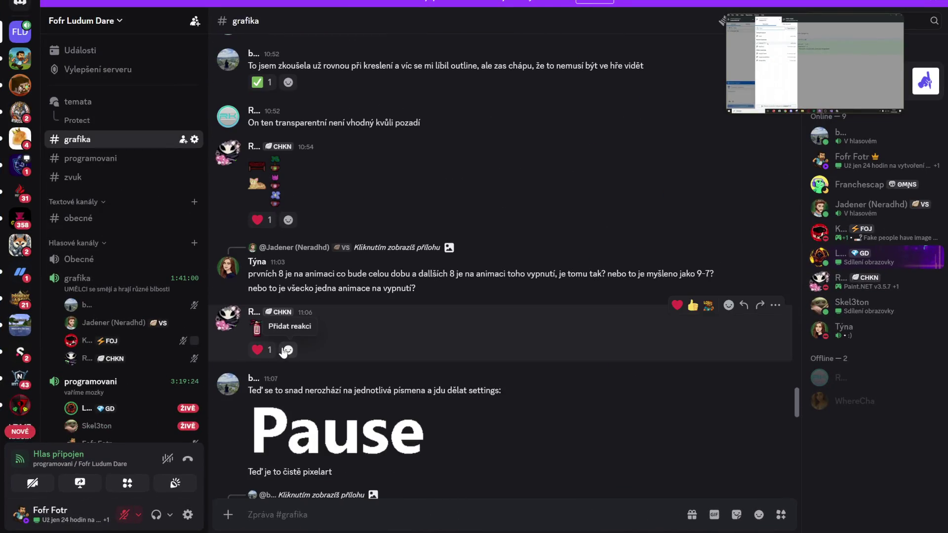
pyautogui.scroll(-5, 309, 287)
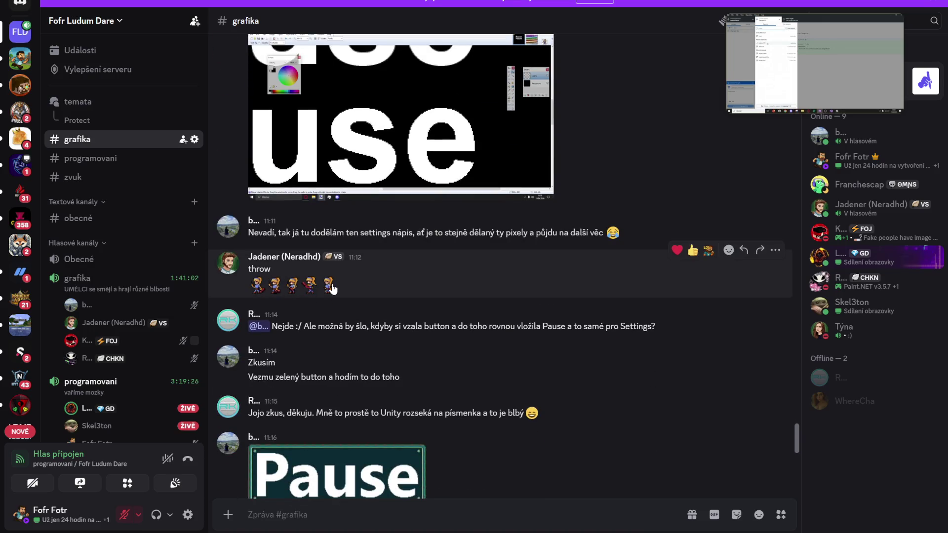
pyautogui.click(311, 284)
pyautogui.click(857, 3)
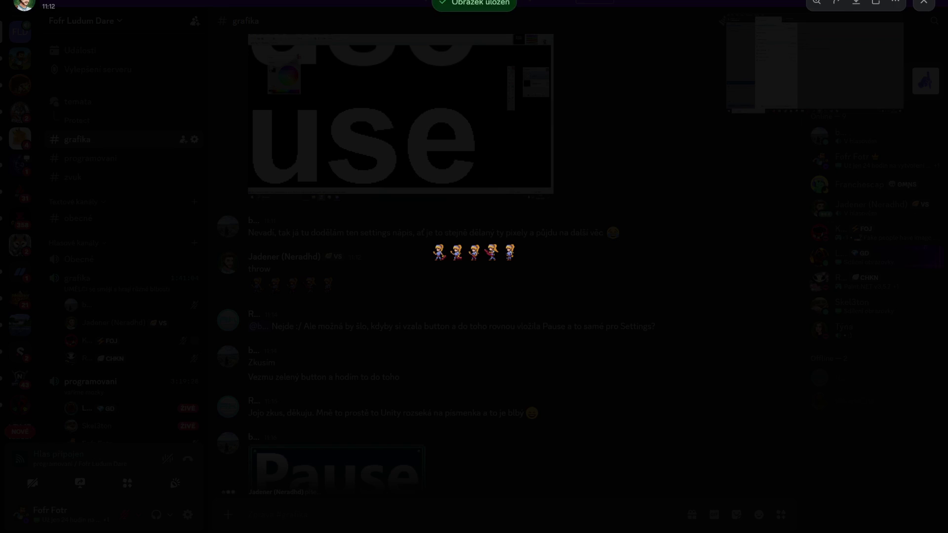
pyautogui.click(717, 239)
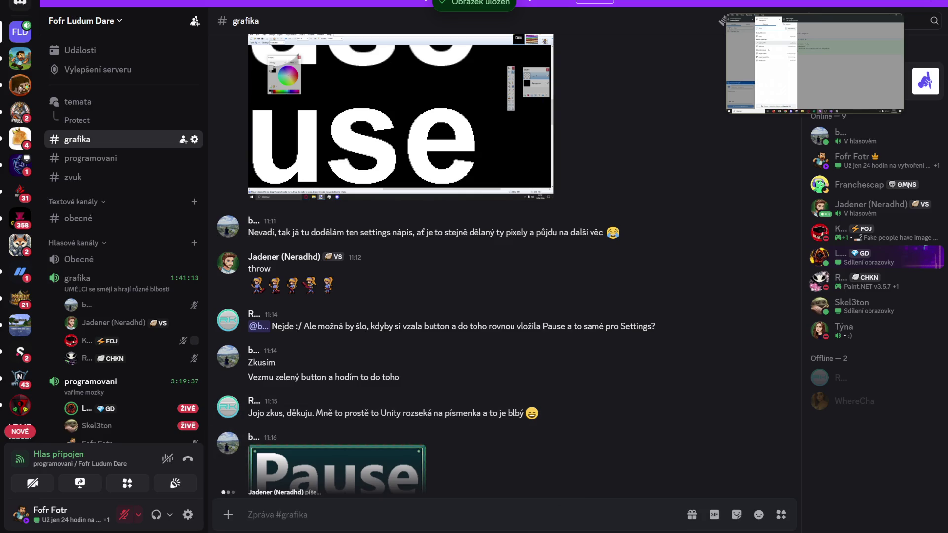
pyautogui.hotkey('alt', 'Tab')
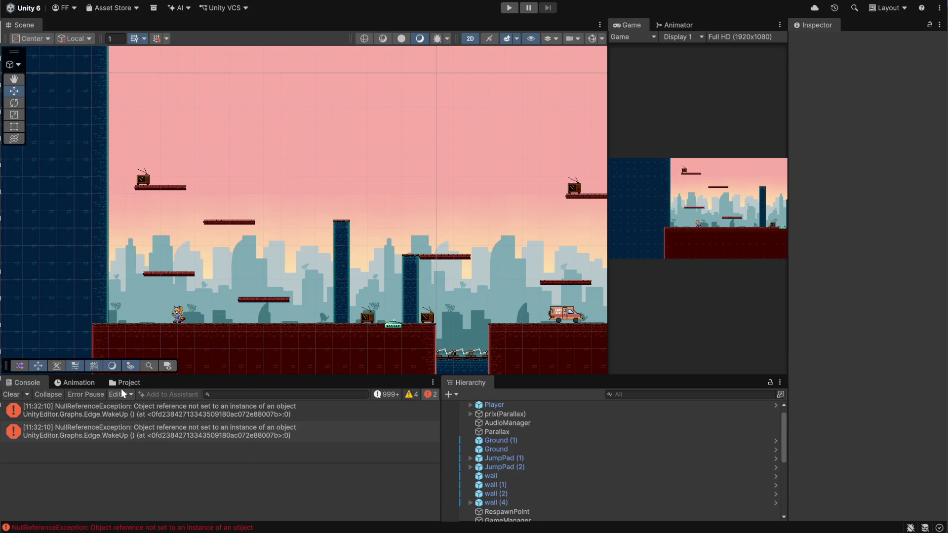
# - Open the Assets/Sprites folder in Unity's Project browser
pyautogui.click(121, 388)
pyautogui.click(126, 383)
pyautogui.click(129, 406)
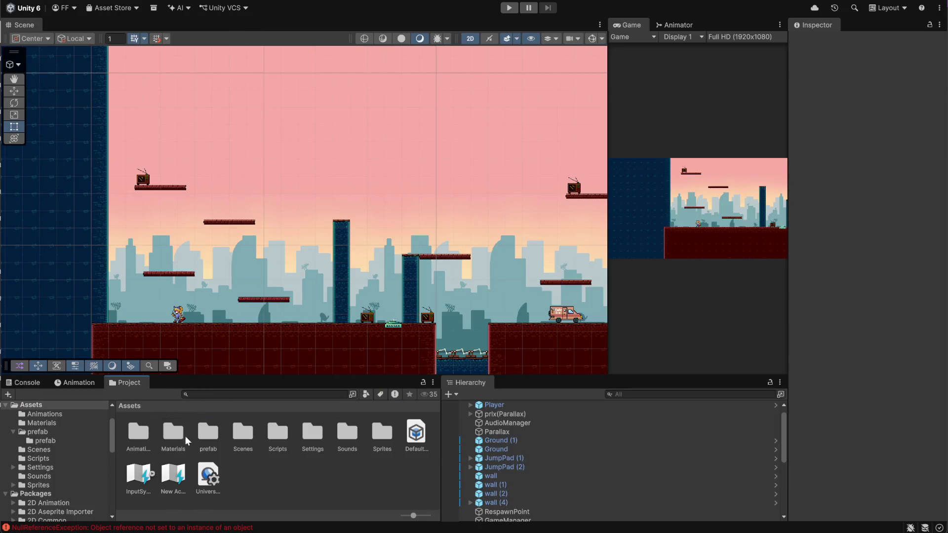
pyautogui.doubleClick(380, 436)
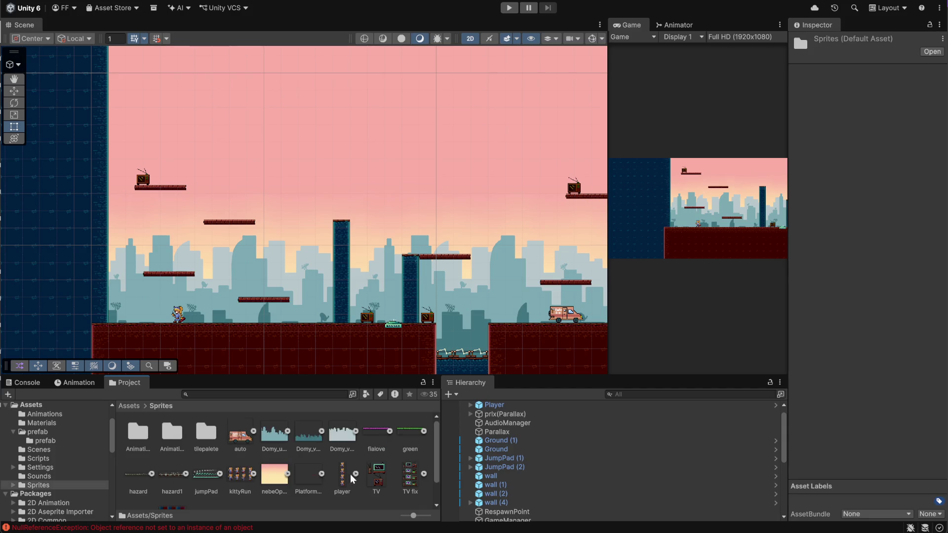
pyautogui.scroll(-1, 376, 474)
pyautogui.click(310, 486)
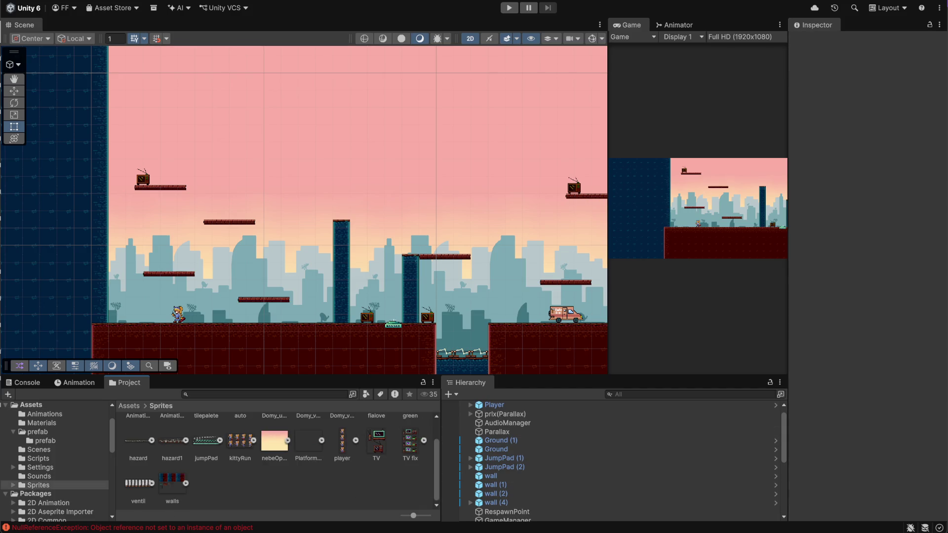
# - Lower Discord's output volume to about 40%, then select the throw sprite sheet in Unity
pyautogui.moveTo(475, 531)
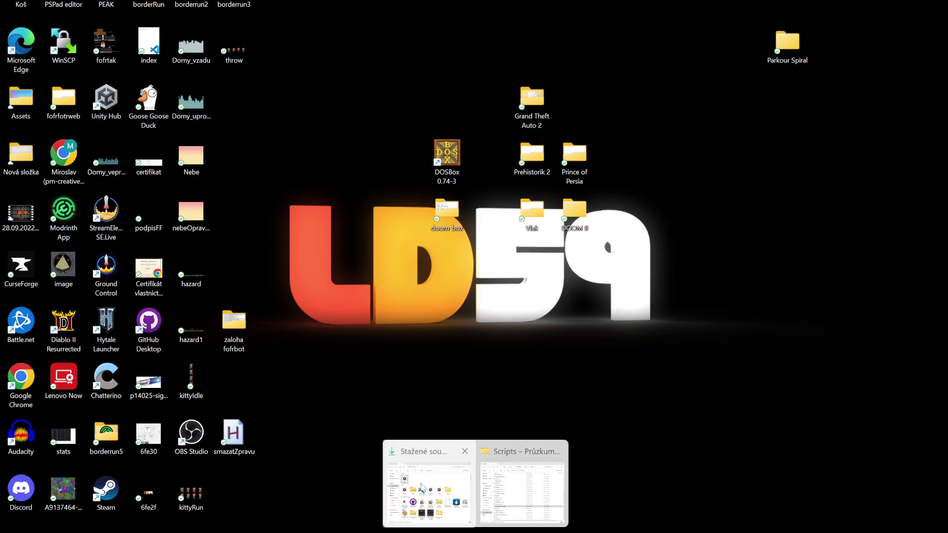
pyautogui.hotkey('alt', 'Tab')
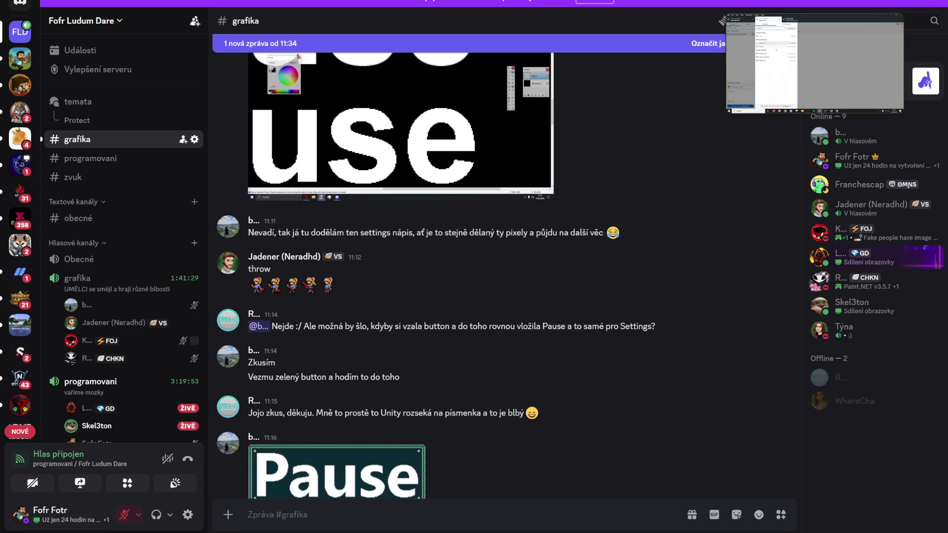
pyautogui.click(170, 515)
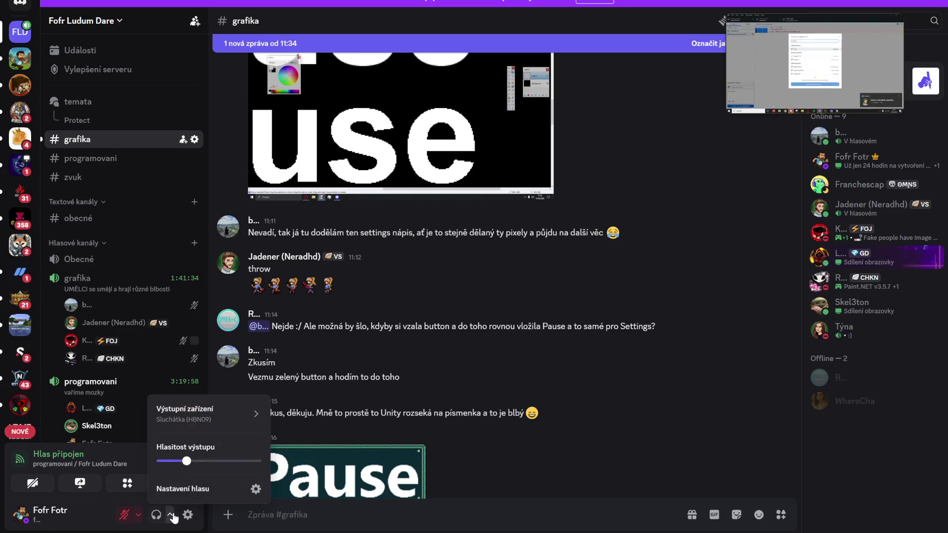
pyautogui.moveTo(186, 462)
pyautogui.mouseDown()
pyautogui.moveTo(163, 461)
pyautogui.moveTo(178, 461)
pyautogui.mouseUp()
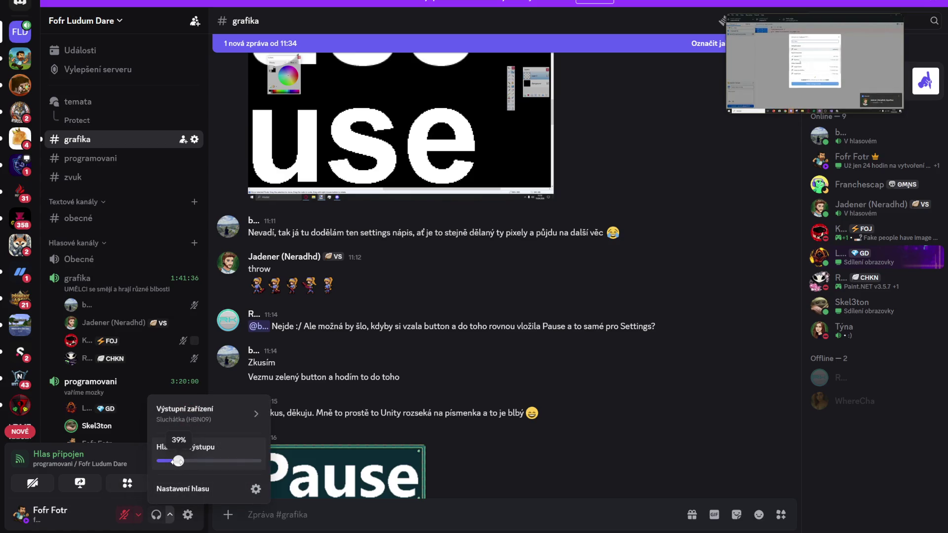
pyautogui.hotkey('alt', 'Tab')
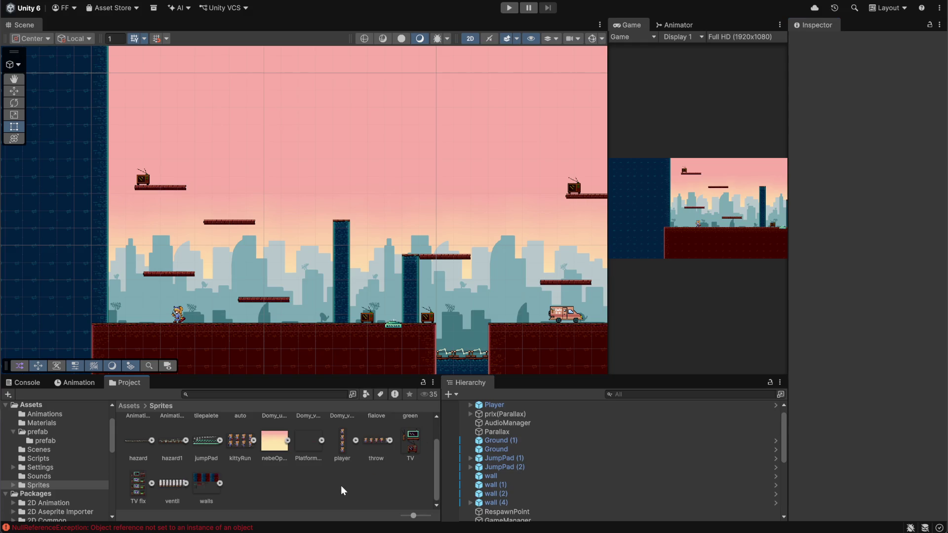
pyautogui.click(382, 440)
# - Set the throw texture to 32 pixels per unit, Point filter, no compression, and open Sprite Editor
pyautogui.click(879, 124)
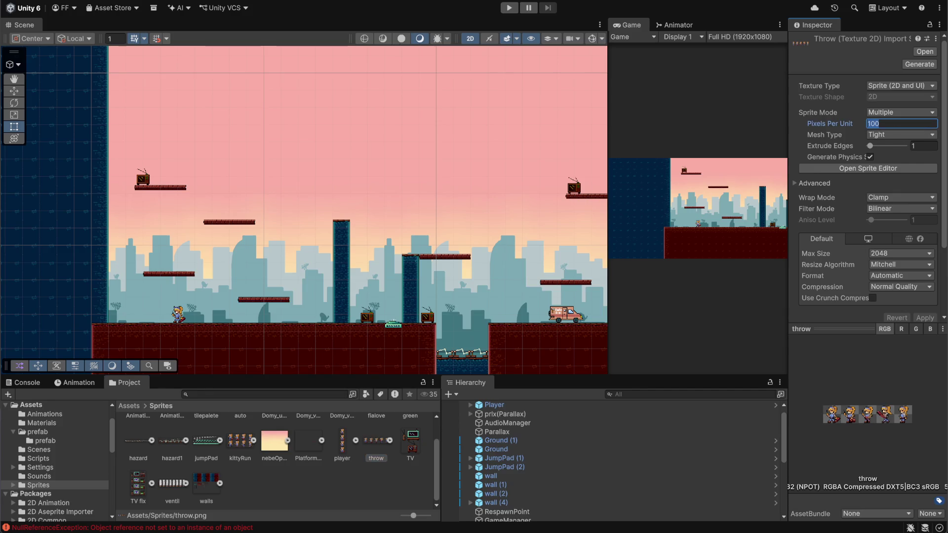
pyautogui.write('32')
pyautogui.click(894, 210)
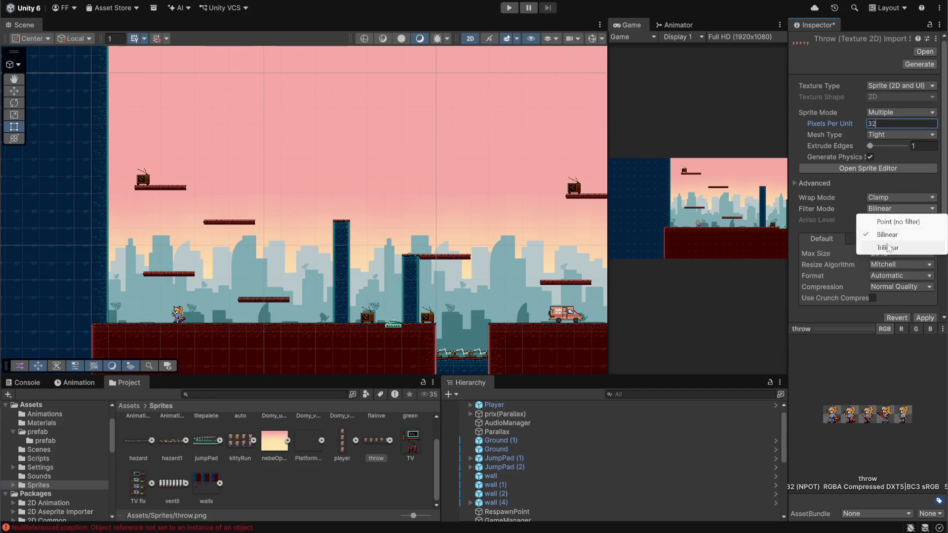
pyautogui.click(883, 222)
pyautogui.click(885, 287)
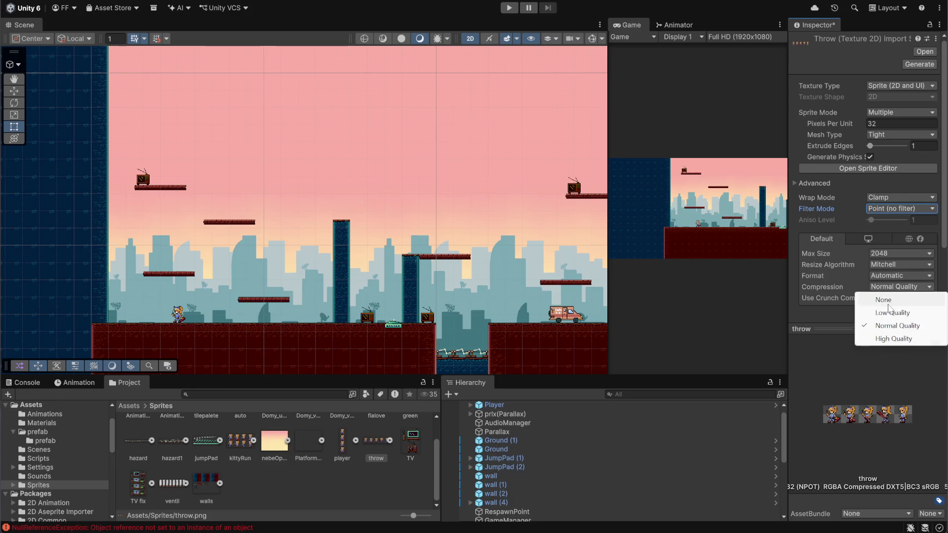
pyautogui.click(887, 302)
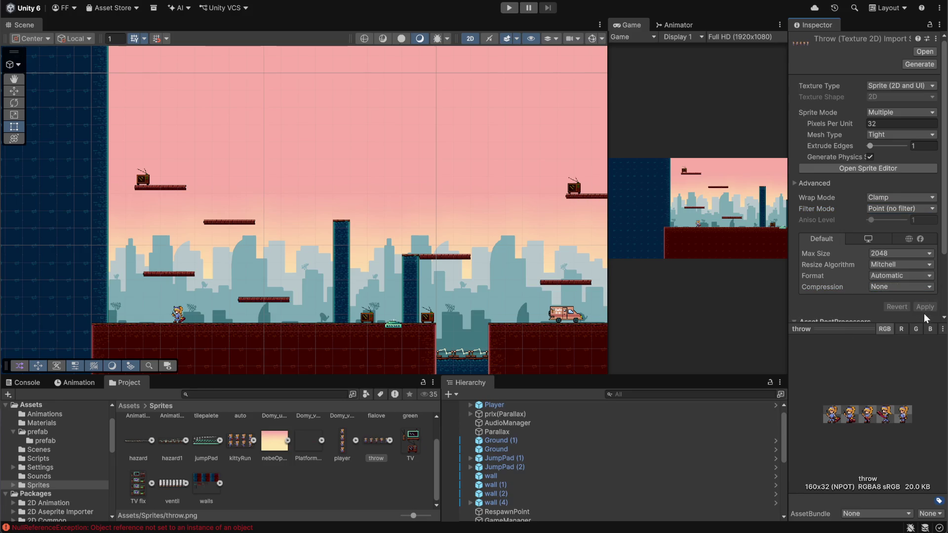
pyautogui.scroll(-3, 832, 295)
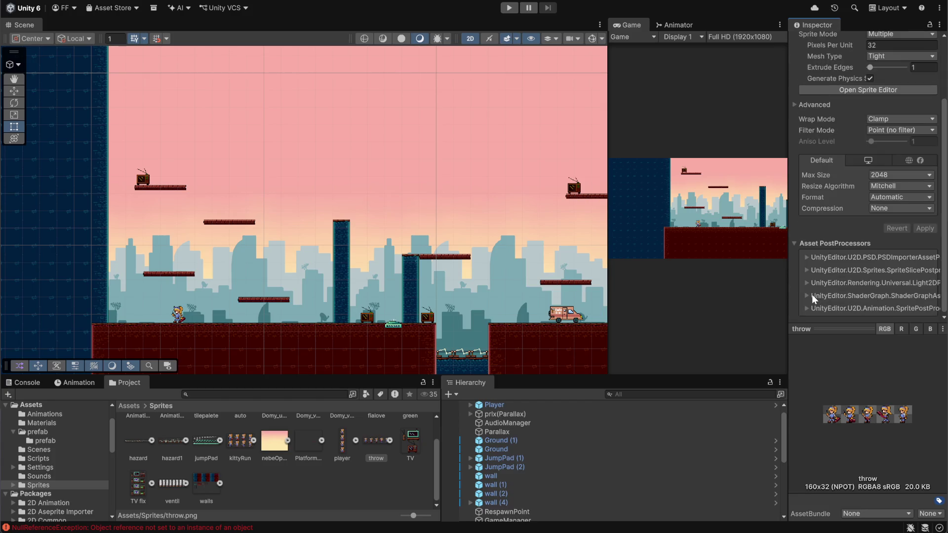
pyautogui.scroll(3, 812, 295)
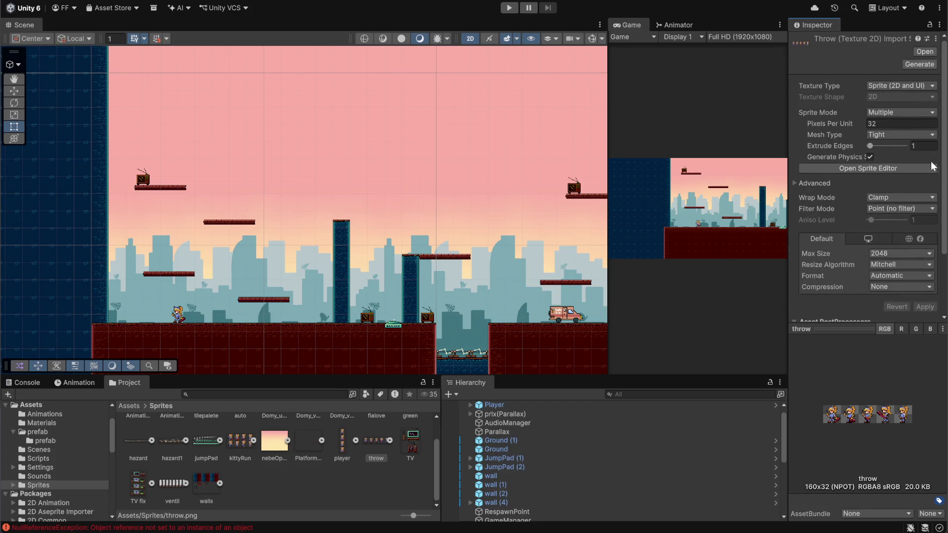
pyautogui.click(887, 168)
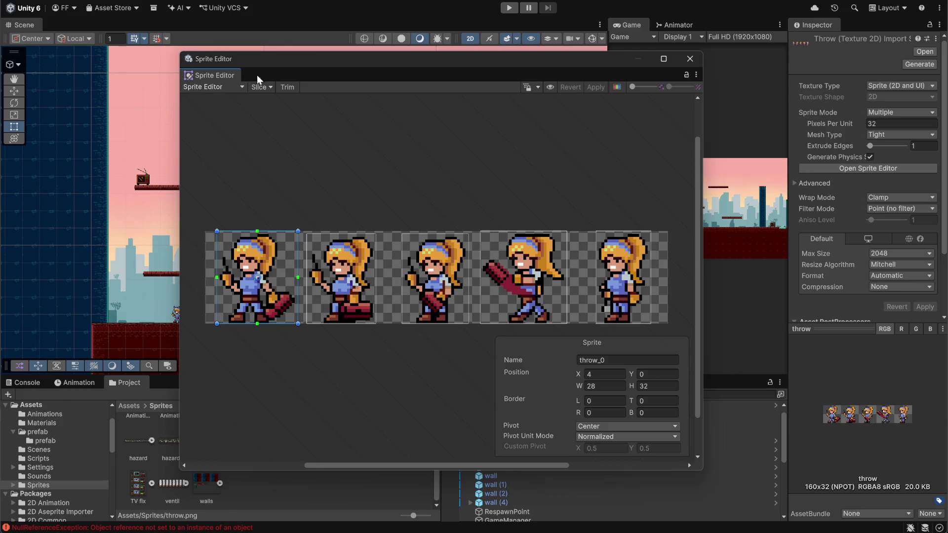
# - Grid-slice the throw sheet by 32×32 cell size into five frames and apply
pyautogui.click(260, 86)
pyautogui.click(368, 112)
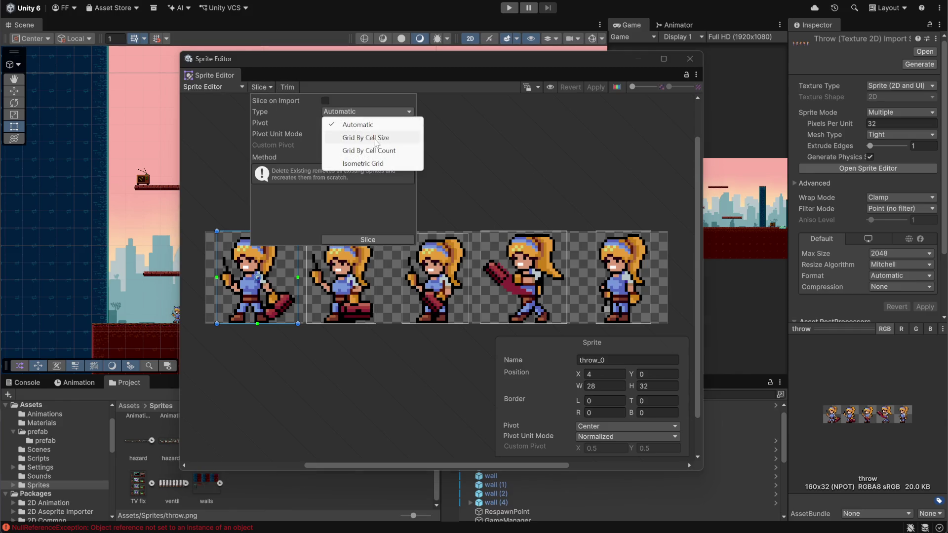
pyautogui.click(375, 138)
pyautogui.click(358, 123)
pyautogui.write('32')
pyautogui.press('Tab')
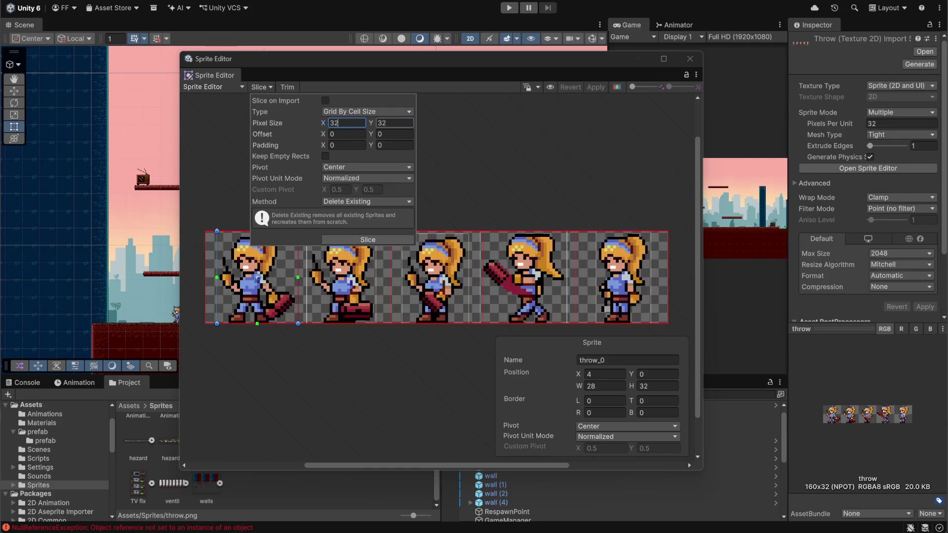
pyautogui.write('32')
pyautogui.click(361, 239)
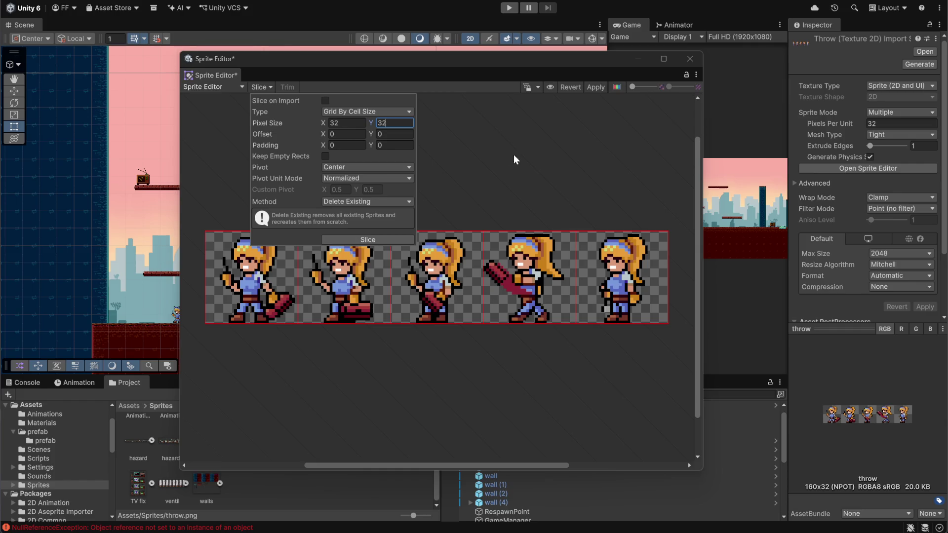
pyautogui.click(376, 240)
pyautogui.click(596, 91)
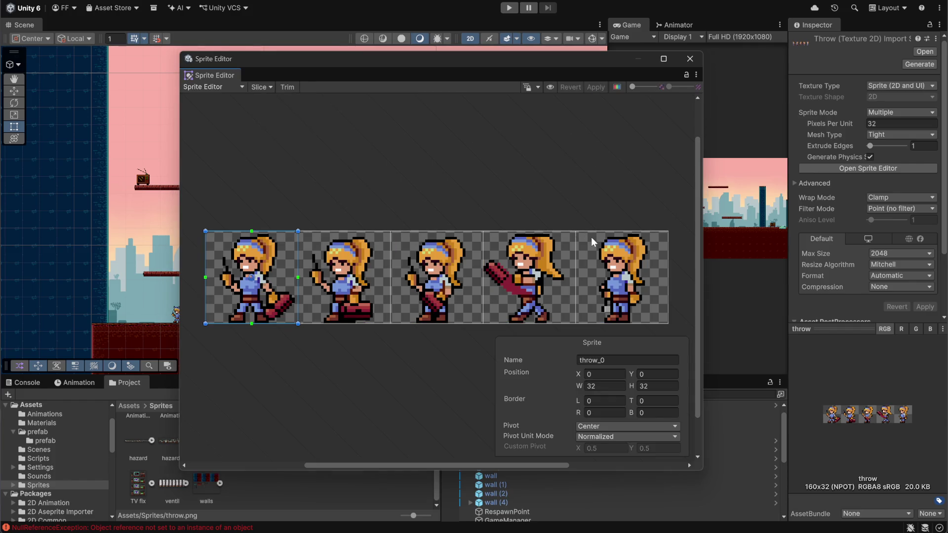
# - Close the sprite slicing window and glance over the error log and project files in Unity
pyautogui.click(690, 59)
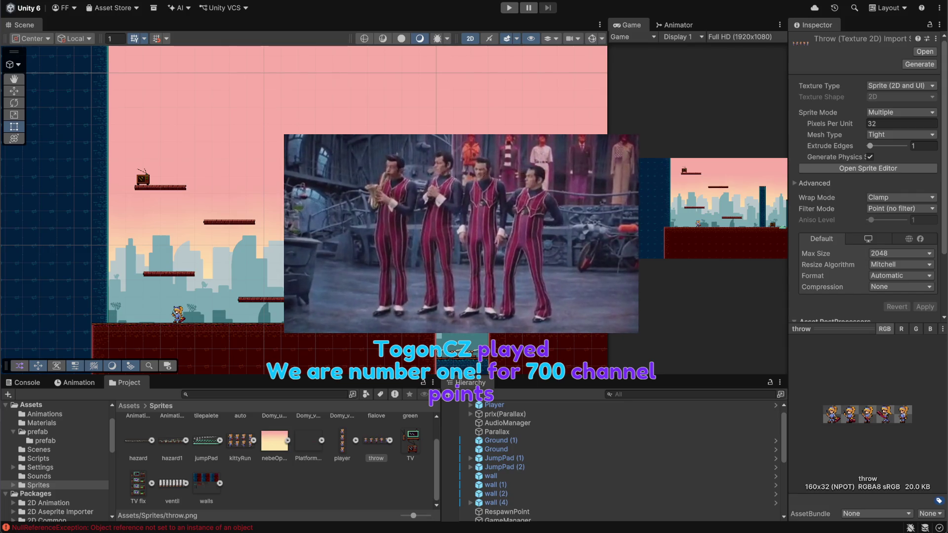
pyautogui.click(34, 386)
pyautogui.click(134, 384)
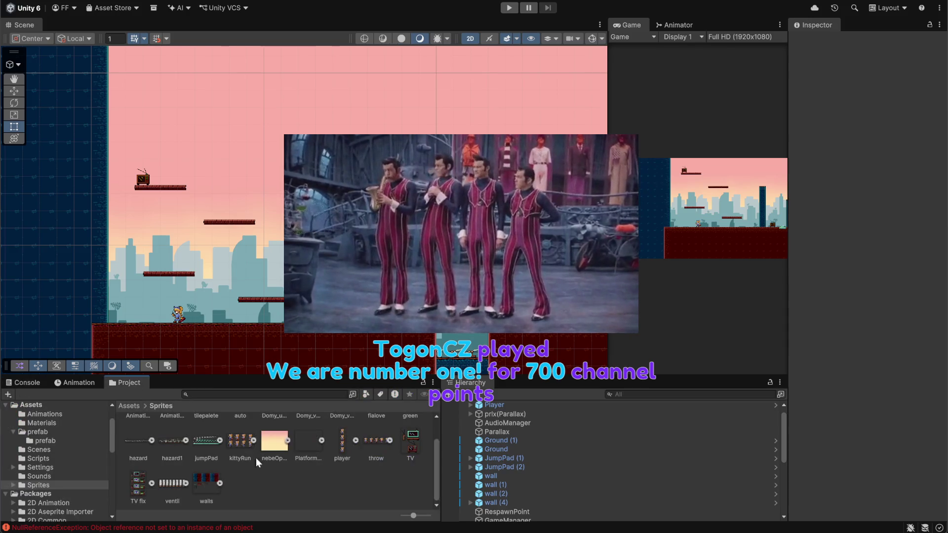
pyautogui.scroll(2, 232, 458)
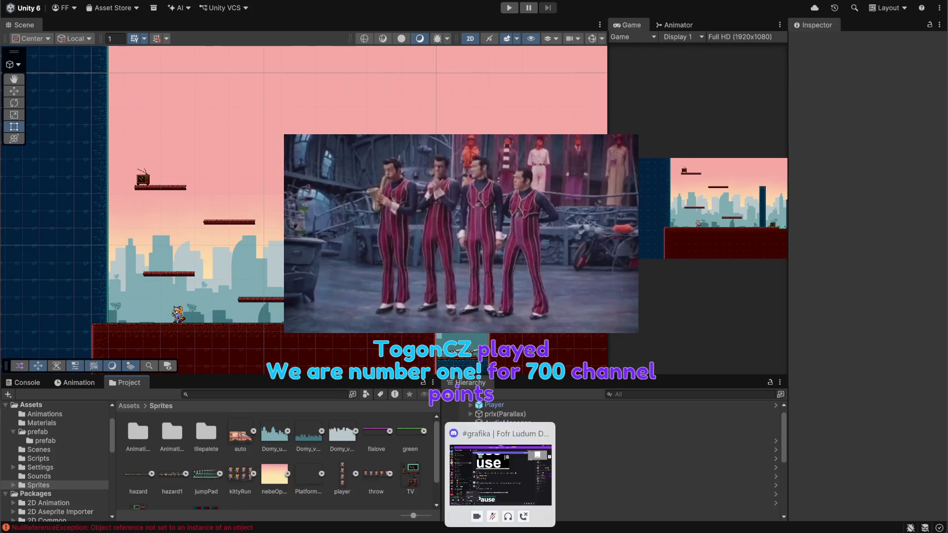
# - In Discord, view the output volume settings, then close them and unmute the microphone
pyautogui.click(499, 474)
pyautogui.click(170, 515)
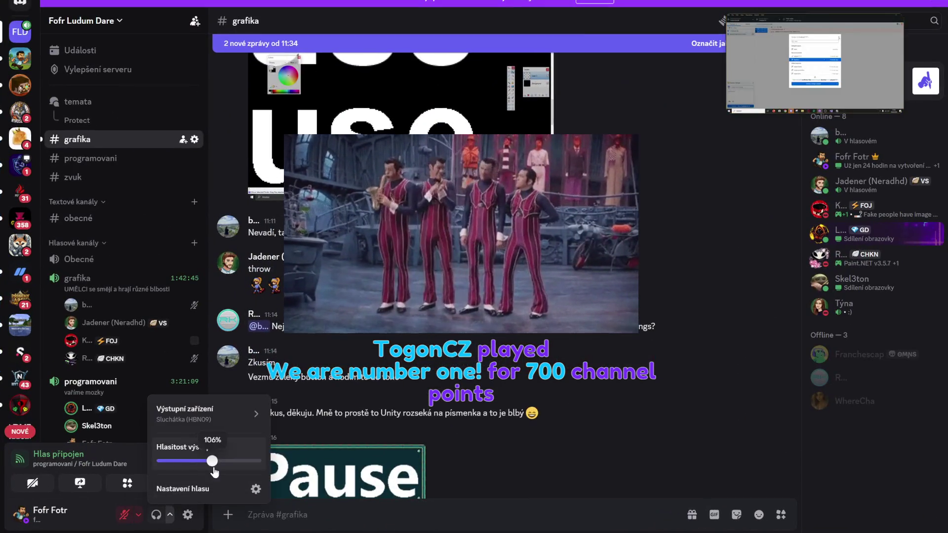
pyautogui.click(124, 515)
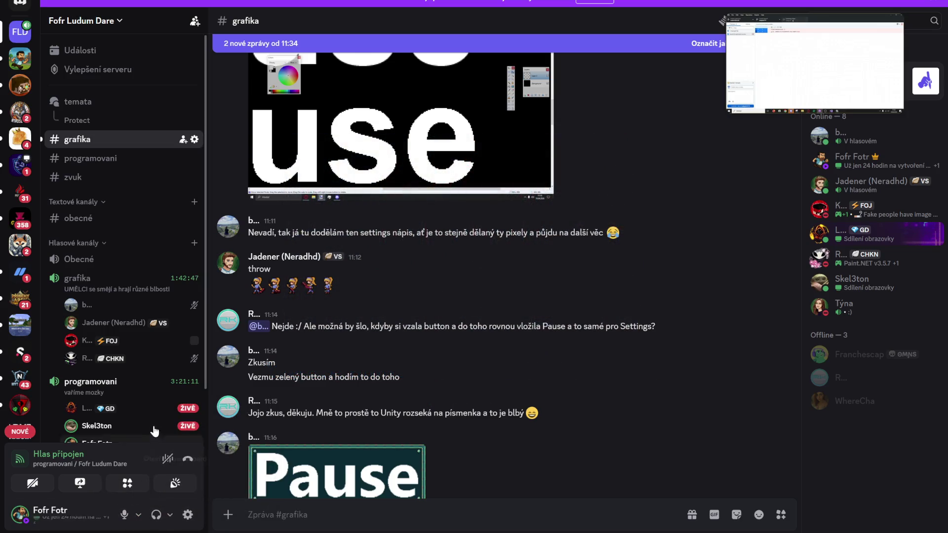
# - Scroll the grafika chat and toggle the microphone mute on and back off
pyautogui.scroll(-2, 144, 416)
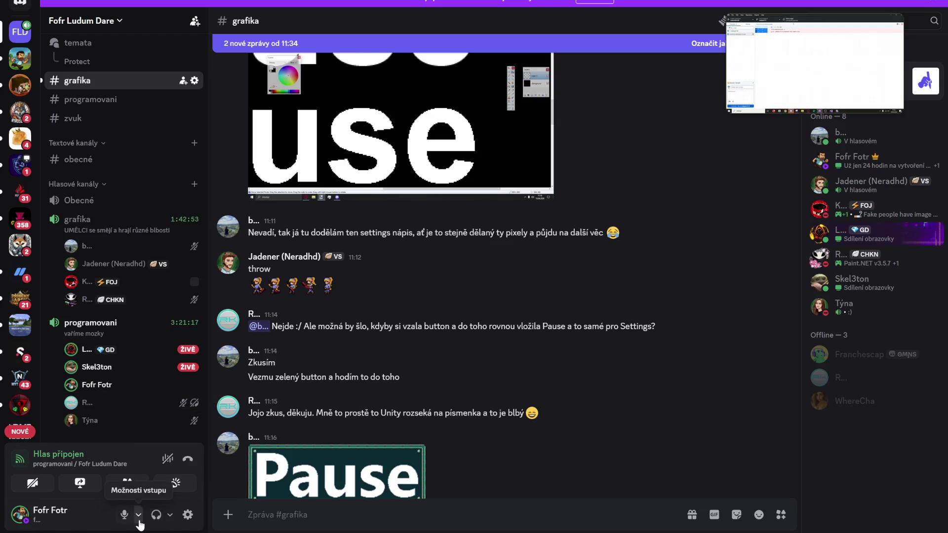
pyautogui.click(124, 515)
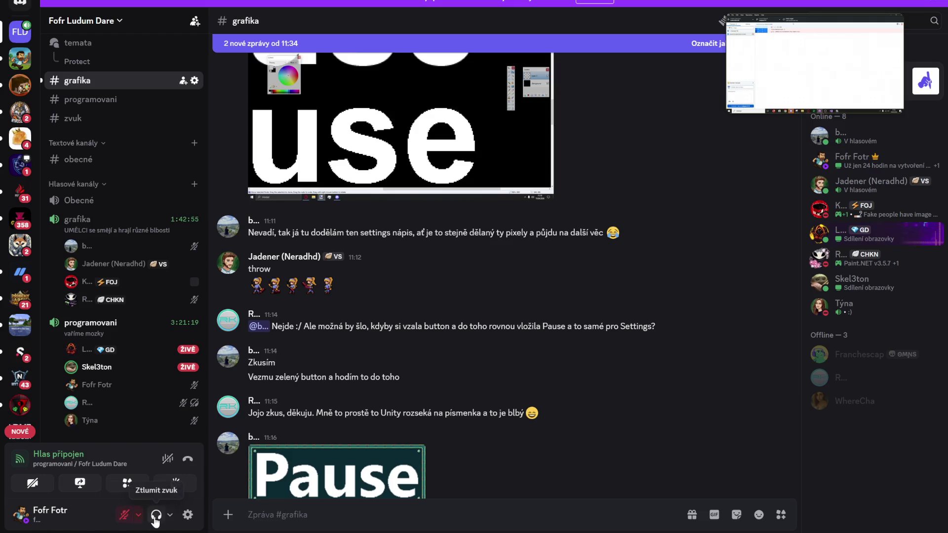
pyautogui.click(124, 514)
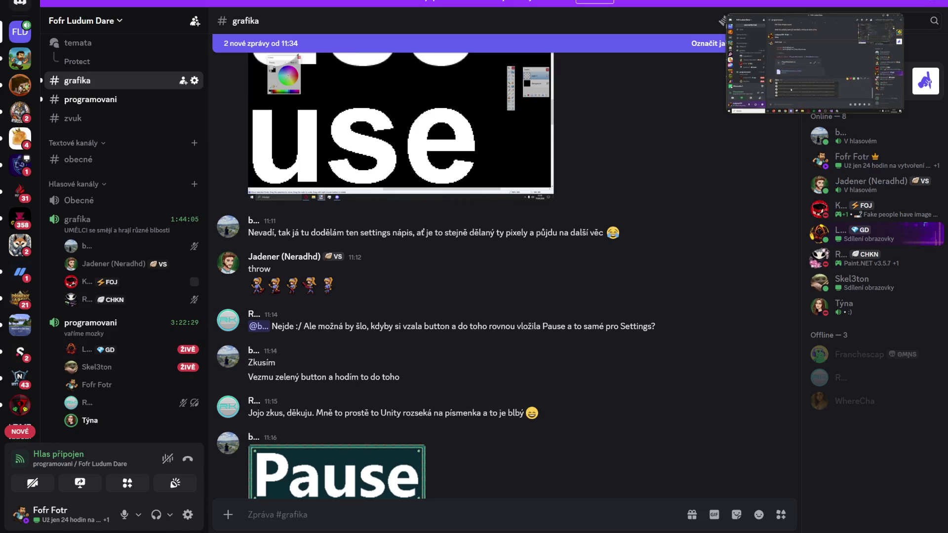
# - Open #programovani and view the teammate's audio listener warnings screenshot at full size, zoomed in and out
pyautogui.click(105, 100)
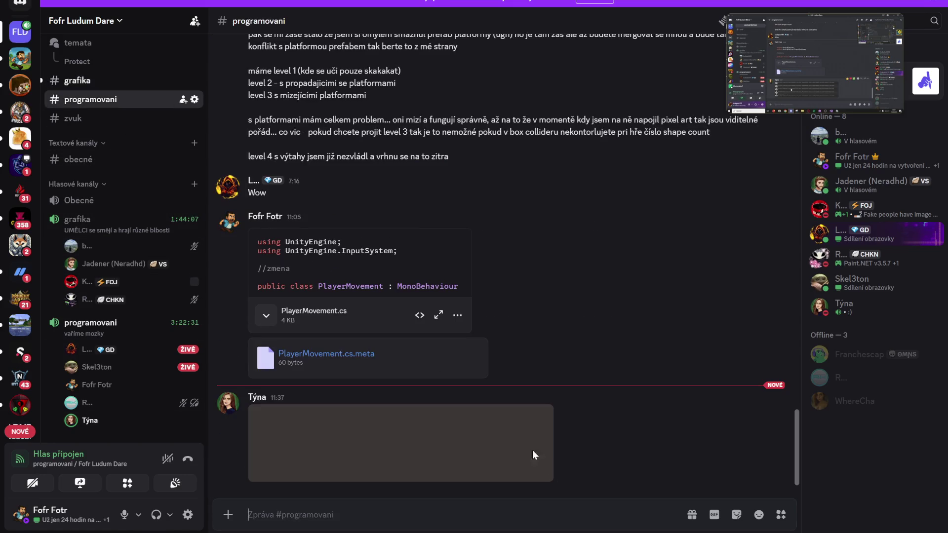
pyautogui.click(377, 448)
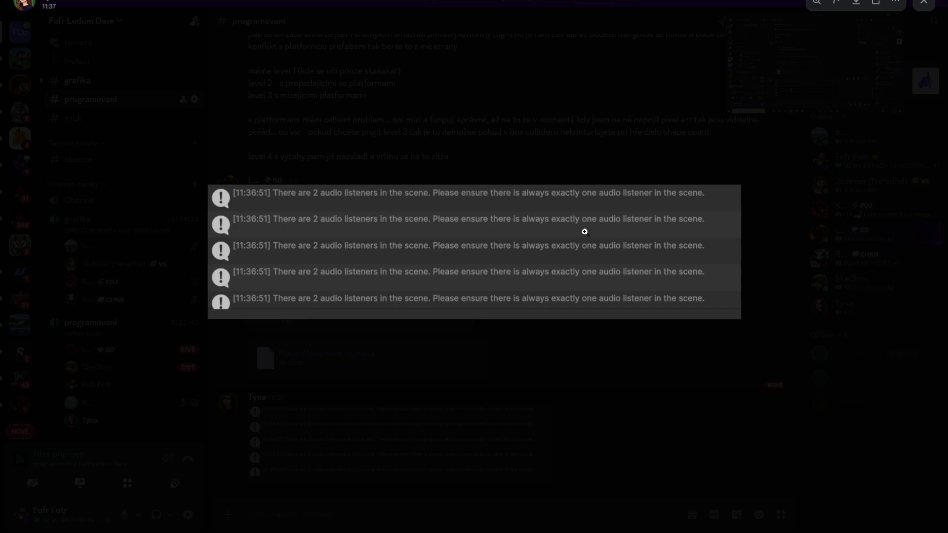
pyautogui.click(526, 204)
pyautogui.click(526, 206)
pyautogui.click(582, 100)
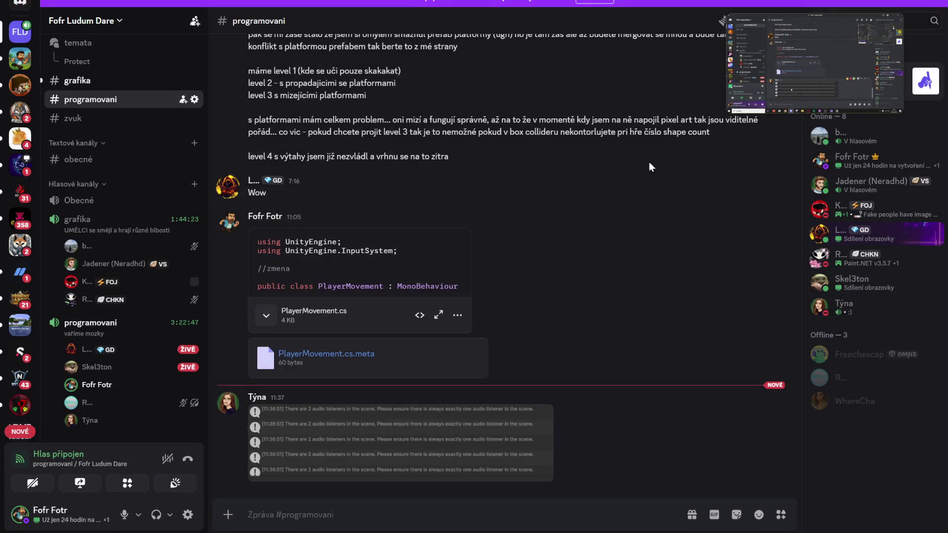
# - Back in Unity, check the Console errors and the Animation view
pyautogui.hotkey('alt', 'Tab')
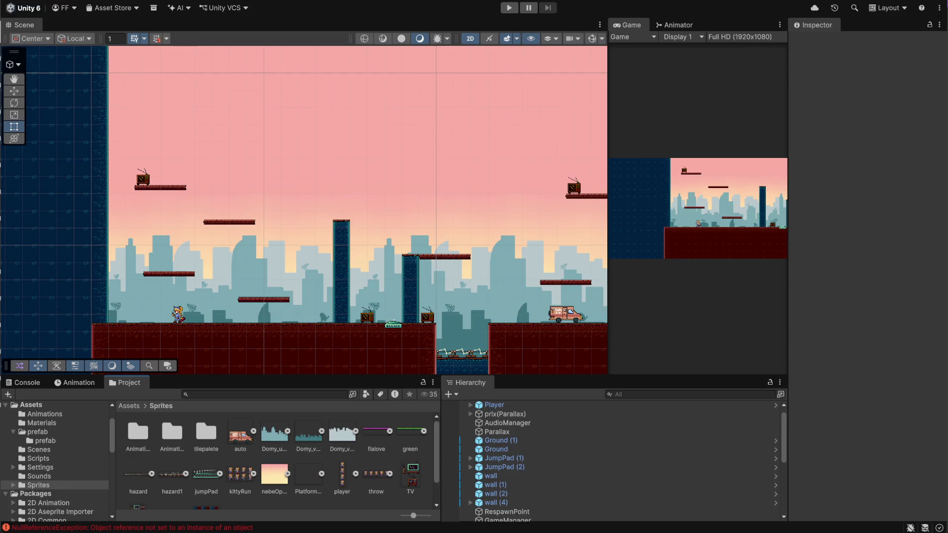
pyautogui.click(27, 383)
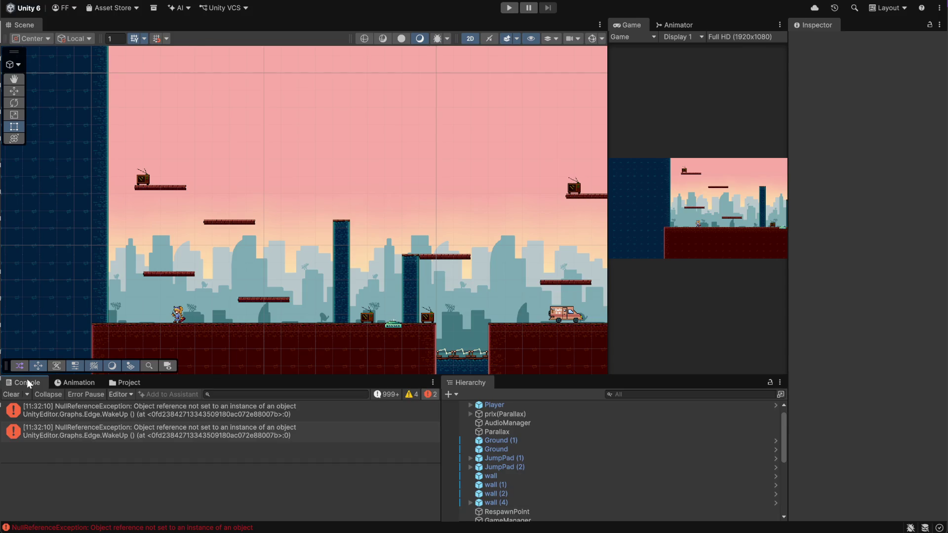
pyautogui.click(68, 383)
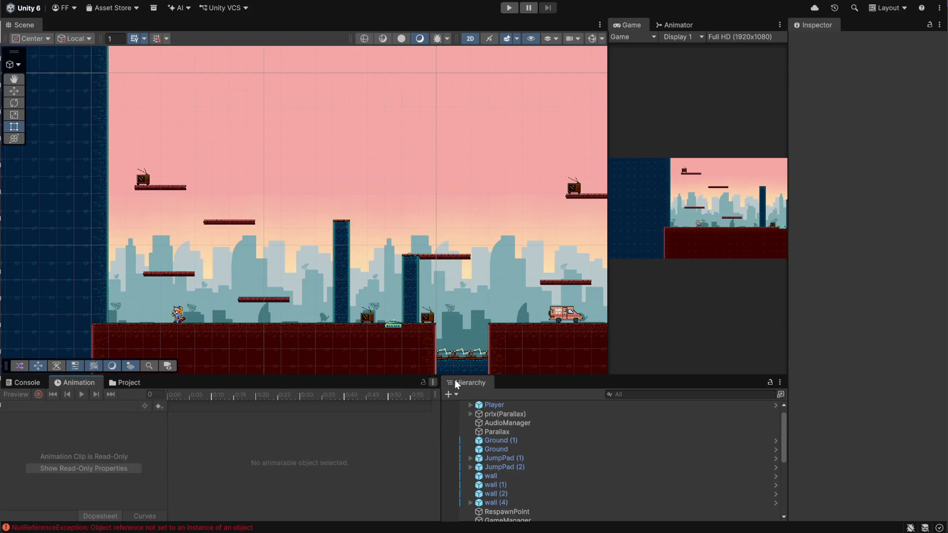
pyautogui.scroll(1, 553, 464)
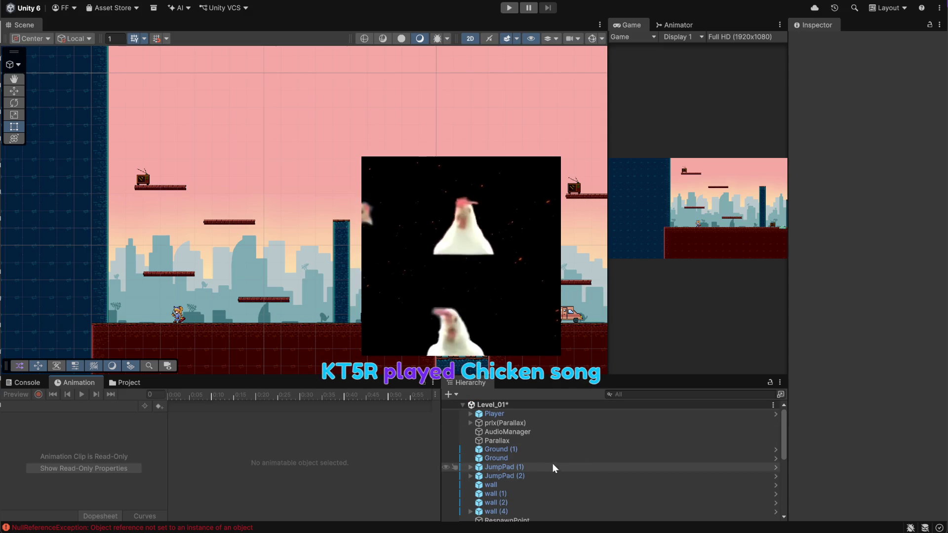
pyautogui.scroll(-5, 550, 466)
pyautogui.scroll(5, 555, 471)
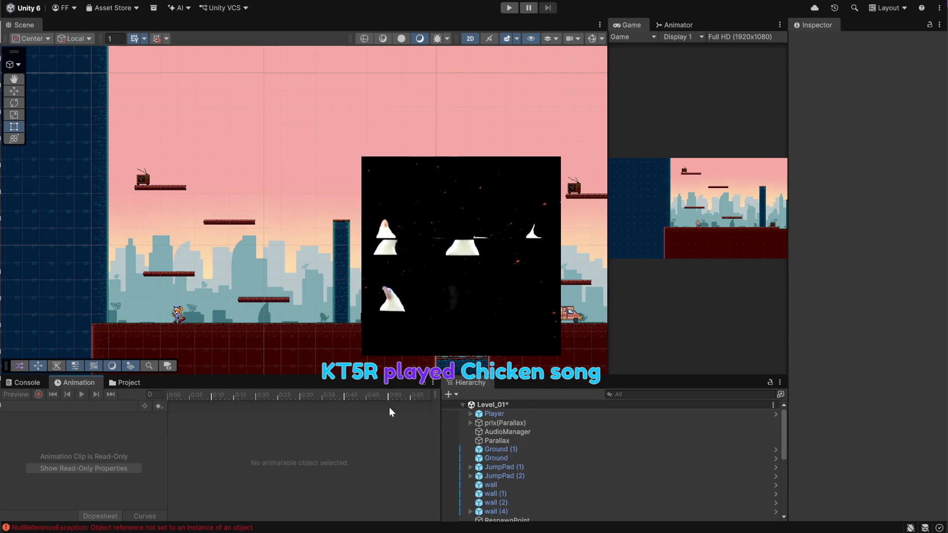
pyautogui.click(29, 383)
# - Browse to Assets/Scenes in the Project panel and select the PlayerMovement scene
pyautogui.click(129, 383)
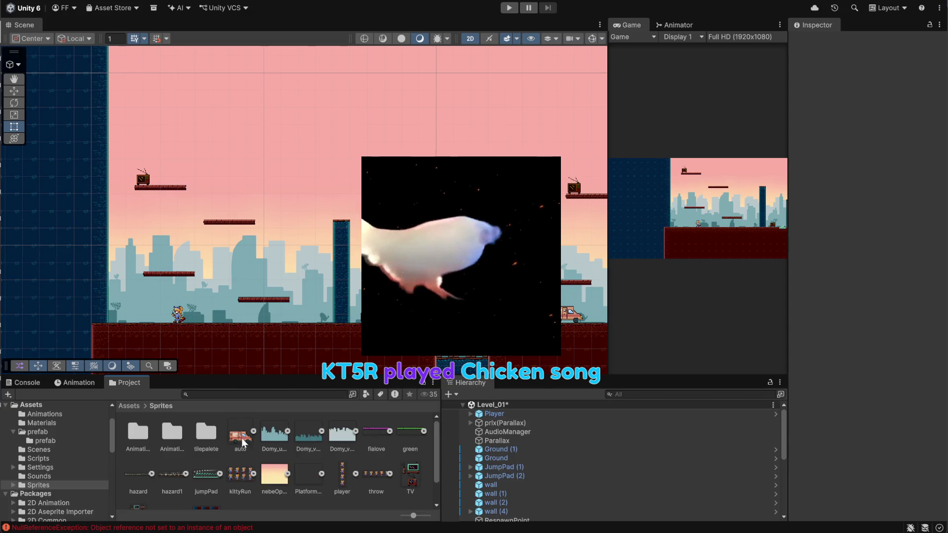
pyautogui.click(130, 406)
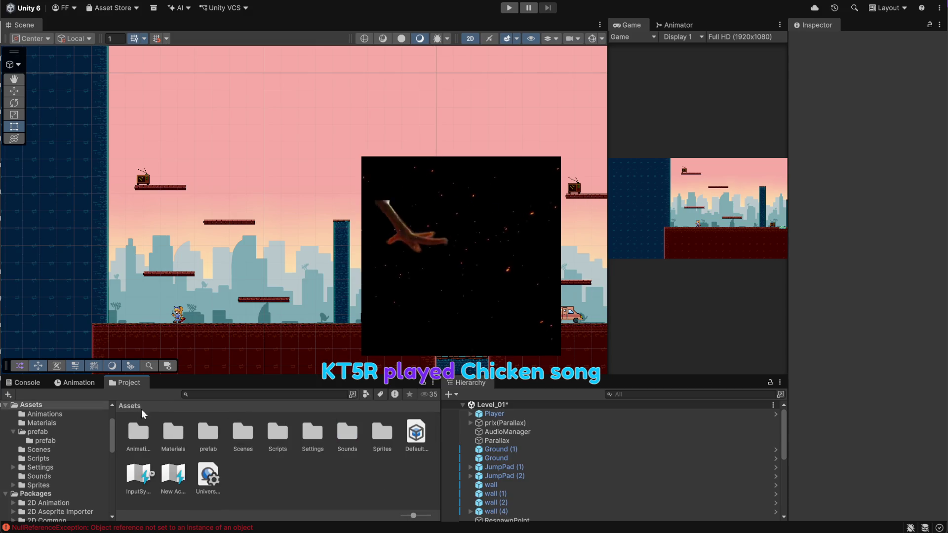
pyautogui.doubleClick(243, 432)
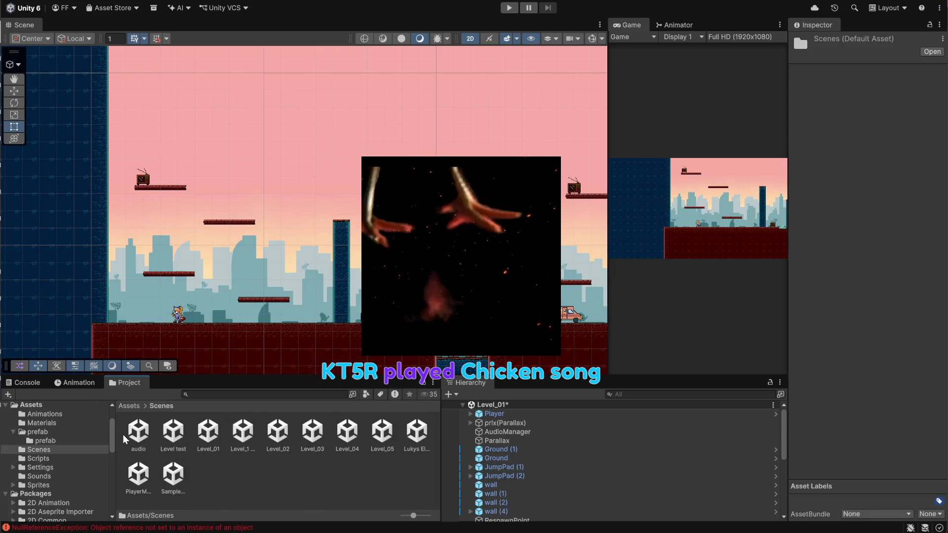
pyautogui.click(221, 479)
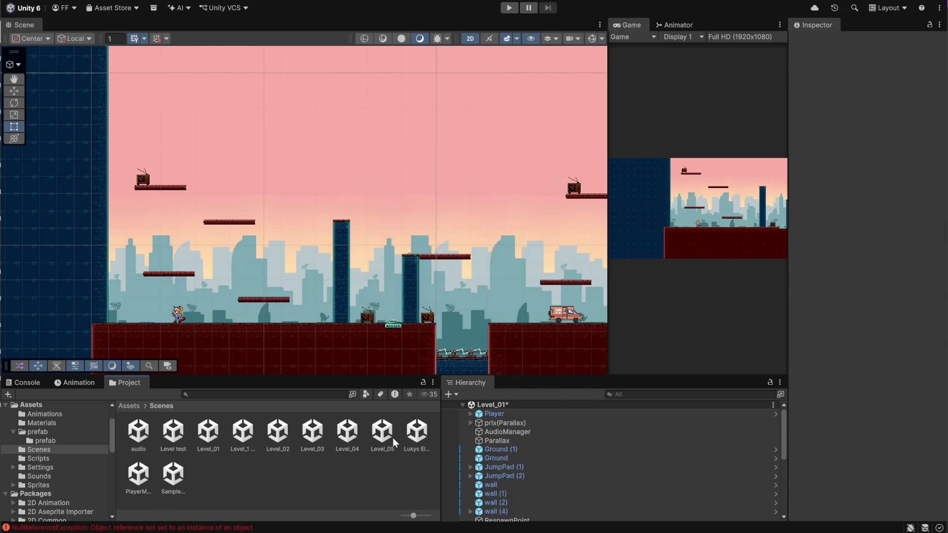
pyautogui.click(136, 487)
# - Save Level_01, open PlayerMovement to inspect Main Camera and Player, then open the audio scene
pyautogui.doubleClick(137, 487)
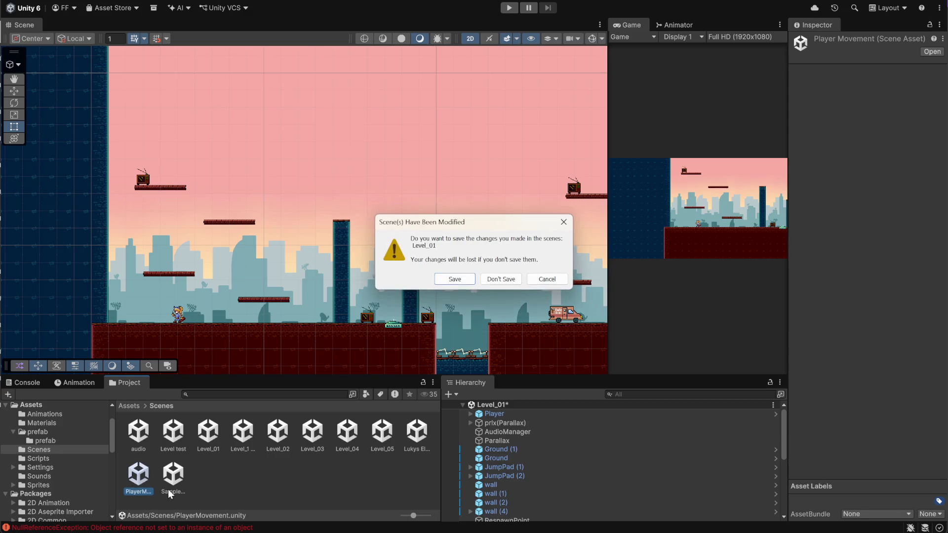
pyautogui.click(458, 282)
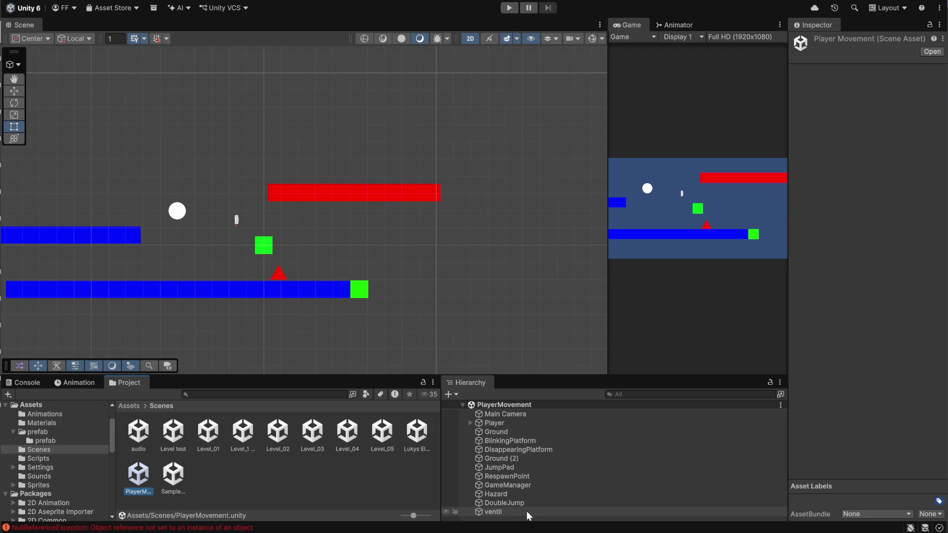
pyautogui.click(508, 416)
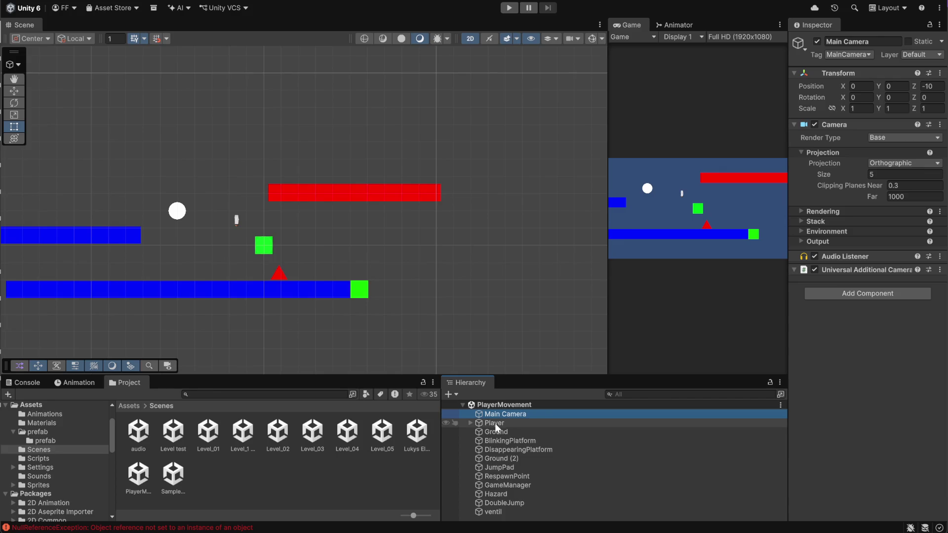
pyautogui.click(471, 424)
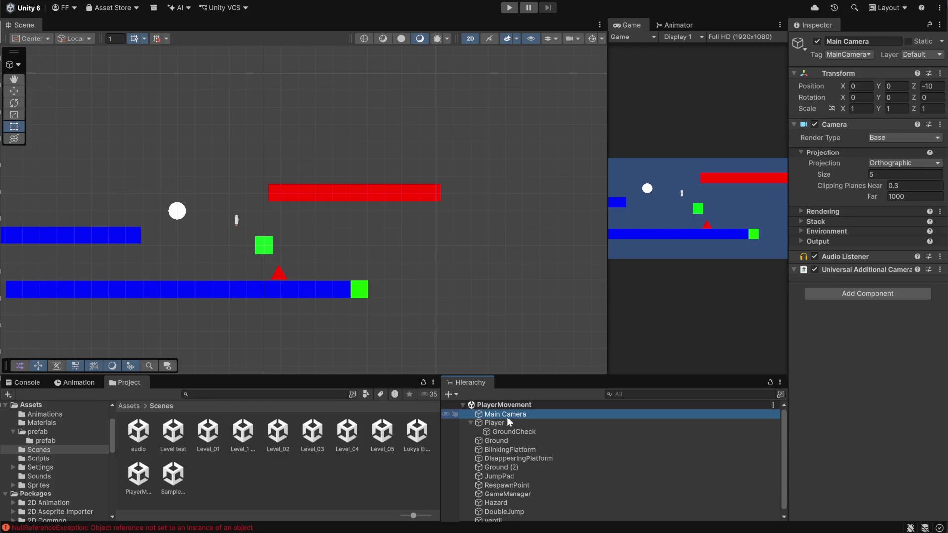
pyautogui.click(469, 423)
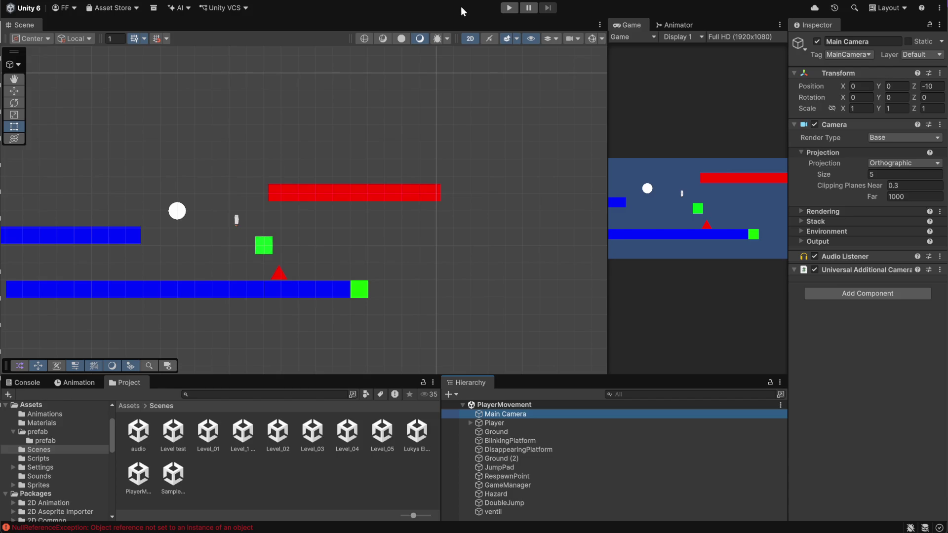
pyautogui.click(266, 461)
pyautogui.click(139, 432)
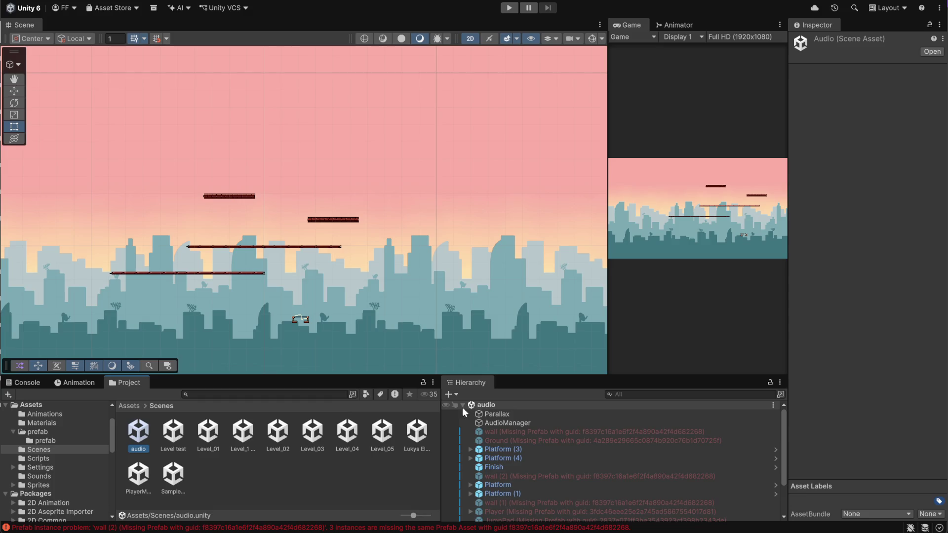
# - Inspect the wall and Ground objects flagged as missing prefabs in the audio scene's Hierarchy
pyautogui.click(544, 433)
pyautogui.click(532, 441)
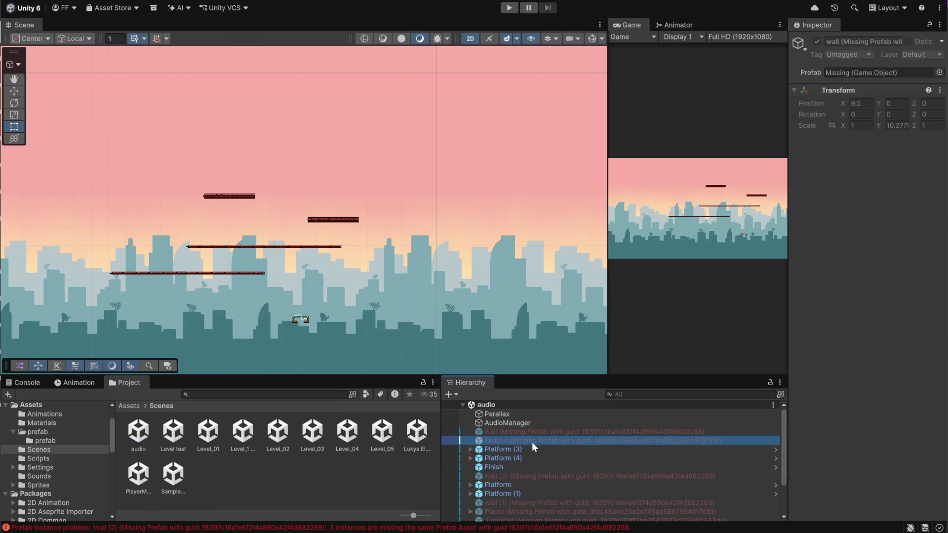
pyautogui.scroll(-2, 541, 474)
pyautogui.scroll(-1, 544, 494)
pyautogui.click(337, 479)
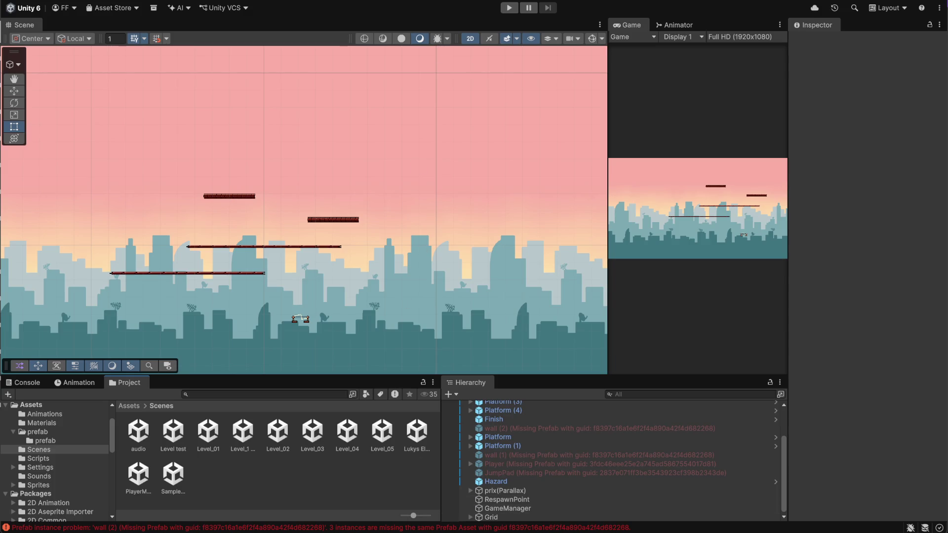
# - In Discord, mute the mic and drag the output volume slider lower, then return to Unity
pyautogui.moveTo(500, 526)
pyautogui.click(500, 474)
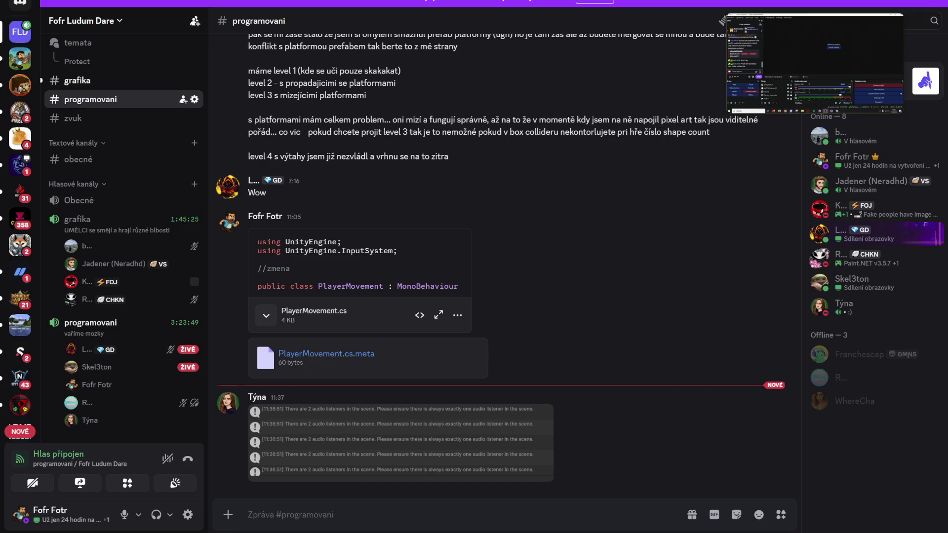
pyautogui.click(124, 515)
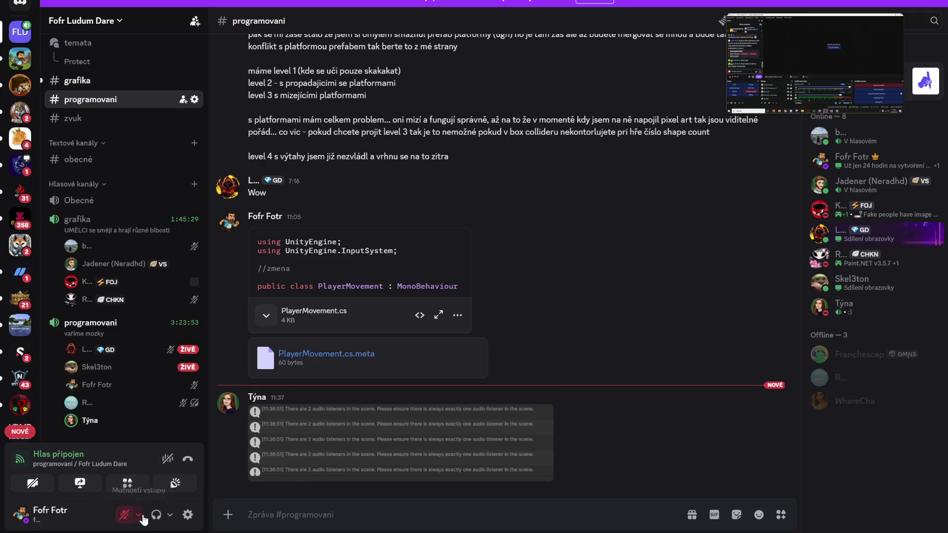
pyautogui.click(170, 514)
pyautogui.moveTo(212, 460); pyautogui.dragTo(176, 461)
pyautogui.hotkey('alt', 'Tab')
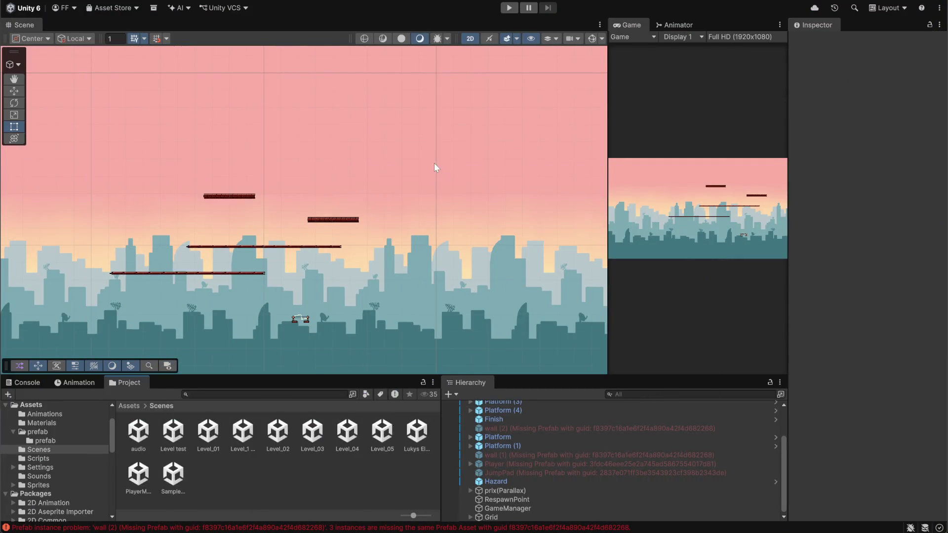
# - Inspect the broken JumpPad and wall objects and open the prefab folder and its subfolder
pyautogui.click(541, 473)
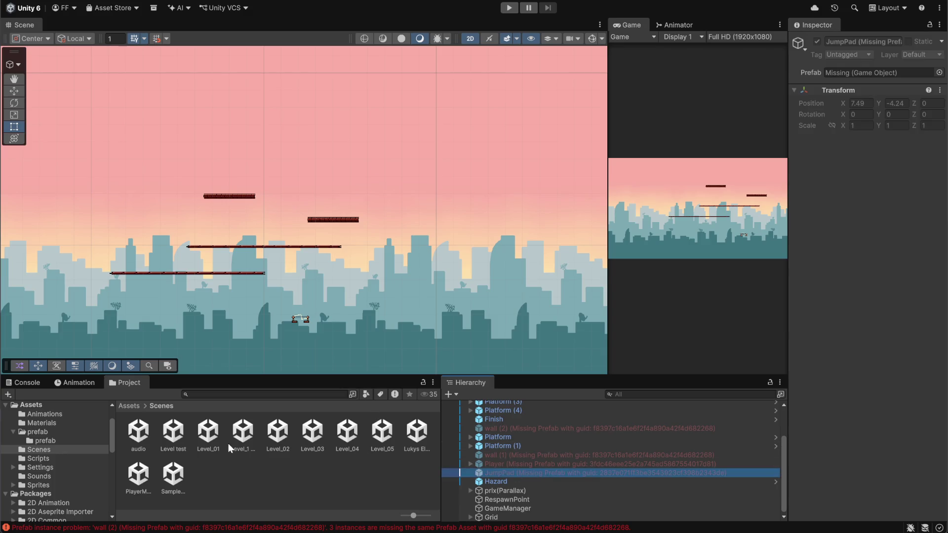
pyautogui.scroll(3, 529, 434)
pyautogui.click(529, 431)
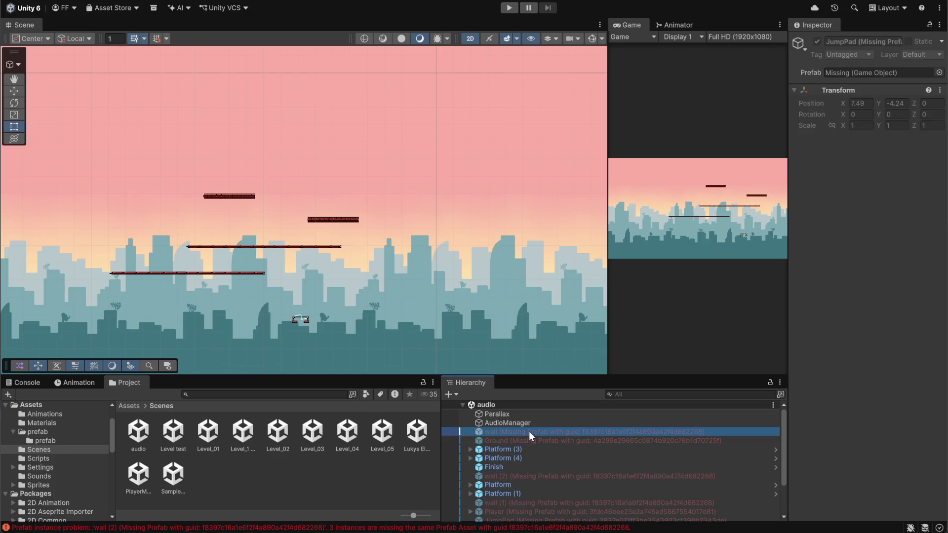
pyautogui.click(315, 473)
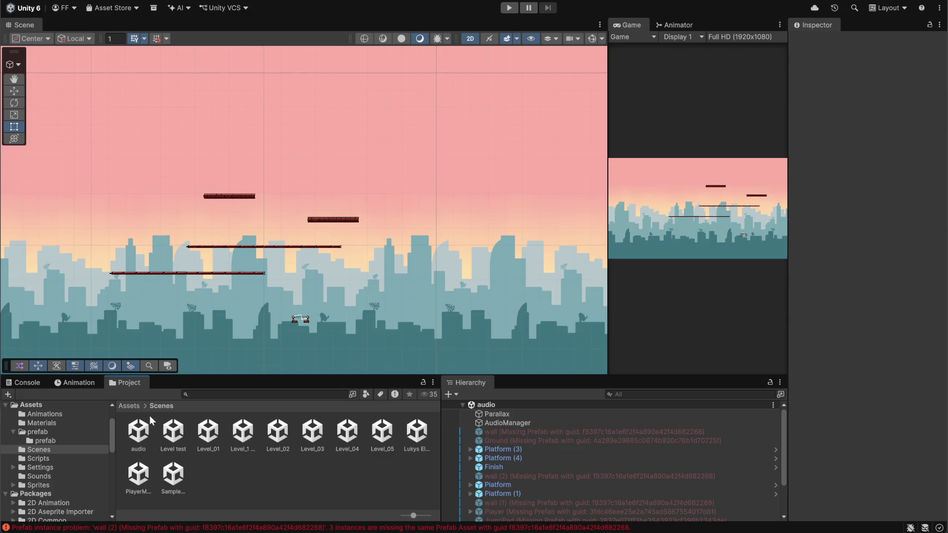
pyautogui.click(132, 405)
pyautogui.doubleClick(206, 436)
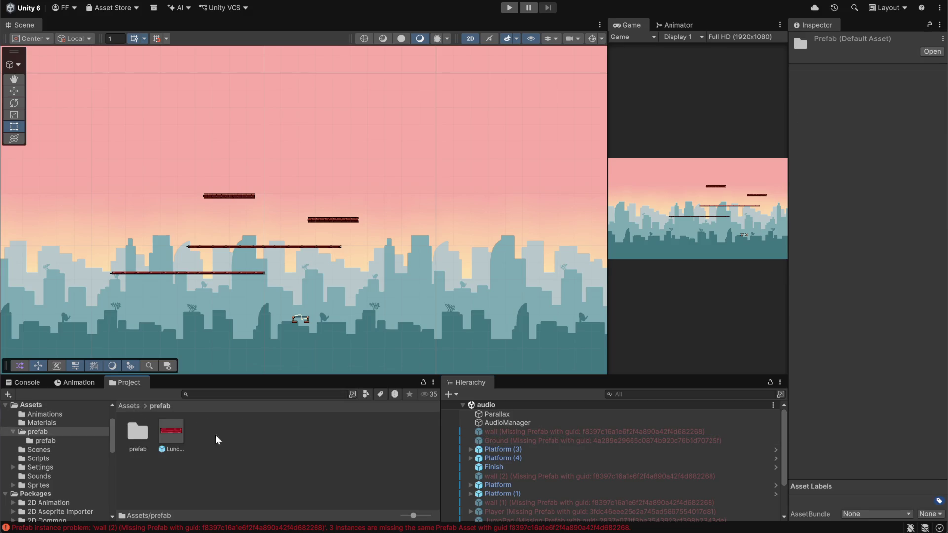
pyautogui.click(530, 431)
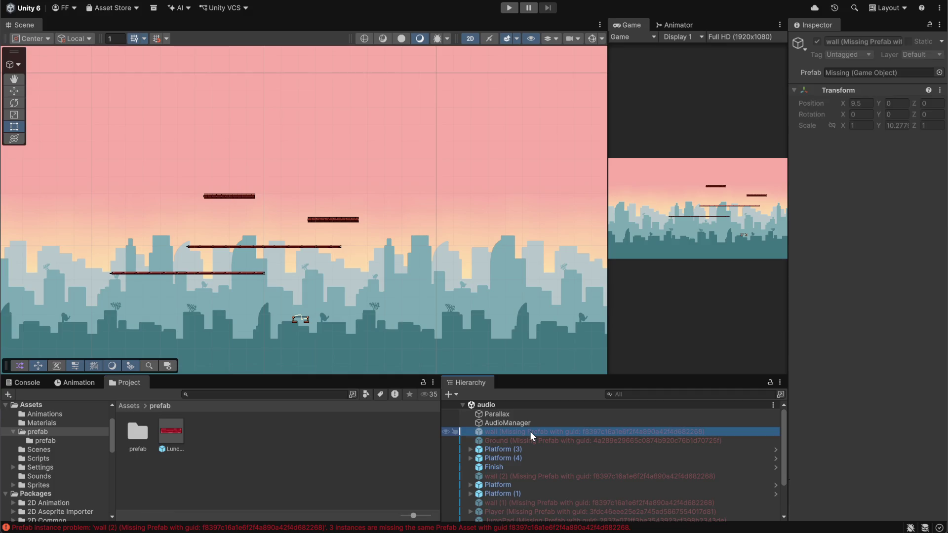
pyautogui.doubleClick(143, 431)
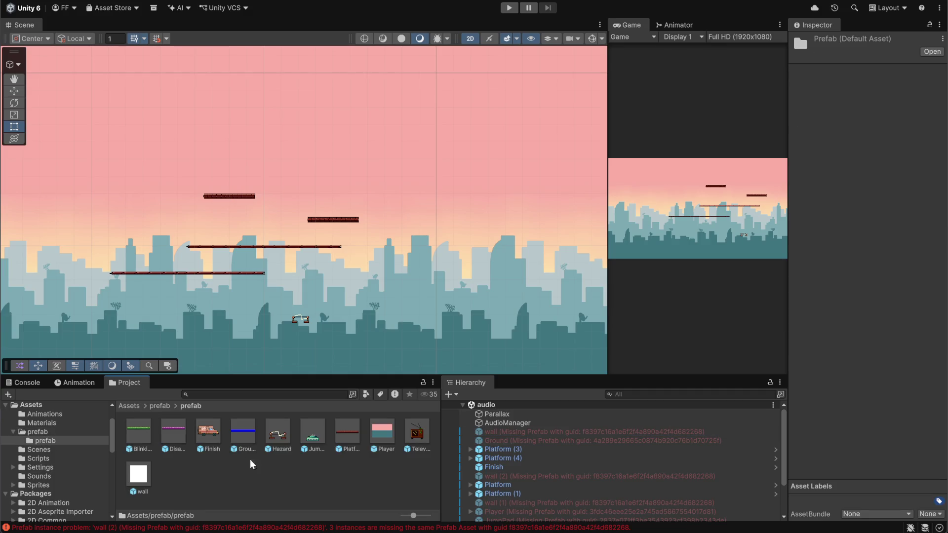
pyautogui.click(520, 433)
pyautogui.click(212, 477)
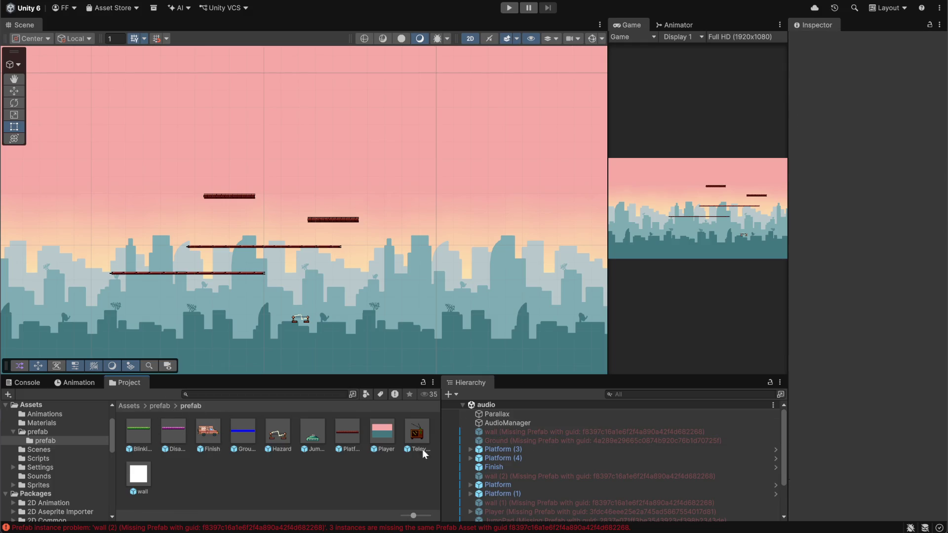
# - Relink the first wall to the wall prefab and the Ground object to the Ground prefab
pyautogui.click(543, 432)
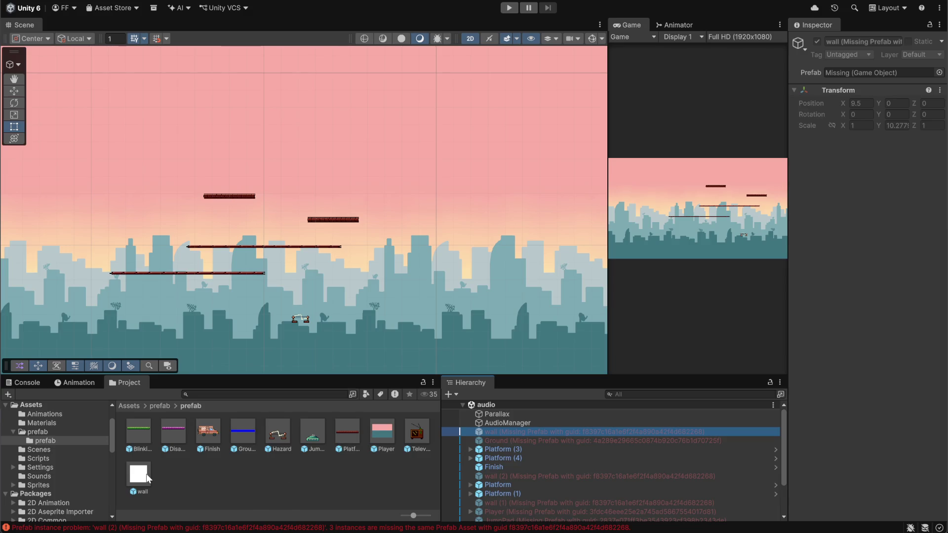
pyautogui.moveTo(147, 478)
pyautogui.mouseDown()
pyautogui.moveTo(836, 209)
pyautogui.moveTo(864, 73)
pyautogui.moveTo(878, 75)
pyautogui.mouseUp()
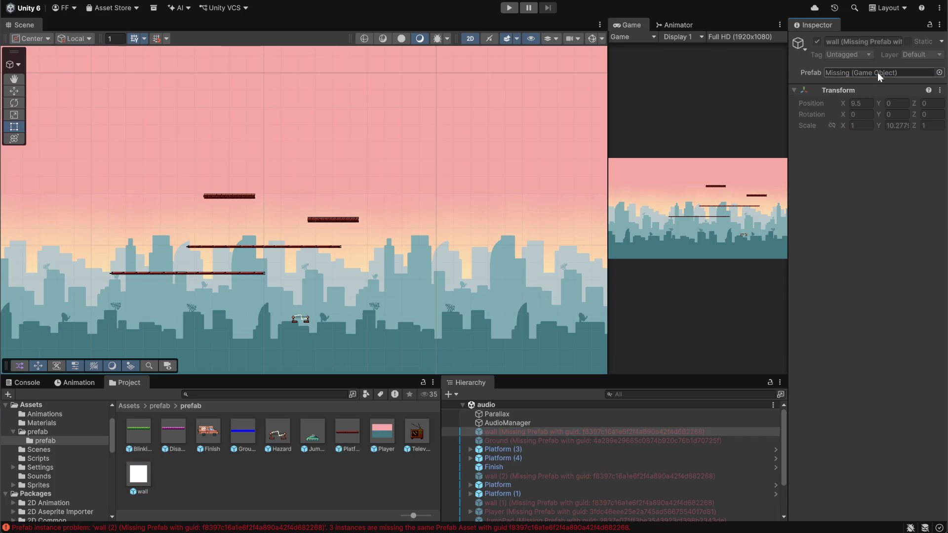
pyautogui.click(940, 72)
pyautogui.doubleClick(718, 182)
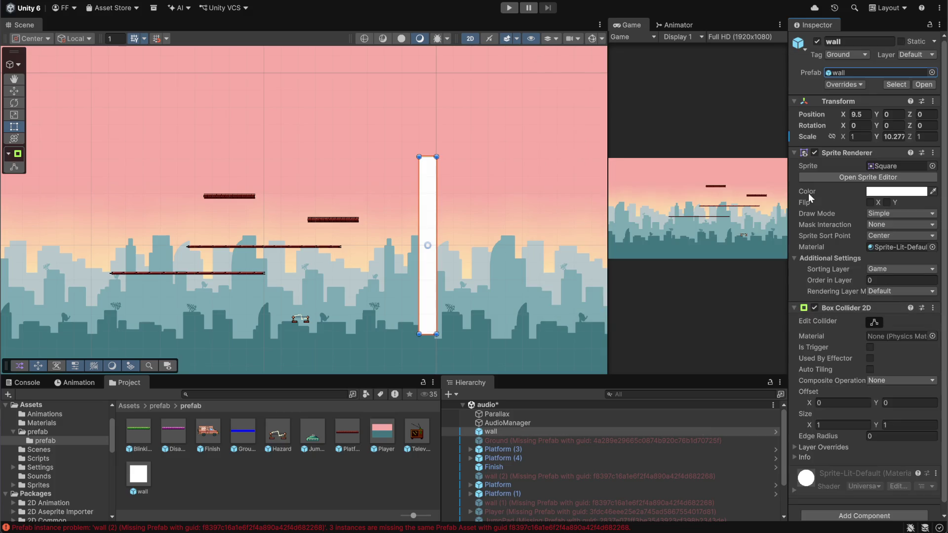
pyautogui.click(538, 441)
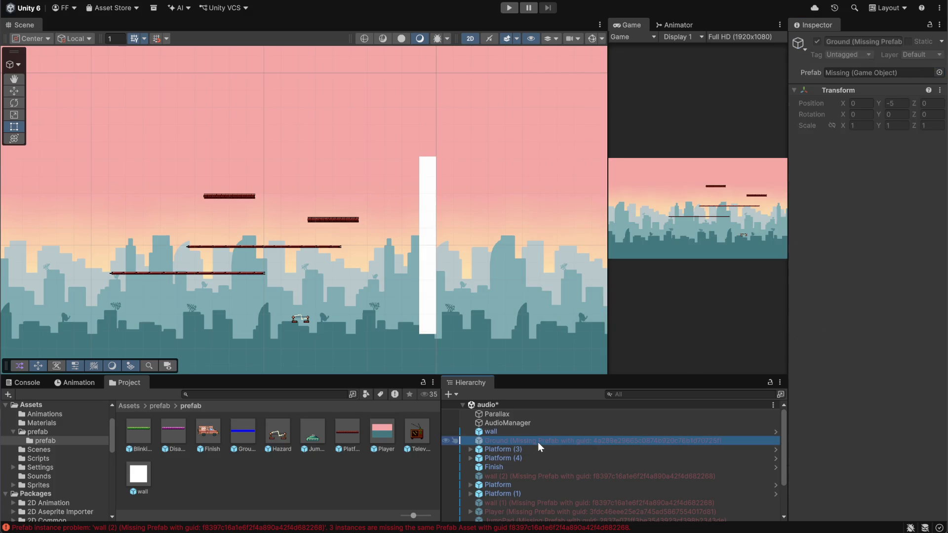
pyautogui.click(940, 72)
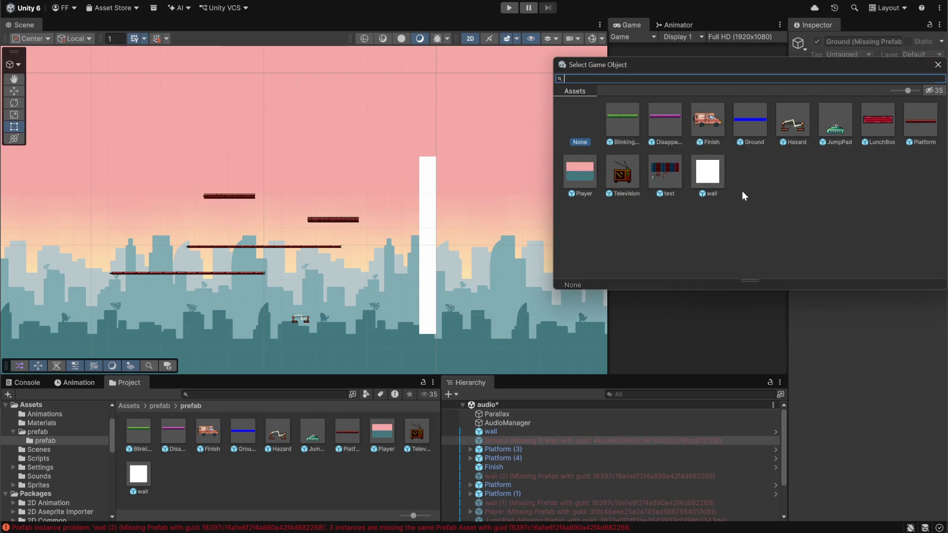
pyautogui.doubleClick(751, 124)
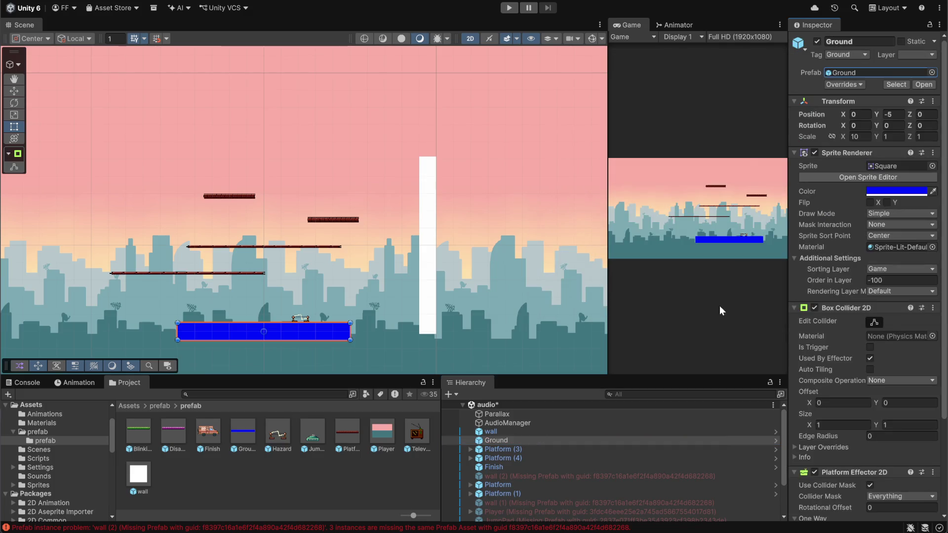
# - Relink wall (2) and the left wall to the wall prefab
pyautogui.click(522, 477)
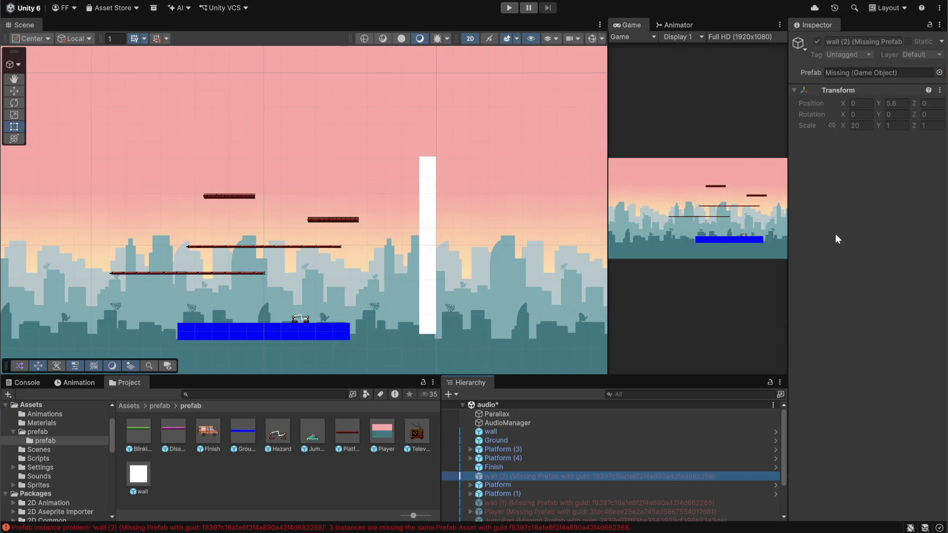
pyautogui.click(939, 72)
pyautogui.doubleClick(706, 178)
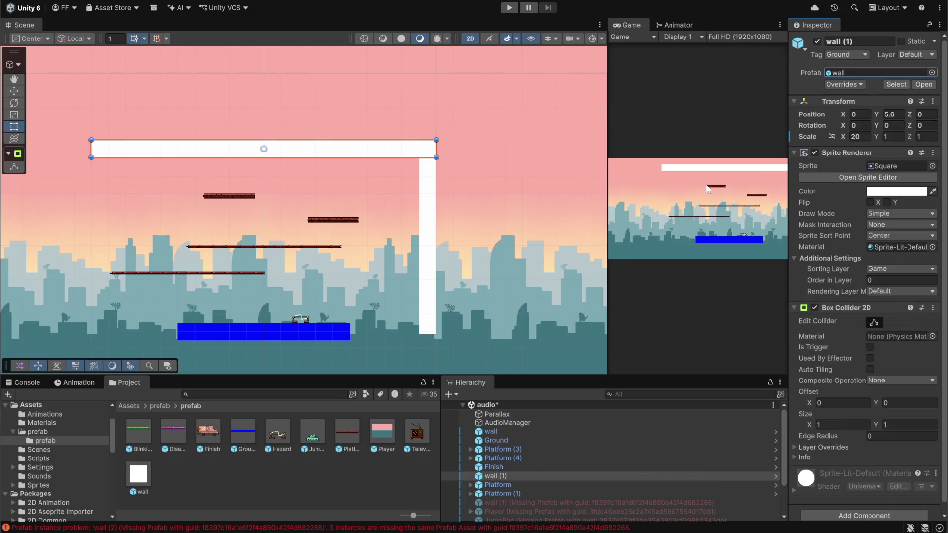
pyautogui.click(506, 504)
pyautogui.click(933, 72)
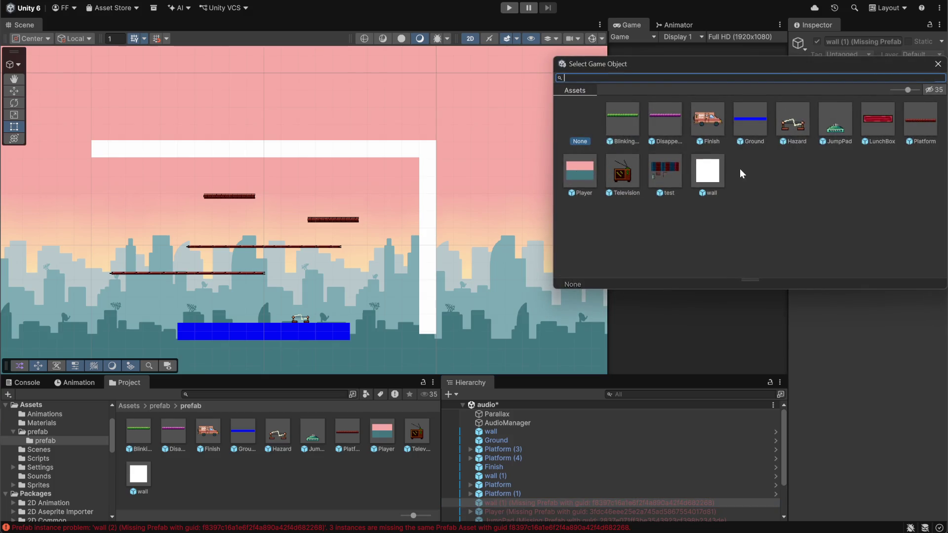
pyautogui.doubleClick(713, 172)
pyautogui.scroll(-2, 662, 409)
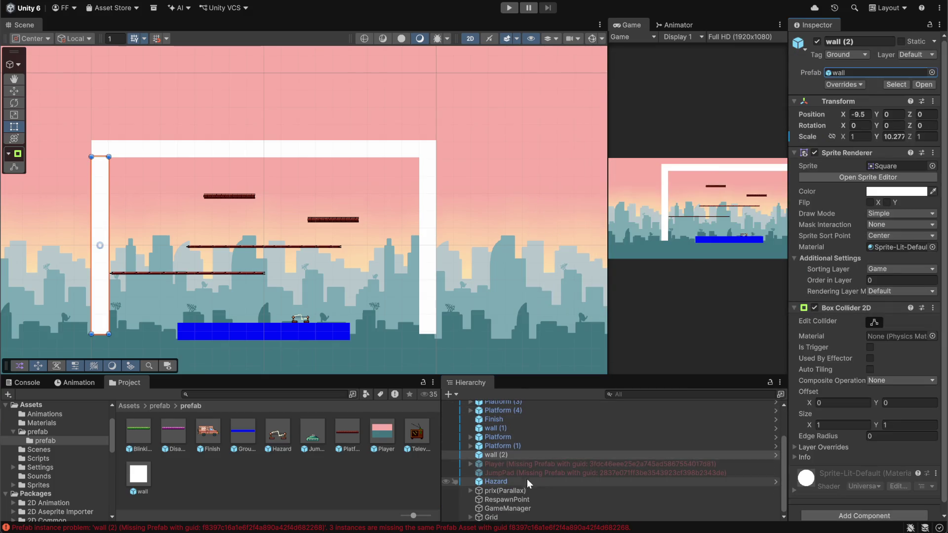
# - Relink the Player object to the Player prefab and JumpPad to the JumpPad prefab
pyautogui.click(518, 464)
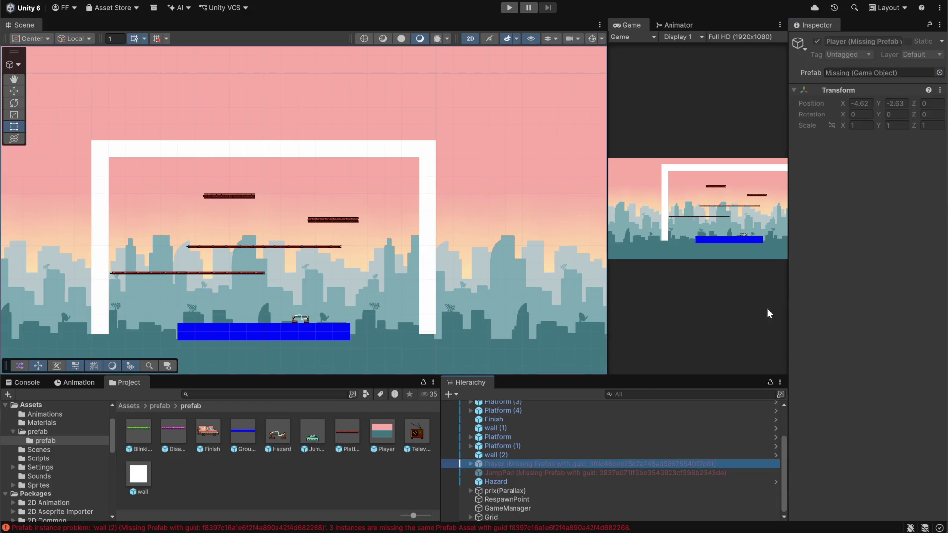
pyautogui.click(940, 72)
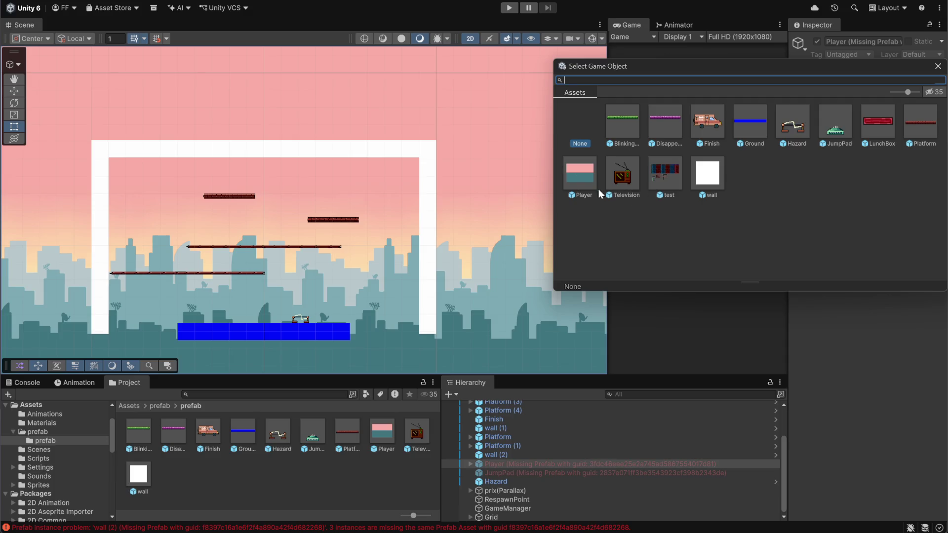
pyautogui.doubleClick(587, 176)
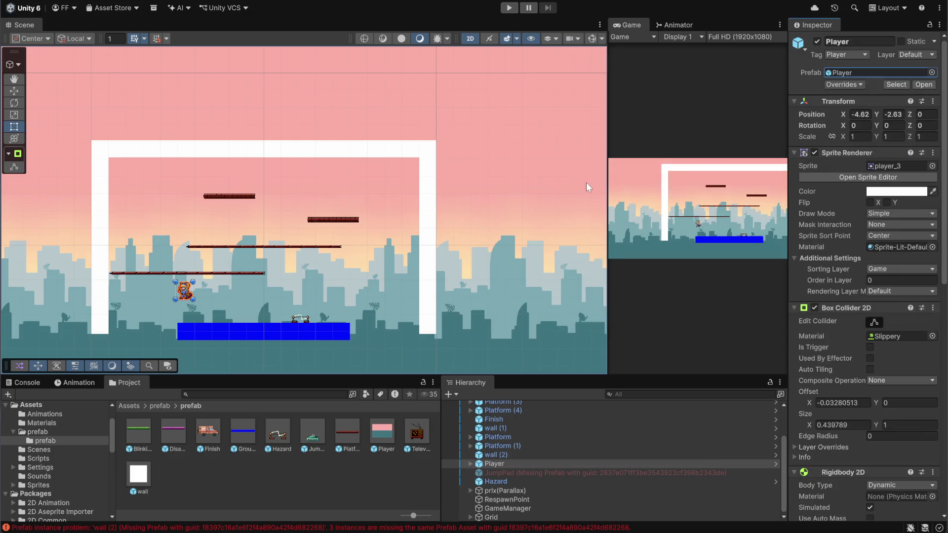
pyautogui.click(507, 470)
pyautogui.click(939, 74)
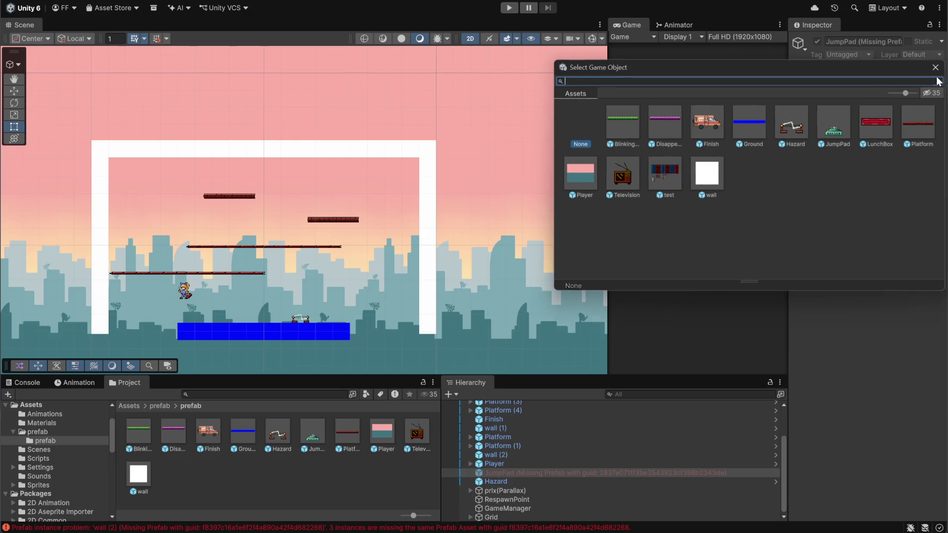
pyautogui.doubleClick(843, 131)
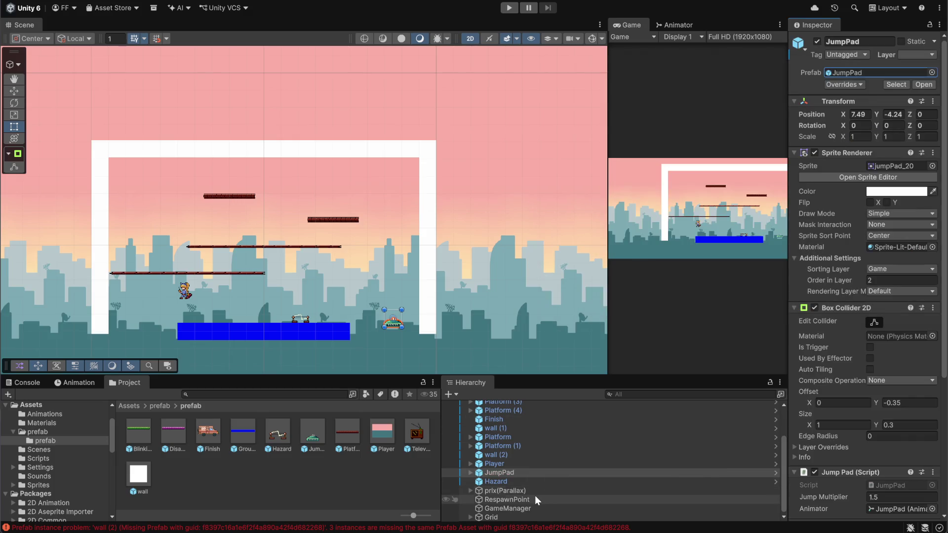
# - Clear the old Console errors and check the relinked top wall
pyautogui.scroll(3, 529, 482)
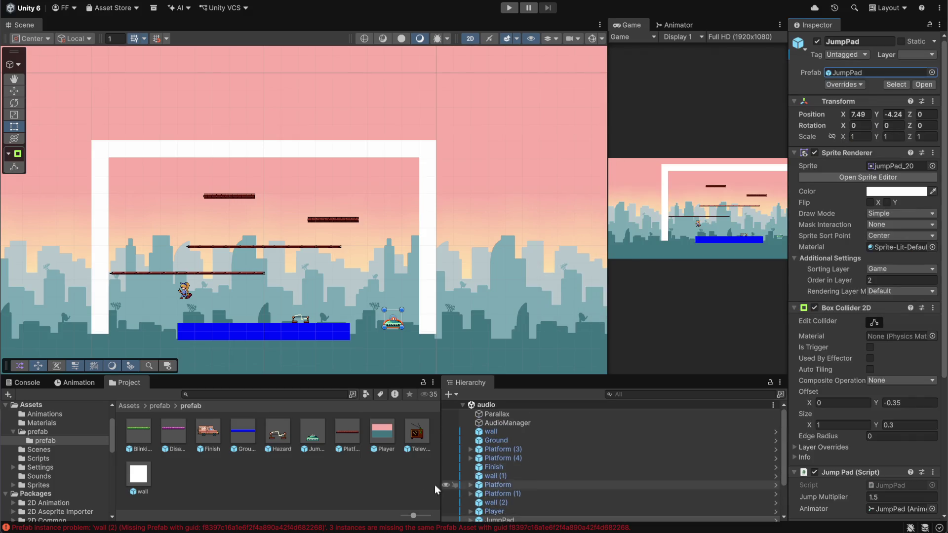
pyautogui.click(22, 384)
pyautogui.click(12, 397)
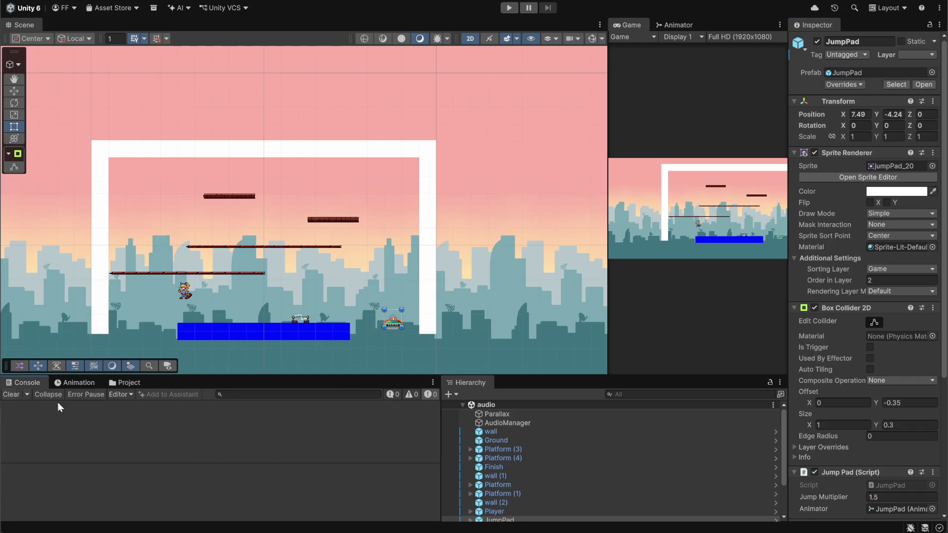
pyautogui.click(562, 477)
pyautogui.scroll(-2, 513, 449)
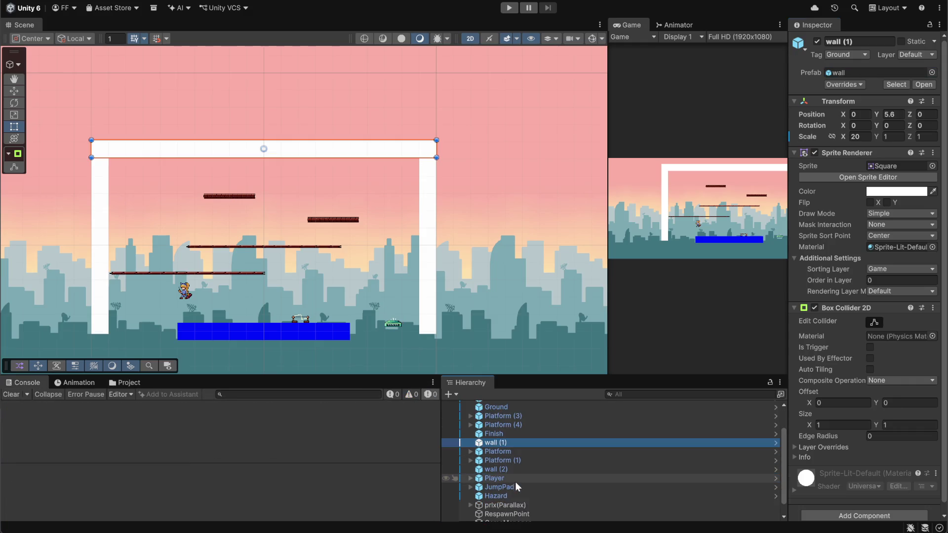
# - Inspect the relinked Player and open the Player prefab for editing
pyautogui.click(496, 477)
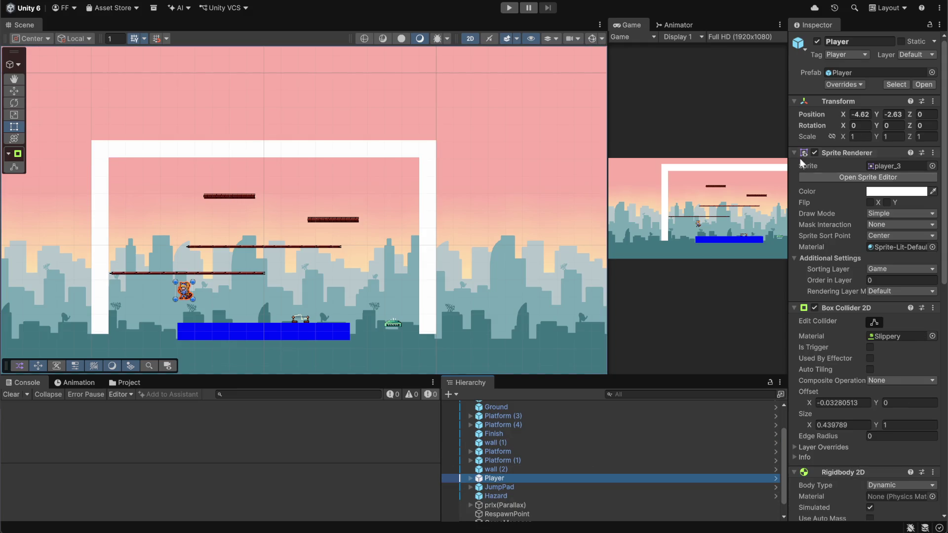
pyautogui.scroll(-10, 875, 296)
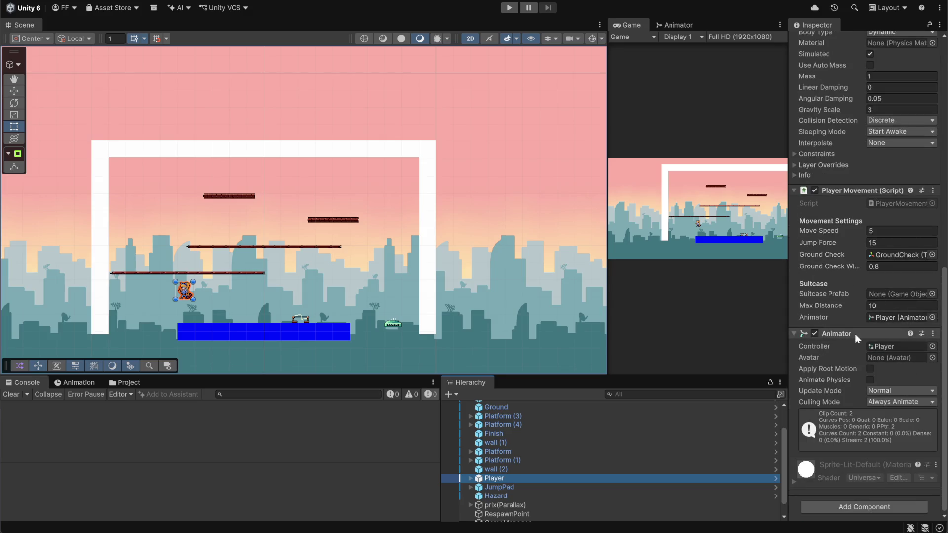
pyautogui.scroll(3, 550, 448)
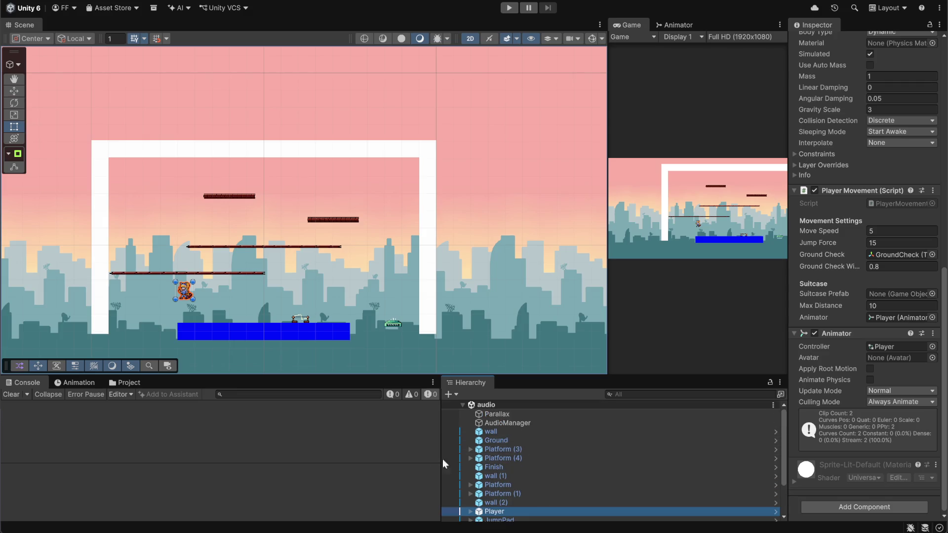
pyautogui.click(130, 382)
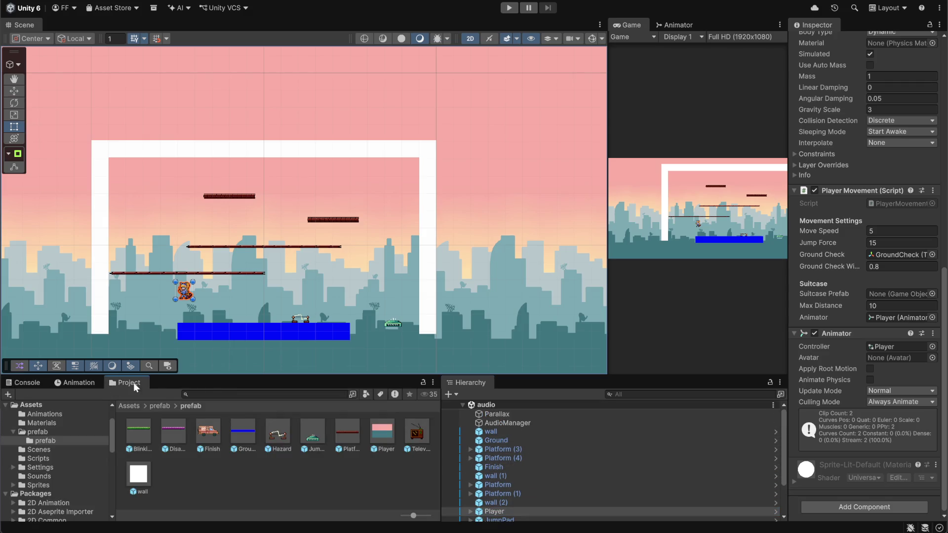
pyautogui.click(219, 470)
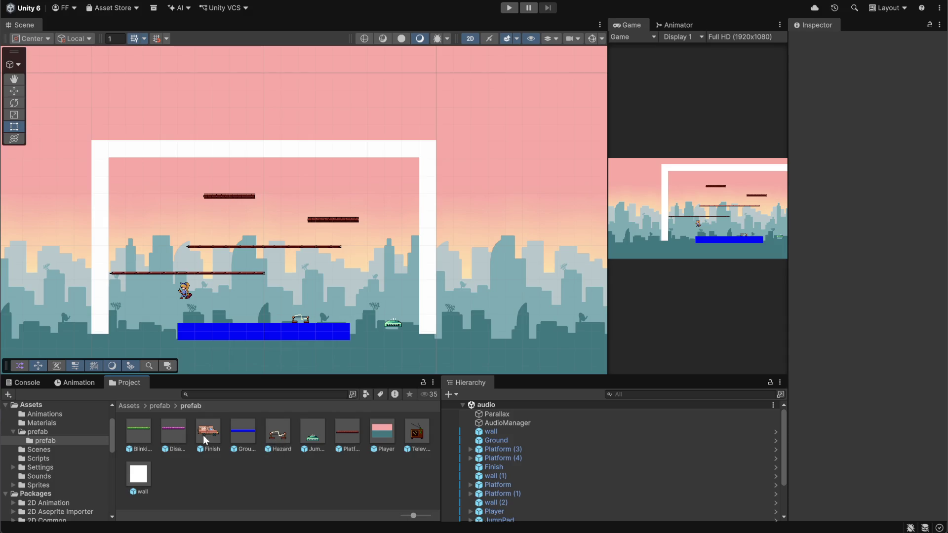
pyautogui.doubleClick(380, 431)
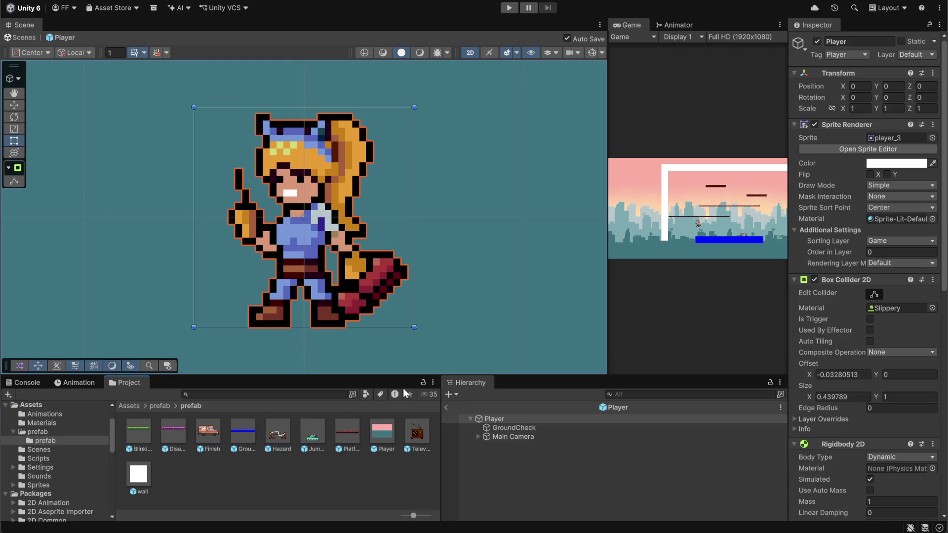
# - Select the Player and toggle editing of its box collider outline
pyautogui.click(555, 460)
pyautogui.click(523, 420)
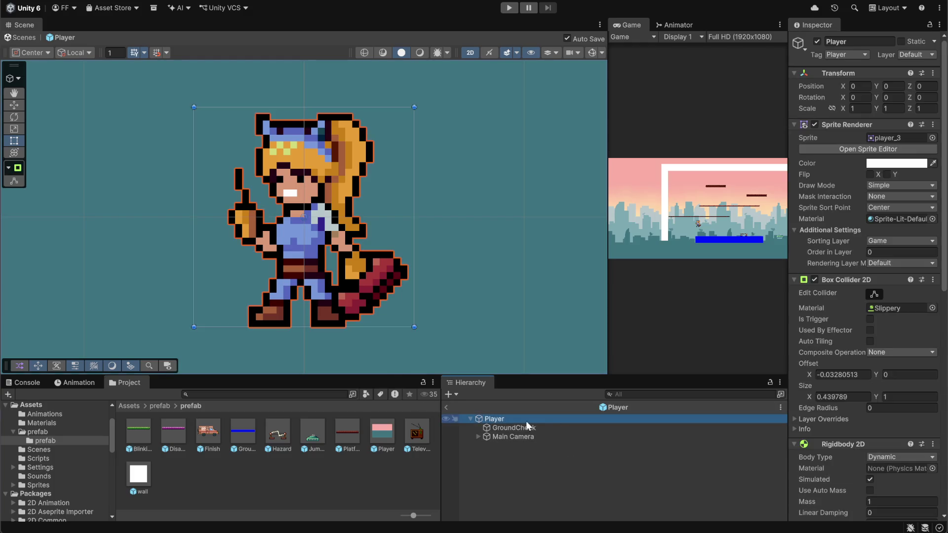
pyautogui.click(870, 295)
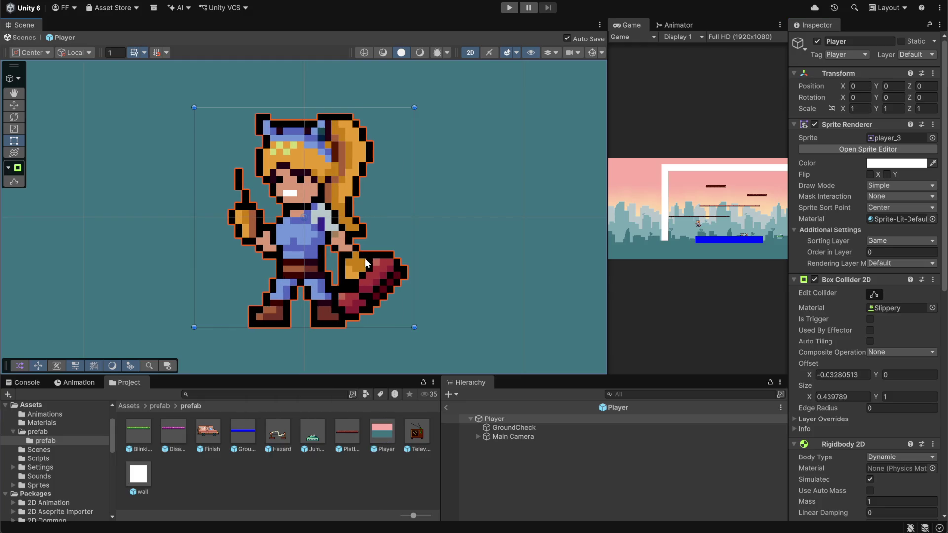
pyautogui.click(874, 295)
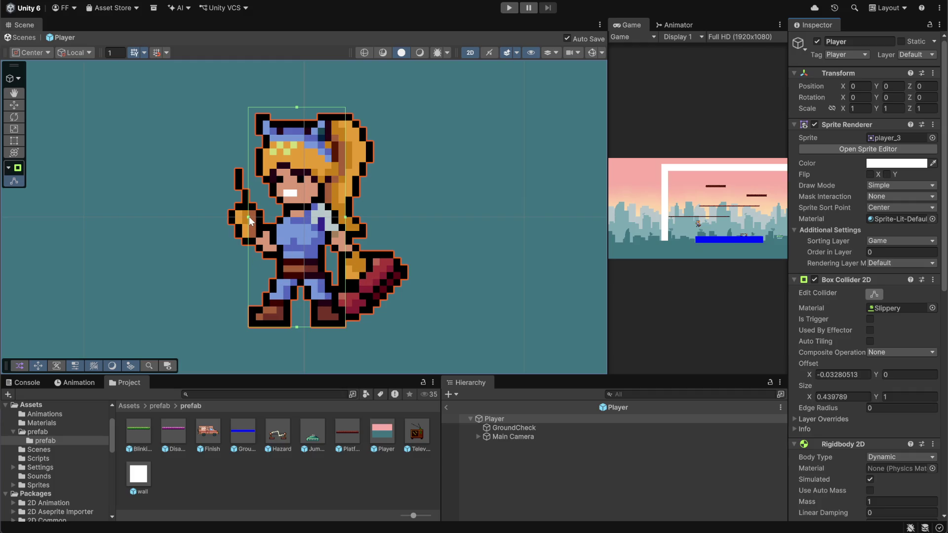
pyautogui.click(550, 456)
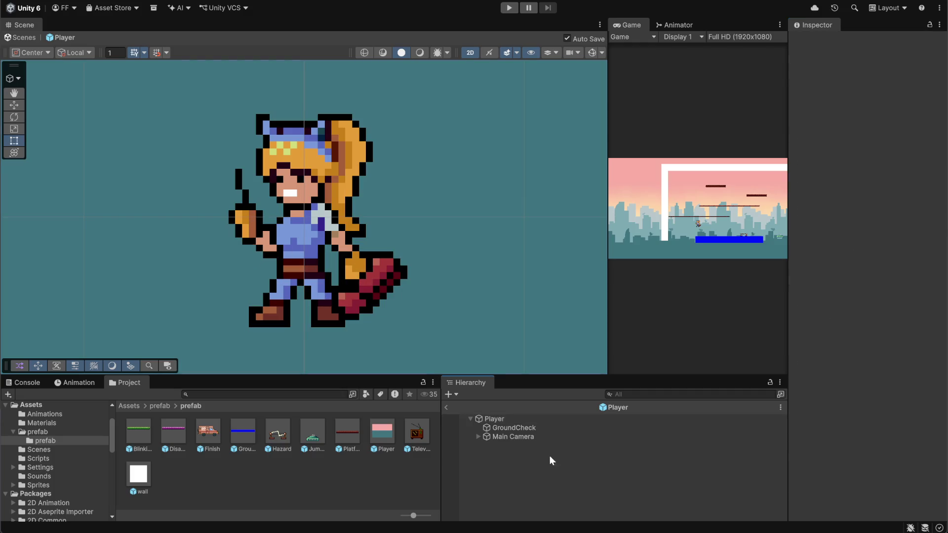
pyautogui.click(495, 419)
pyautogui.click(497, 429)
pyautogui.click(497, 421)
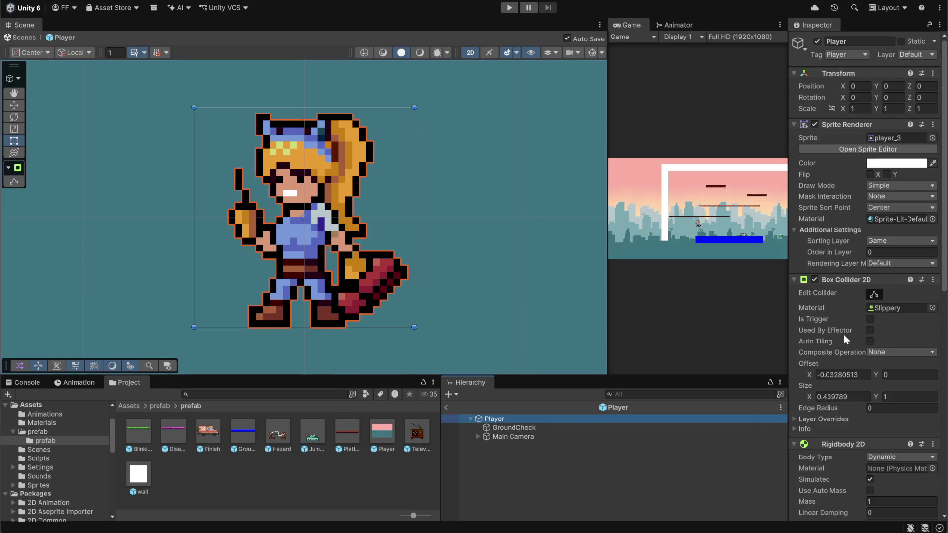
# - Set the Player's Sprite Renderer Order in Layer to 10
pyautogui.scroll(-3, 871, 265)
pyautogui.click(859, 192)
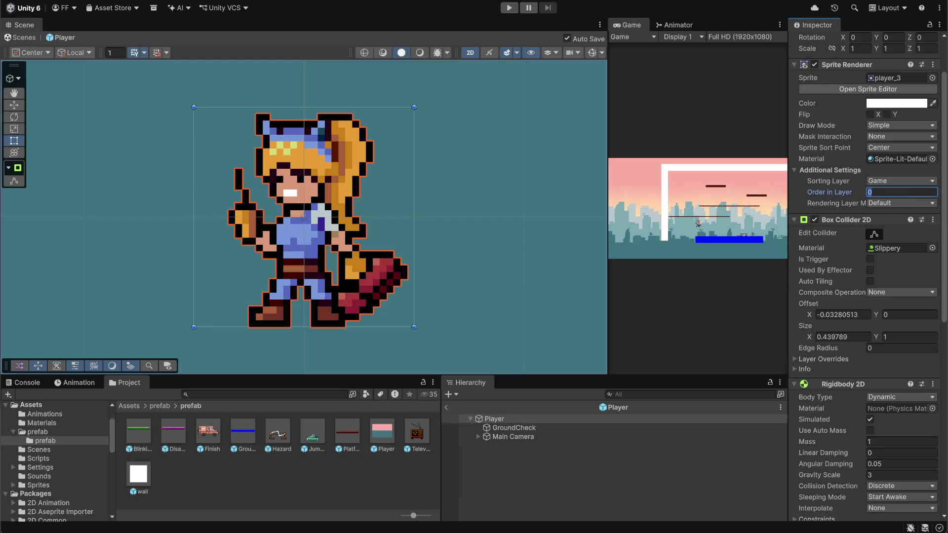
pyautogui.write('10')
pyautogui.click(547, 484)
pyautogui.click(505, 419)
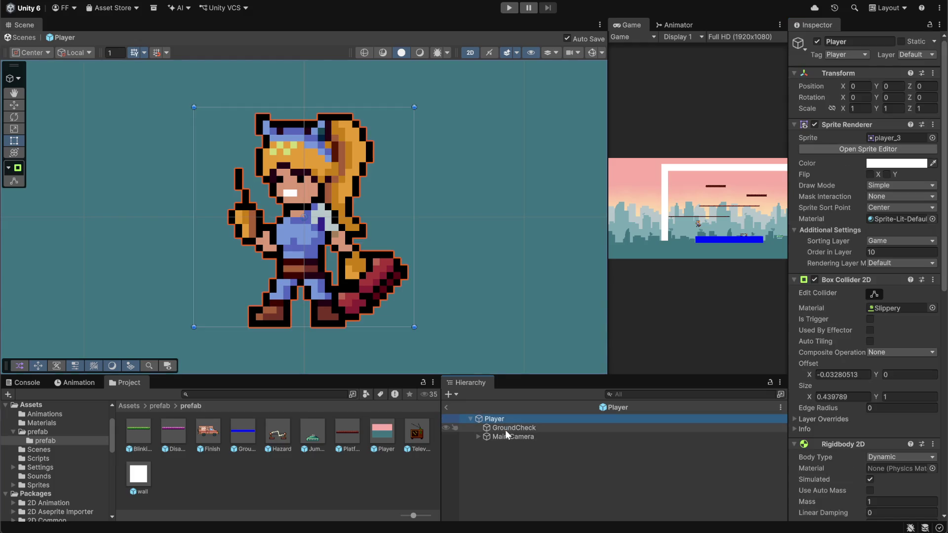
# - From the Animation window's clip list, create a new clip named 'throw' saved in Assets/Animations
pyautogui.click(75, 383)
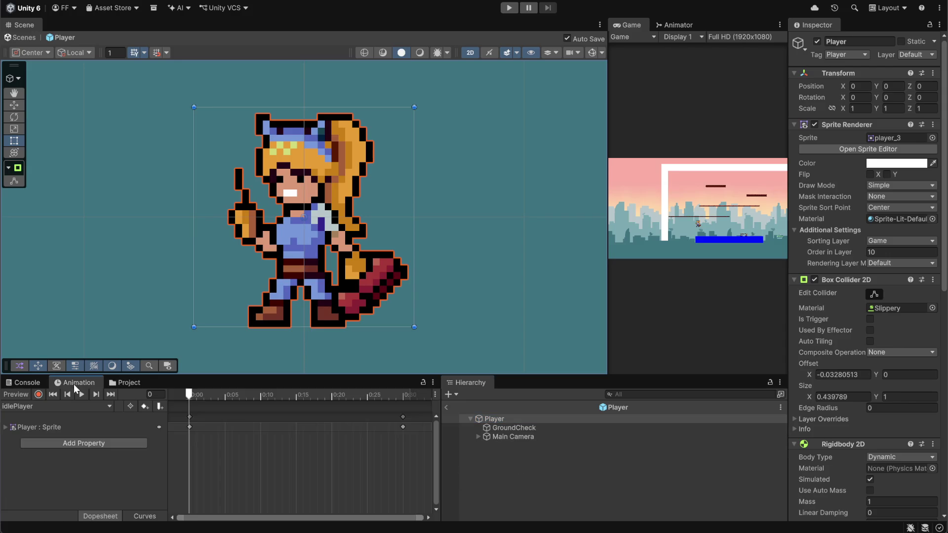
pyautogui.click(109, 405)
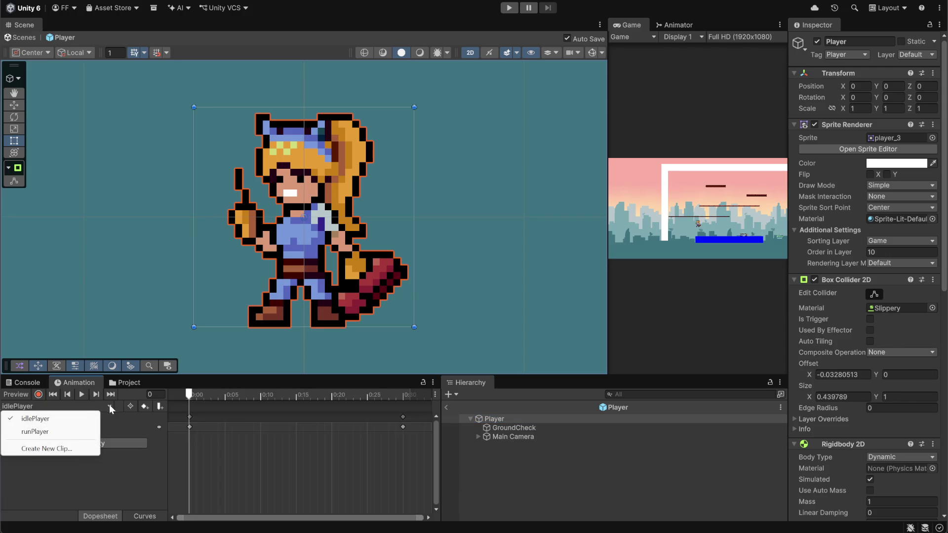
pyautogui.click(48, 450)
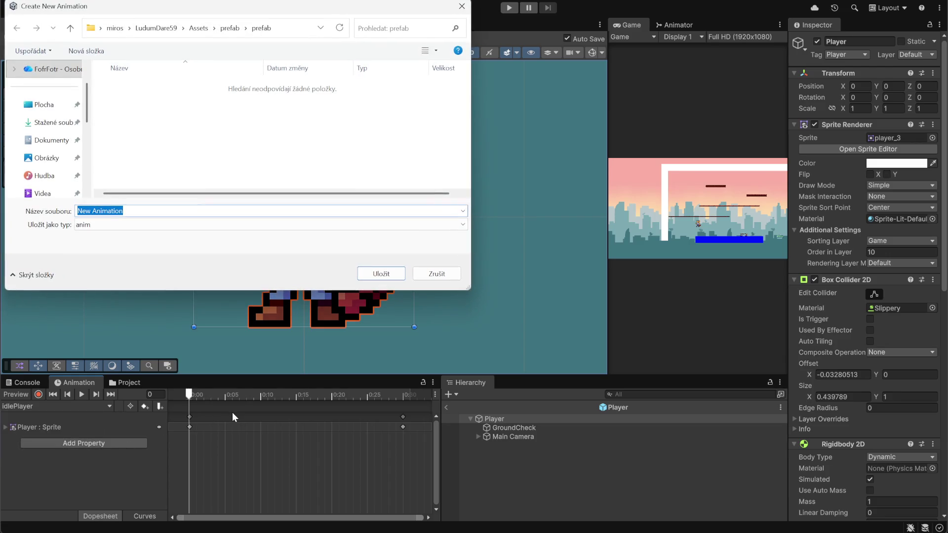
pyautogui.write('th')
pyautogui.write('row')
pyautogui.click(198, 28)
pyautogui.doubleClick(129, 87)
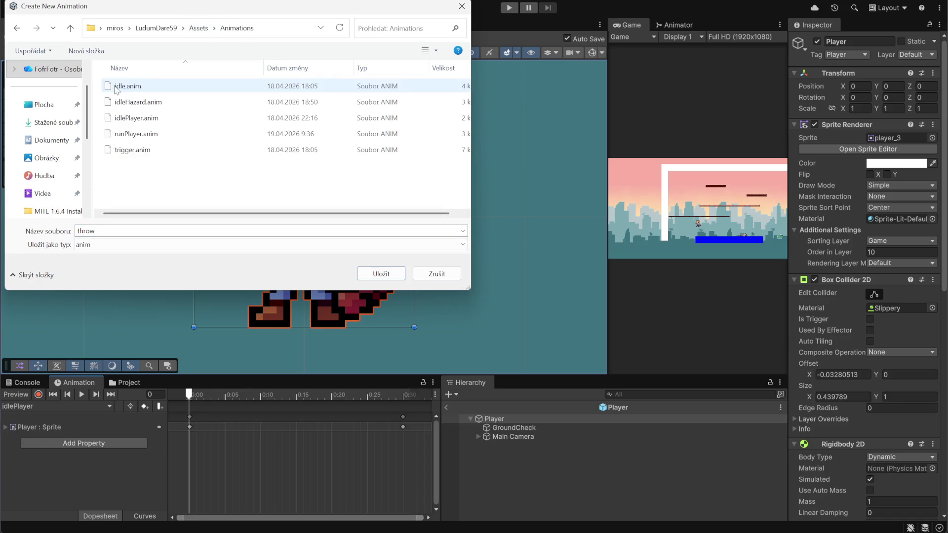
pyautogui.click(381, 274)
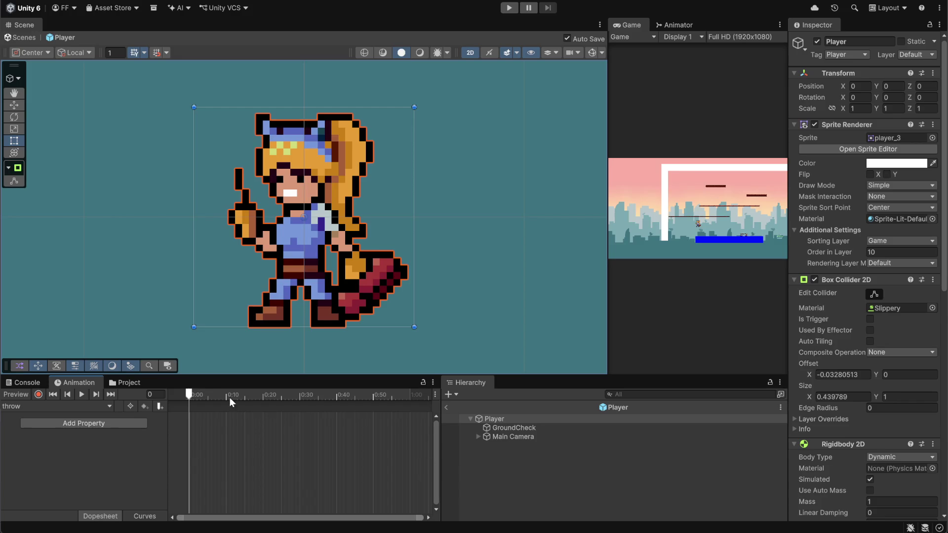
# - Add the sliced throw_0–throw_4 sprites from Assets/Sprites as keyframes in the throw clip
pyautogui.moveTo(132, 383)
pyautogui.mouseDown()
pyautogui.moveTo(570, 398)
pyautogui.moveTo(538, 394)
pyautogui.mouseUp()
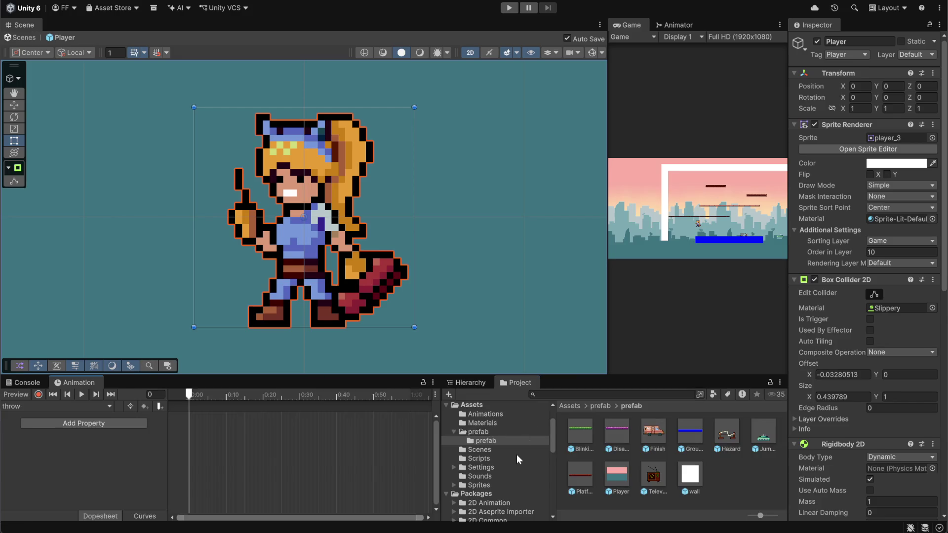
pyautogui.click(569, 406)
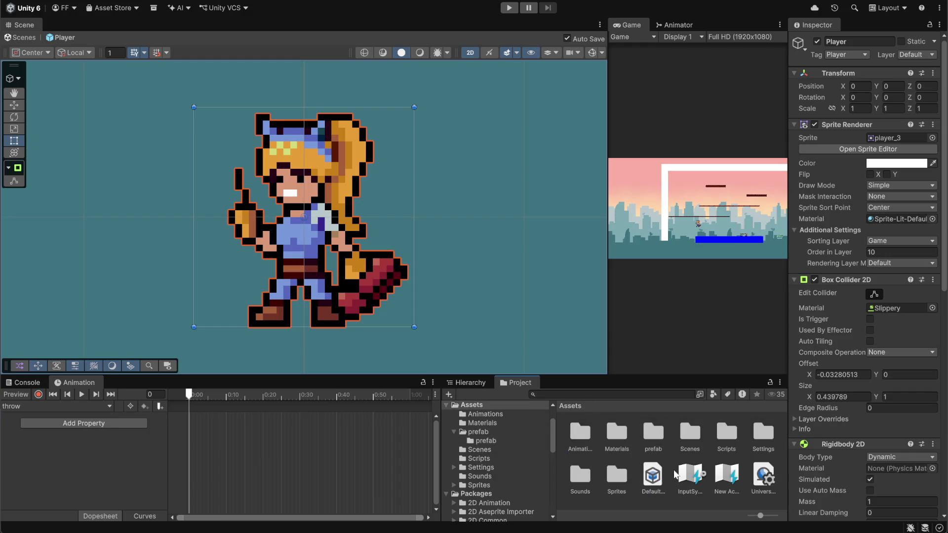
pyautogui.doubleClick(625, 473)
pyautogui.scroll(-3, 741, 449)
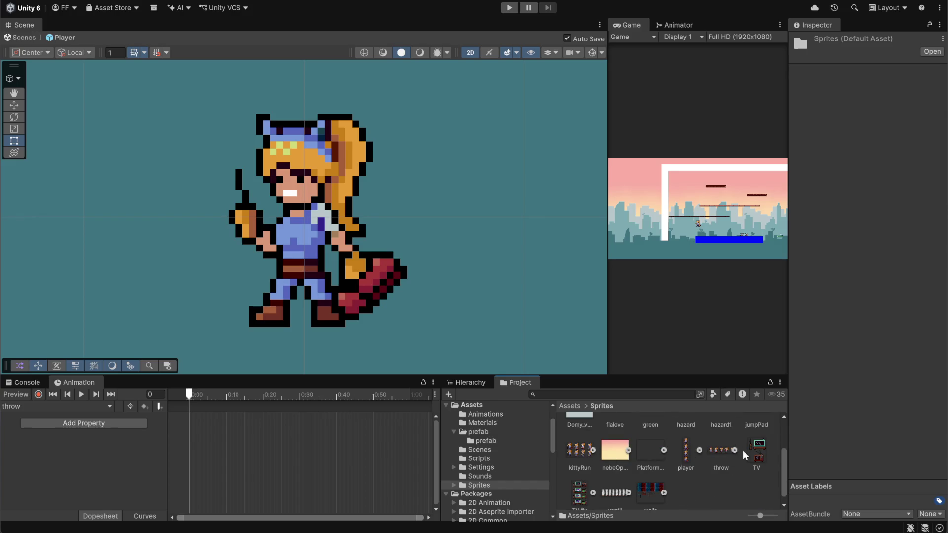
pyautogui.click(734, 450)
pyautogui.keyDown('shift'); pyautogui.click(716, 473); pyautogui.keyUp('shift')
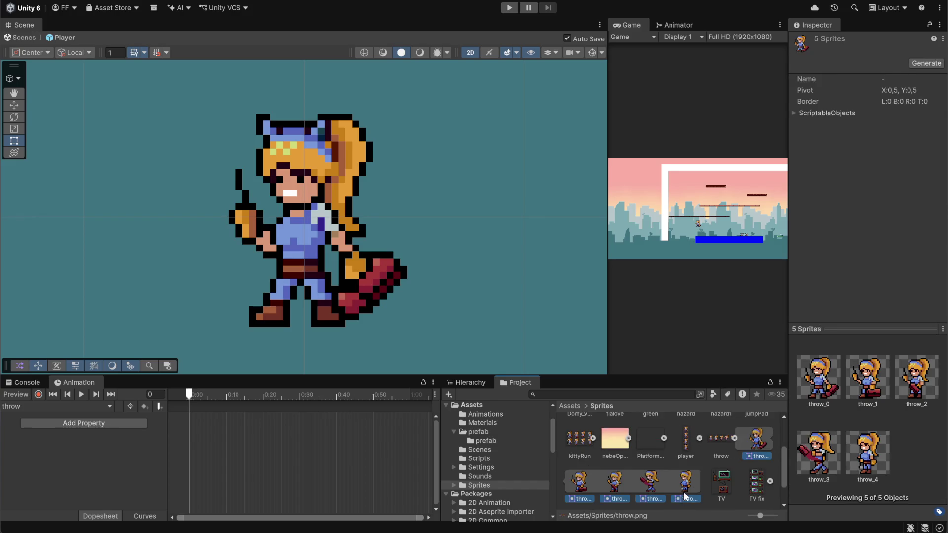
pyautogui.moveTo(685, 496)
pyautogui.mouseDown()
pyautogui.moveTo(563, 462)
pyautogui.moveTo(277, 438)
pyautogui.moveTo(348, 446)
pyautogui.mouseUp()
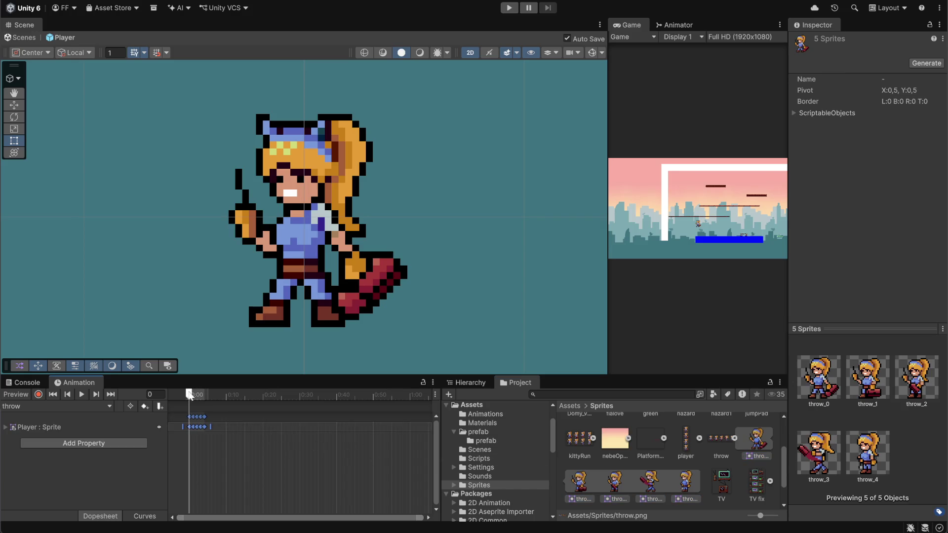
# - Stretch the throw keyframes to span about a second and preview the animation
pyautogui.moveTo(211, 423); pyautogui.dragTo(384, 425)
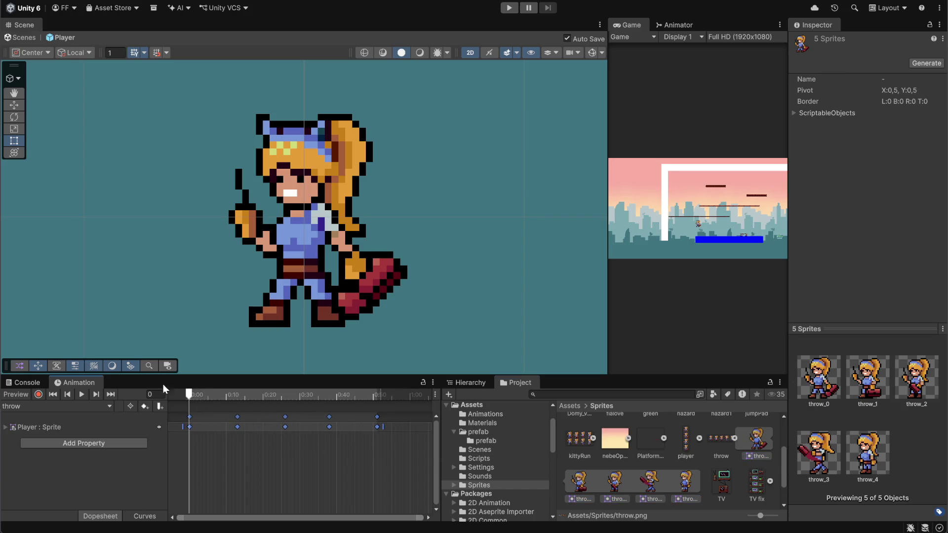
pyautogui.click(79, 395)
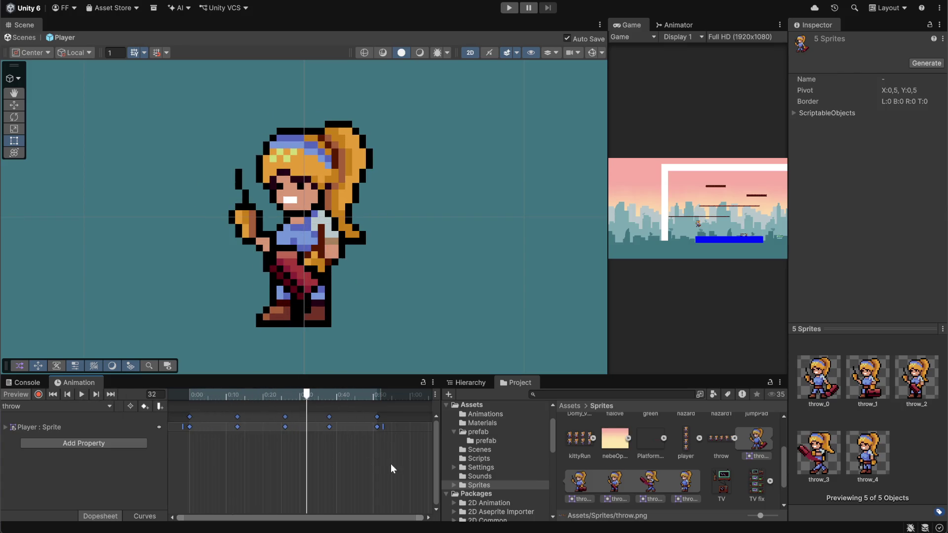
pyautogui.moveTo(388, 429); pyautogui.dragTo(417, 436)
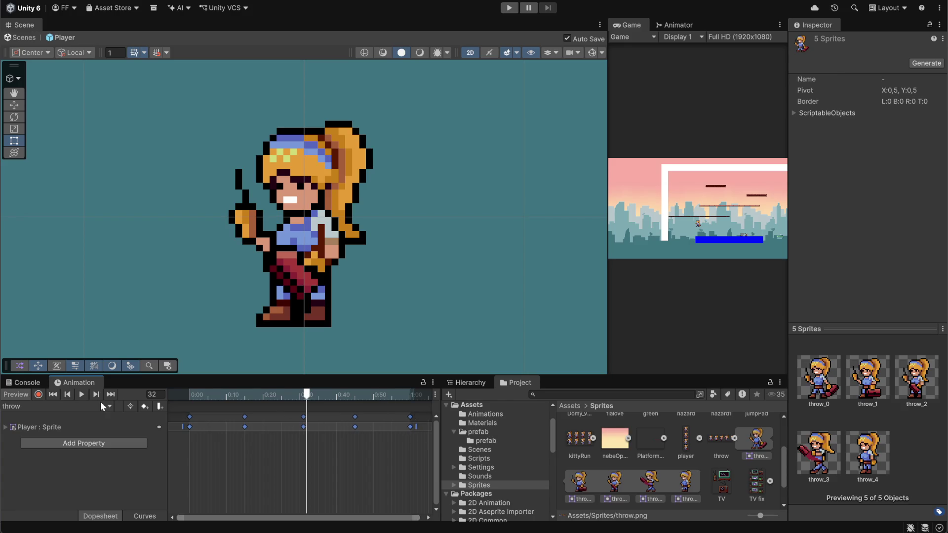
pyautogui.click(83, 393)
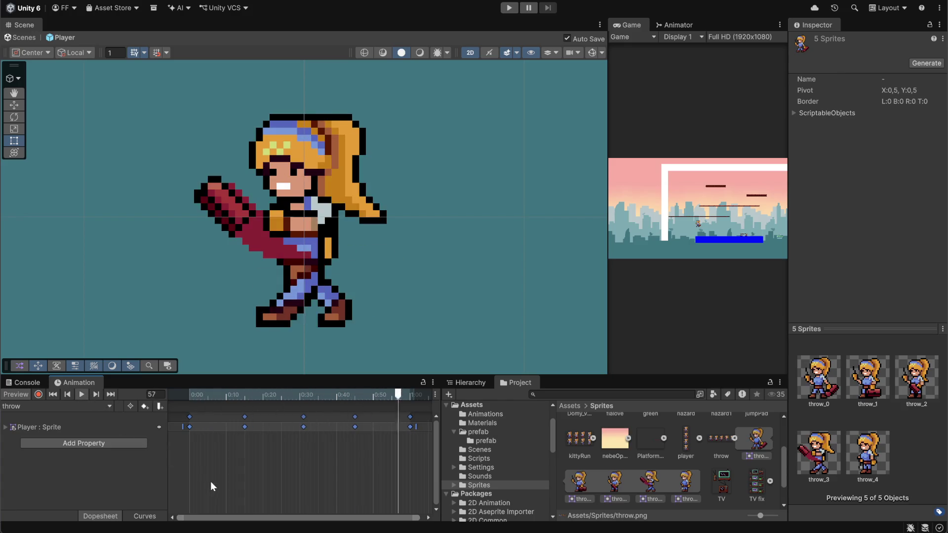
pyautogui.scroll(-2, 374, 471)
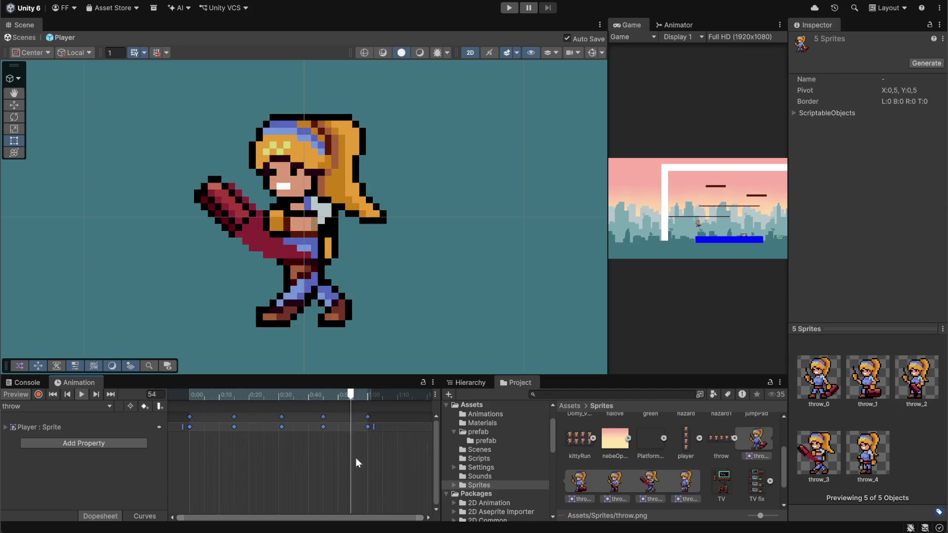
pyautogui.scroll(-3, 310, 475)
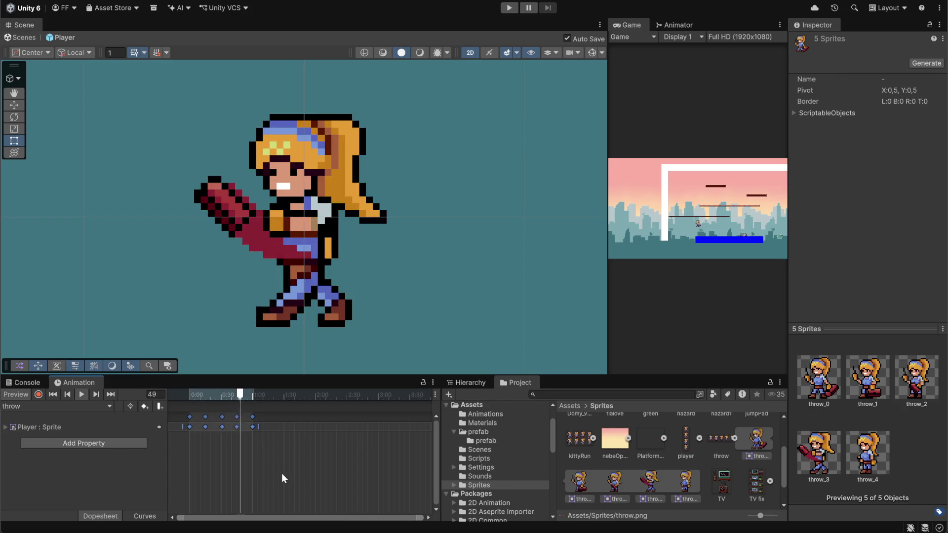
pyautogui.click(80, 394)
# - Add a closing keyframe just past the last throw frame, then scrub back to the start
pyautogui.moveTo(245, 393); pyautogui.dragTo(267, 398)
pyautogui.scroll(8, 249, 437)
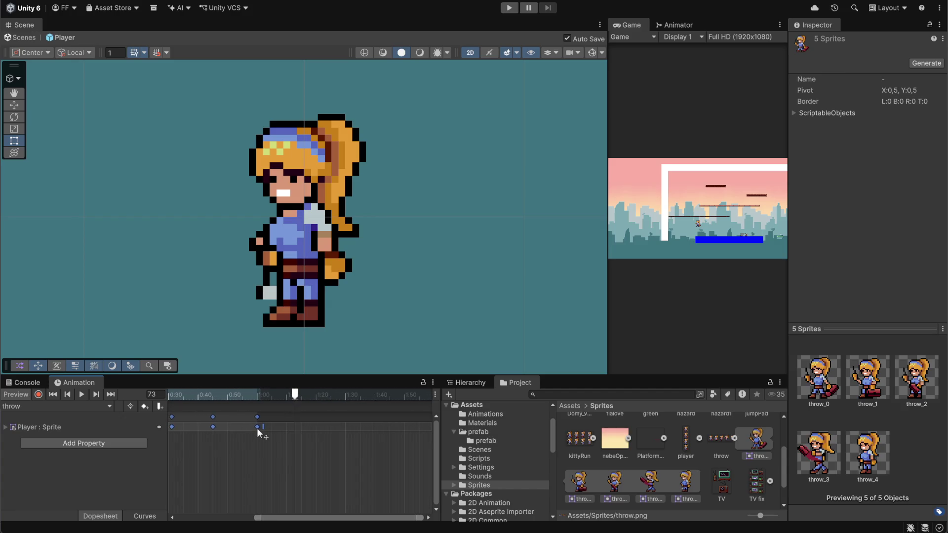
pyautogui.click(254, 458)
pyautogui.click(257, 428)
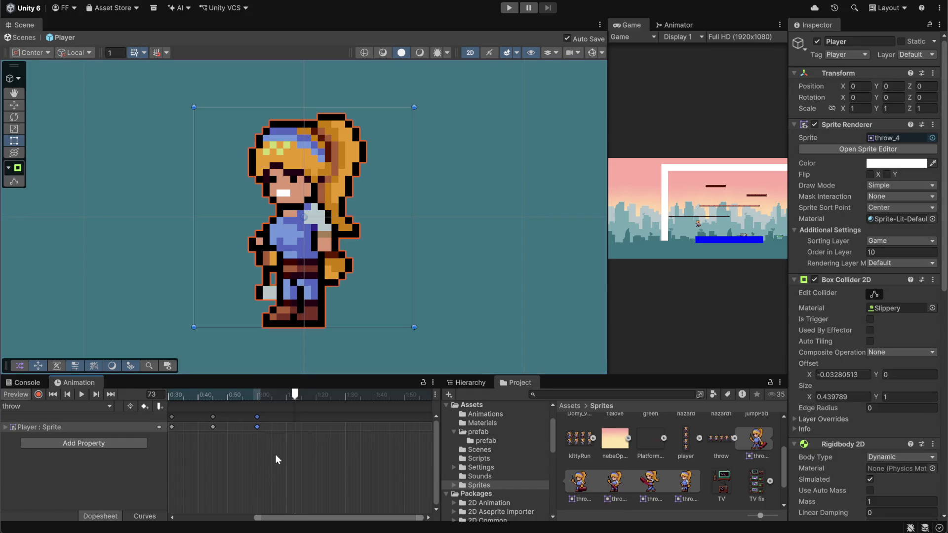
pyautogui.moveTo(280, 392)
pyautogui.mouseDown()
pyautogui.moveTo(295, 400)
pyautogui.moveTo(262, 402)
pyautogui.moveTo(312, 405)
pyautogui.moveTo(194, 404)
pyautogui.mouseUp()
pyautogui.hotkey('ctrl', 'v')
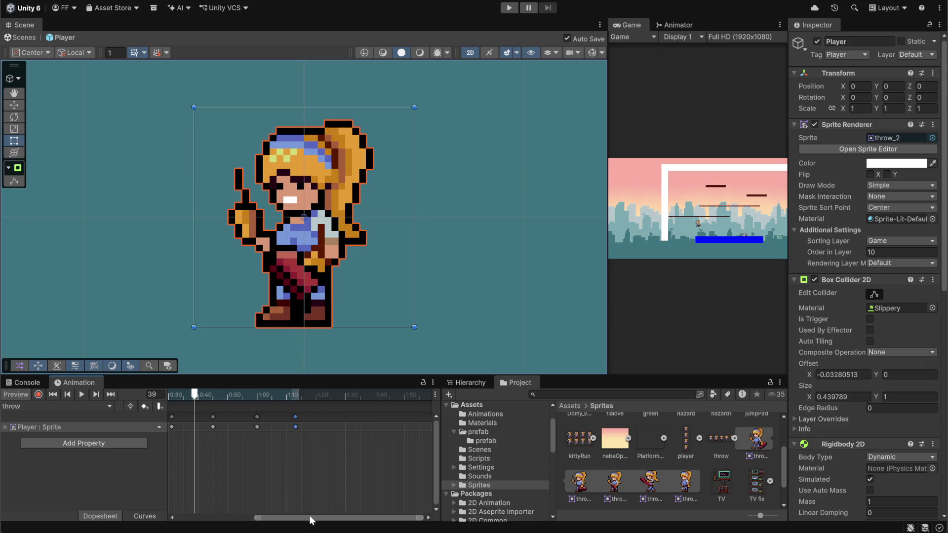
pyautogui.moveTo(320, 517); pyautogui.dragTo(226, 481)
pyautogui.moveTo(305, 397); pyautogui.dragTo(228, 398)
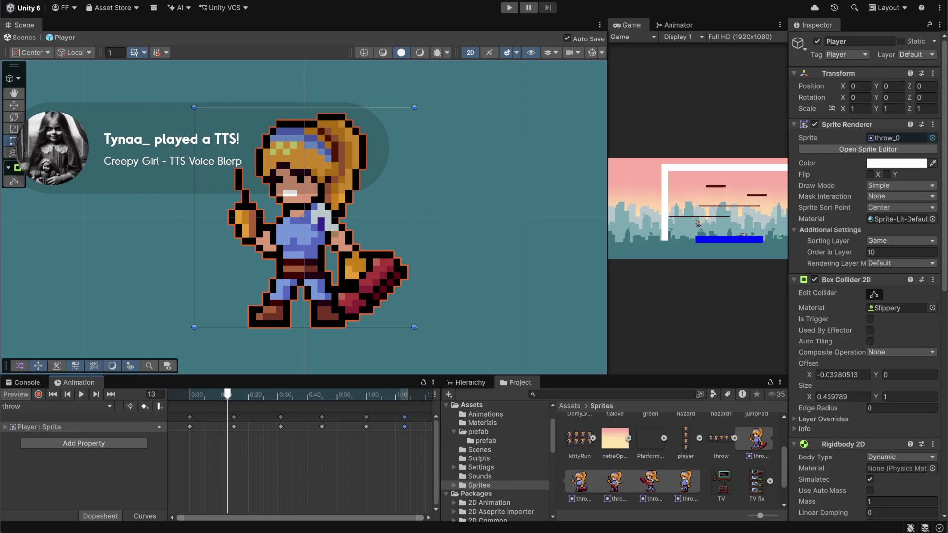
# - In Discord, lower output volume to about 100%, unmute the mic, and open #grafika
pyautogui.hotkey('alt', 'Tab')
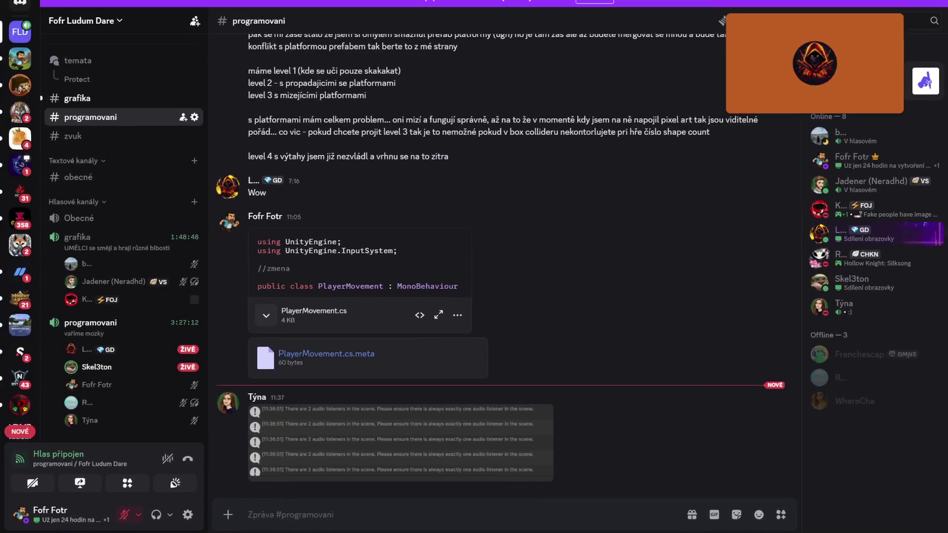
pyautogui.click(170, 514)
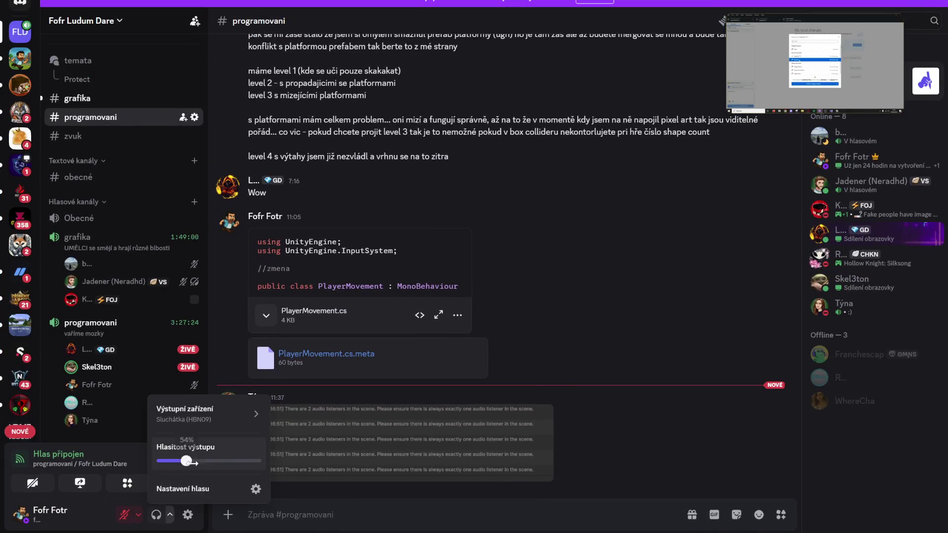
pyautogui.moveTo(258, 461); pyautogui.dragTo(218, 461)
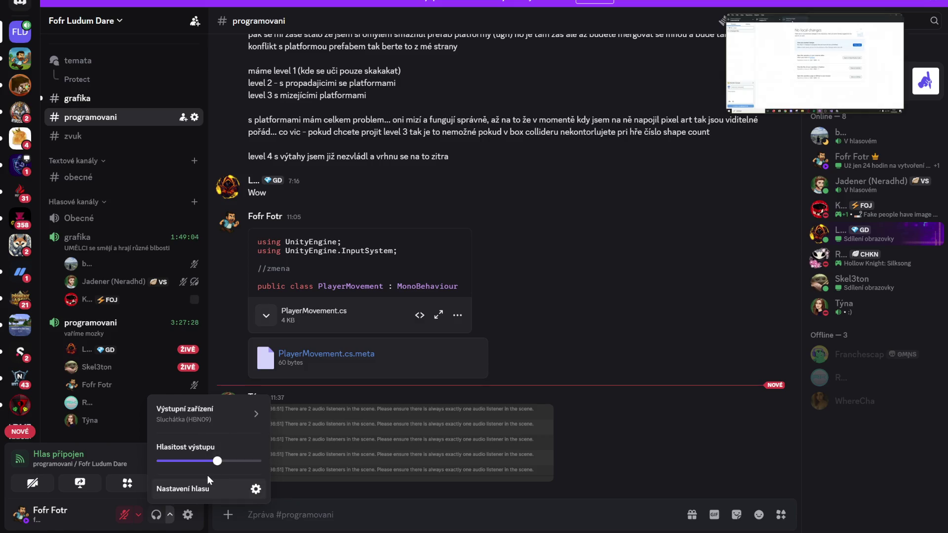
pyautogui.click(125, 515)
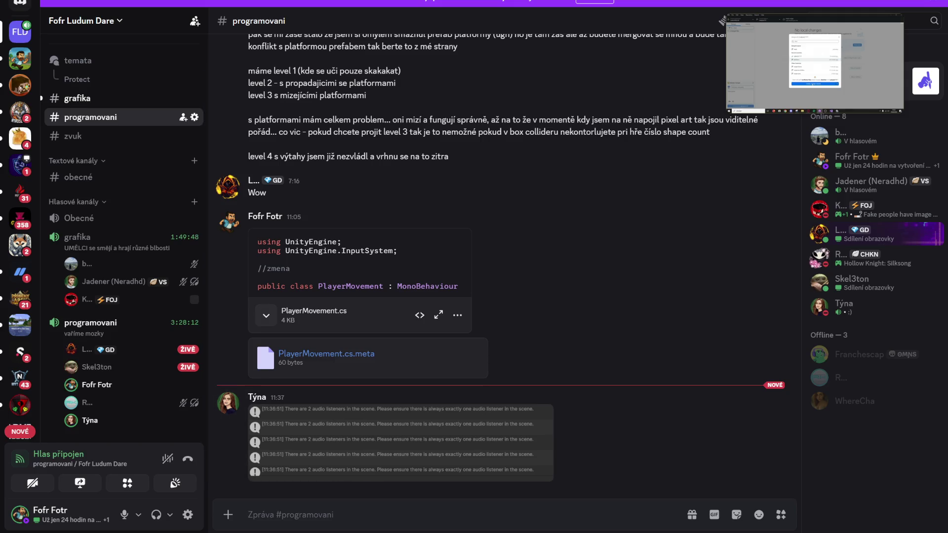
pyautogui.hotkey('alt', 'Tab')
pyautogui.hotkey('alt', 'Tab')
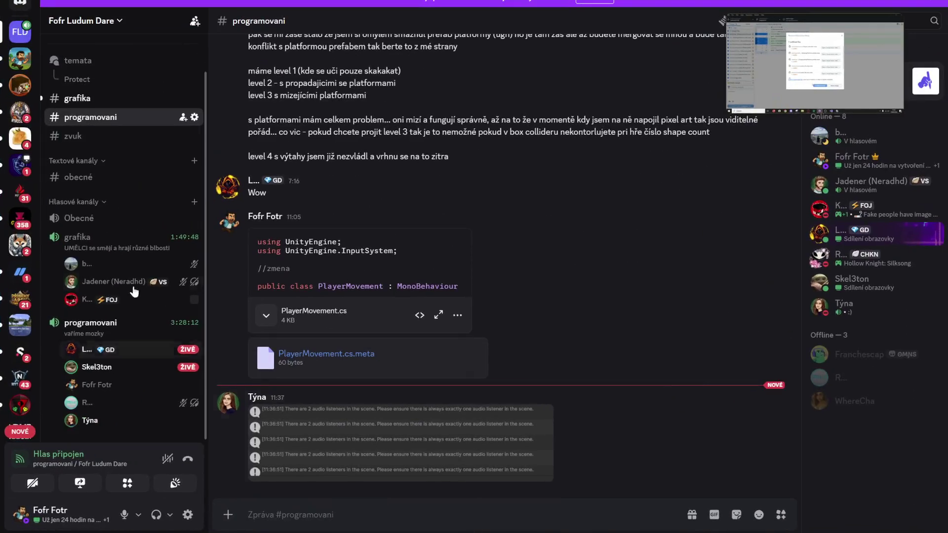
pyautogui.click(74, 97)
# - View the burning sprite sheet image enlarged and zoomed, then scroll up through the chat
pyautogui.scroll(20, 467, 408)
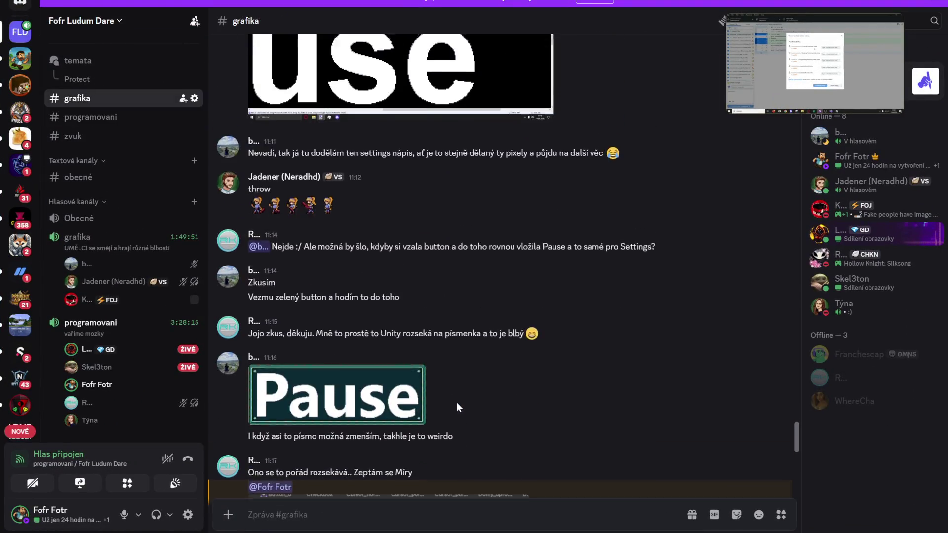
pyautogui.scroll(-10, 371, 378)
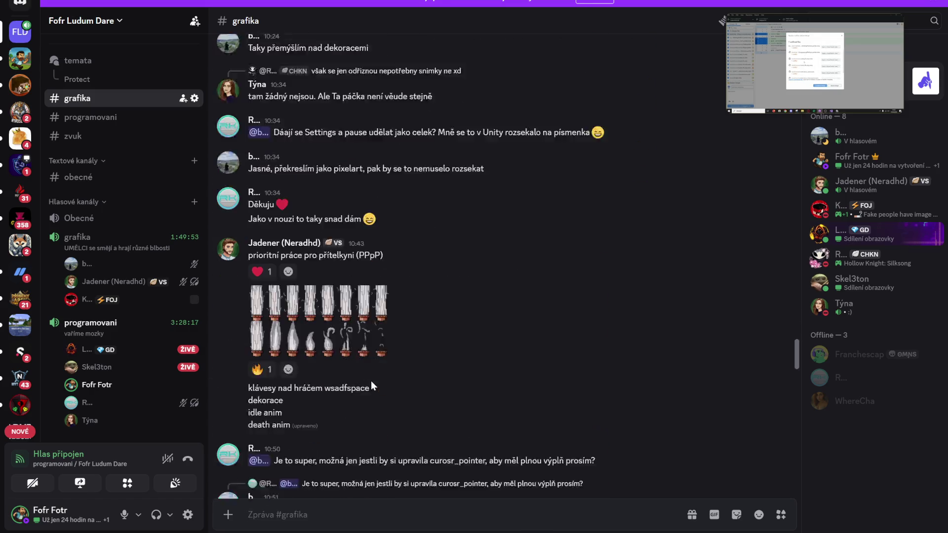
pyautogui.click(373, 271)
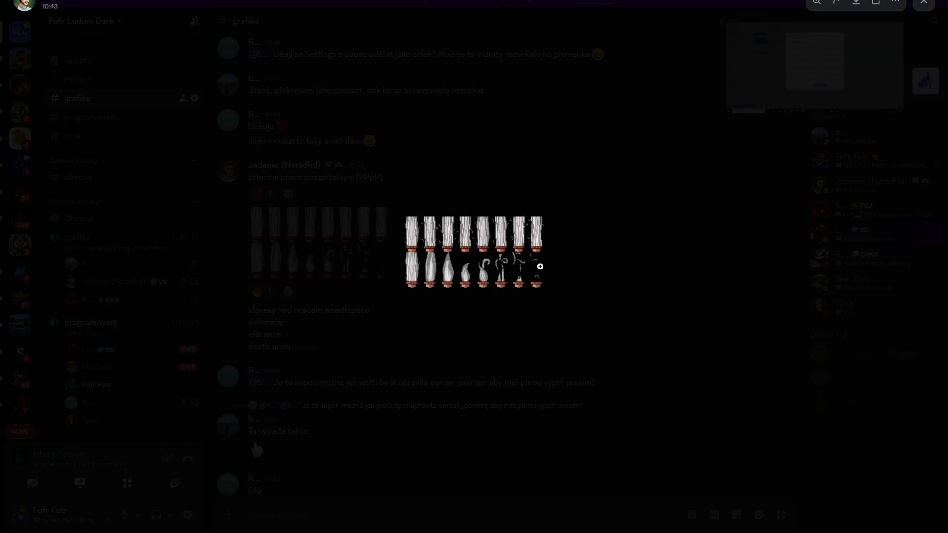
pyautogui.click(538, 279)
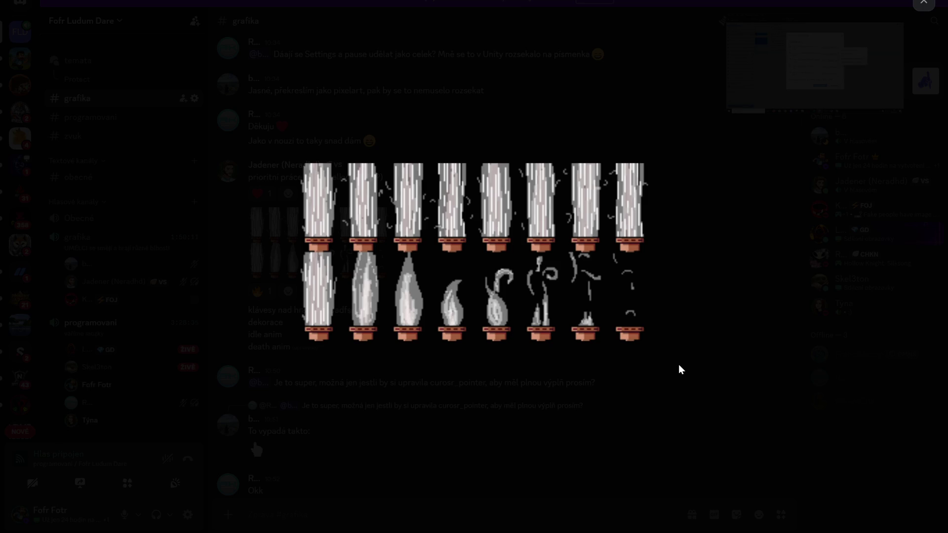
pyautogui.click(695, 316)
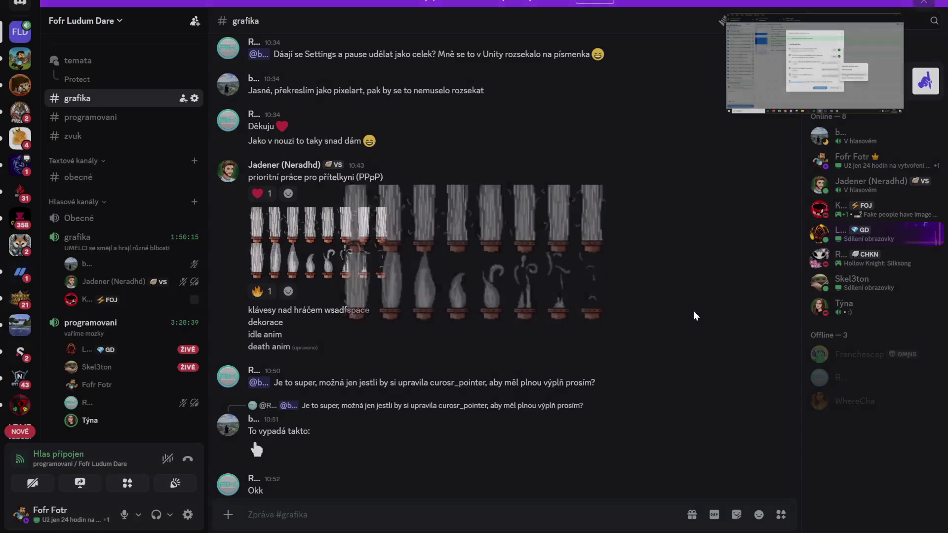
pyautogui.scroll(15, 491, 320)
pyautogui.scroll(20, 476, 318)
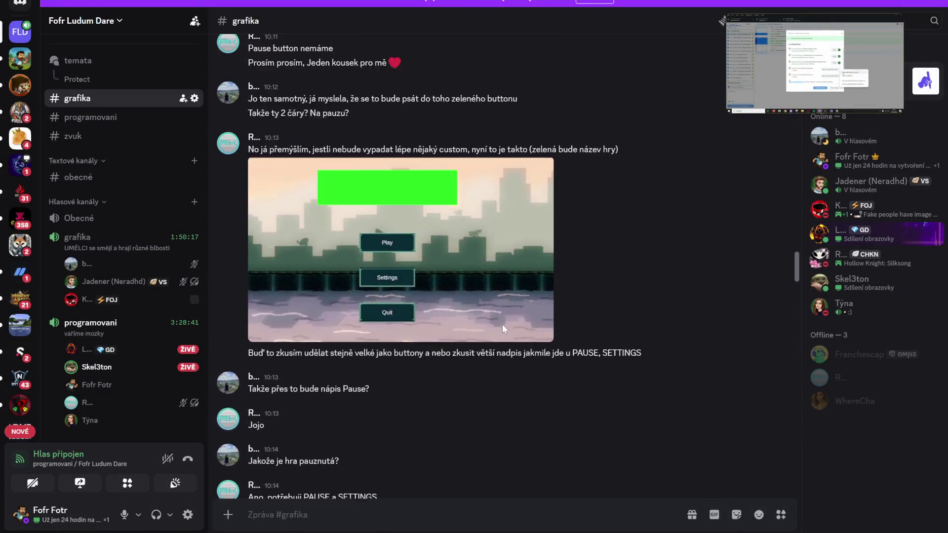
pyautogui.scroll(20, 396, 350)
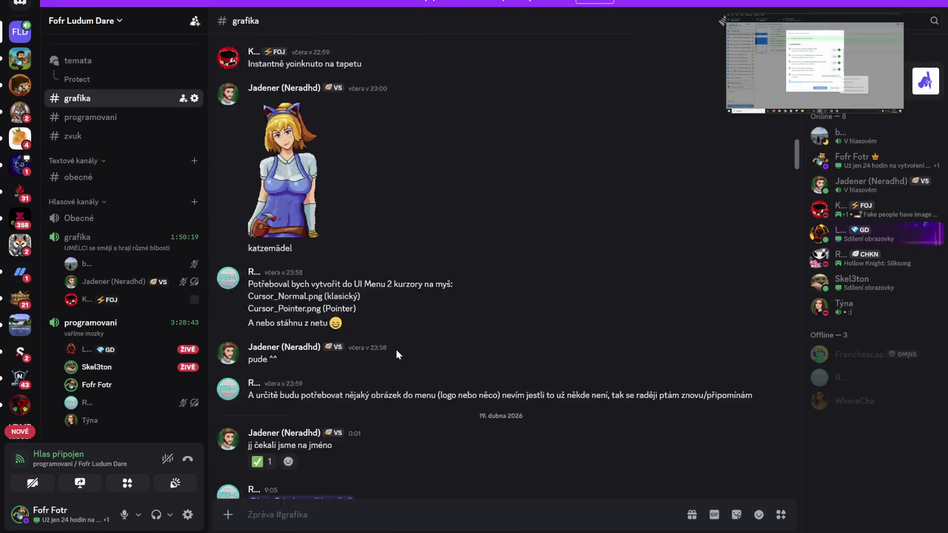
pyautogui.scroll(20, 396, 350)
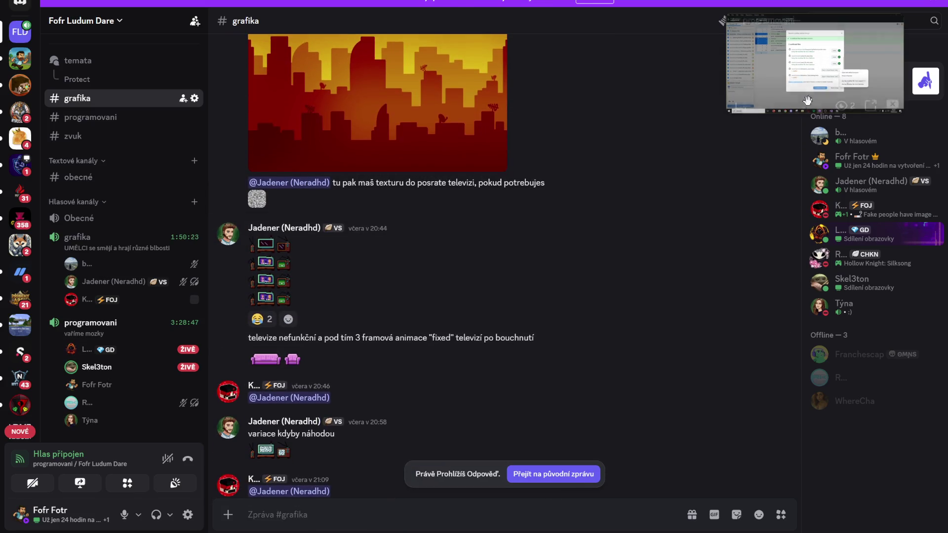
# - Mute the microphone, lower the output volume further, and return to Unity
pyautogui.click(124, 514)
pyautogui.click(170, 515)
pyautogui.moveTo(217, 461); pyautogui.dragTo(168, 461)
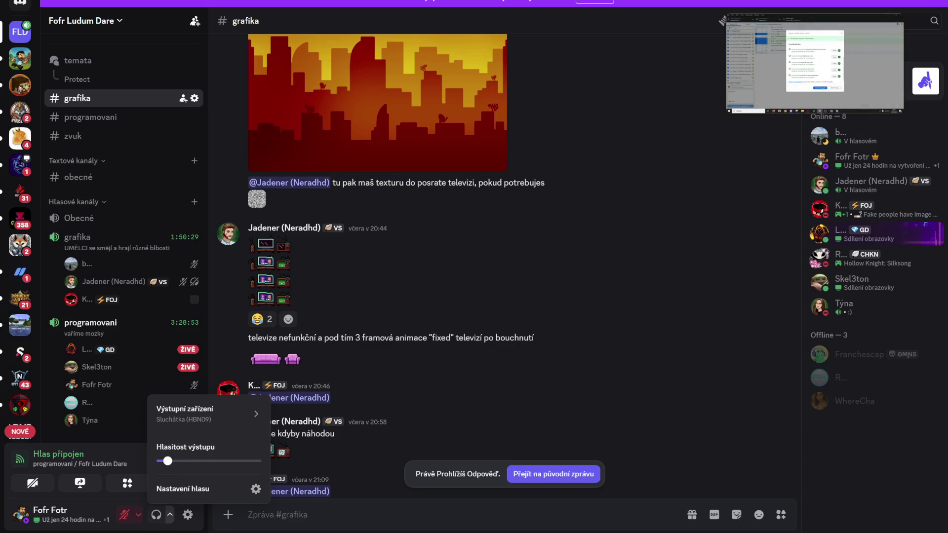
pyautogui.hotkey('alt', 'Tab')
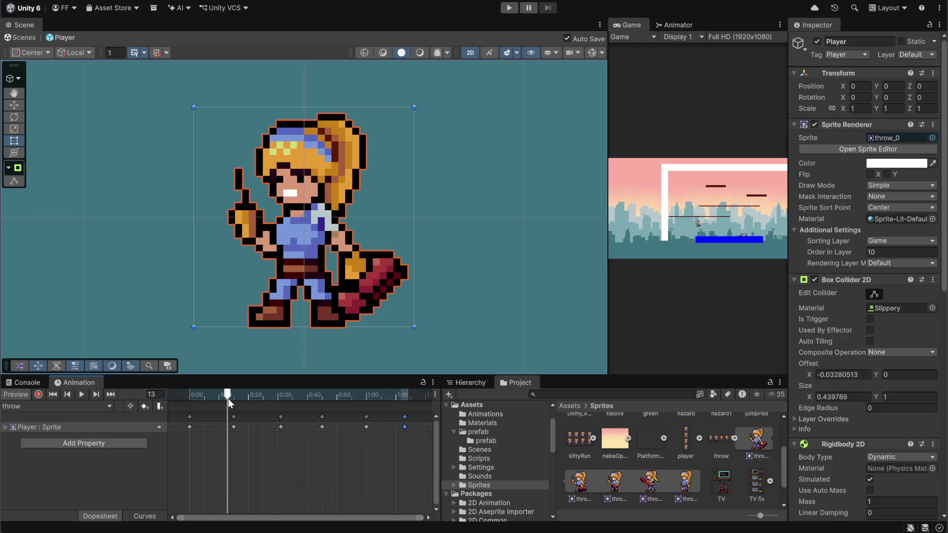
# - Compress all throw keyframes to end around 0:39 instead of past one second, checking playback
pyautogui.moveTo(226, 397)
pyautogui.mouseDown()
pyautogui.moveTo(191, 396)
pyautogui.moveTo(334, 396)
pyautogui.moveTo(176, 397)
pyautogui.moveTo(416, 404)
pyautogui.moveTo(189, 401)
pyautogui.moveTo(409, 402)
pyautogui.moveTo(225, 423)
pyautogui.moveTo(180, 418)
pyautogui.moveTo(370, 418)
pyautogui.moveTo(287, 422)
pyautogui.mouseUp()
pyautogui.scroll(-2, 371, 414)
pyautogui.click(82, 395)
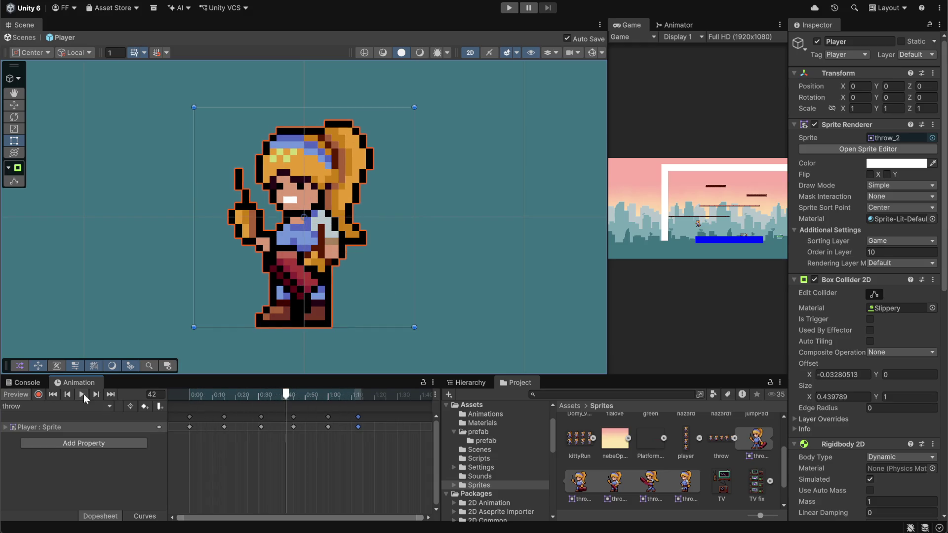
pyautogui.hotkey('ctrl', 'a')
pyautogui.moveTo(362, 431); pyautogui.dragTo(309, 449)
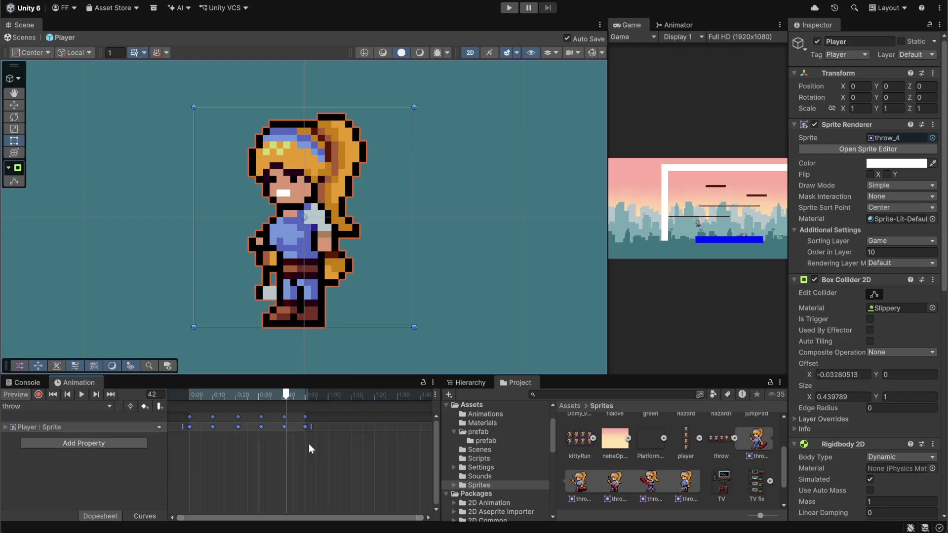
pyautogui.click(81, 394)
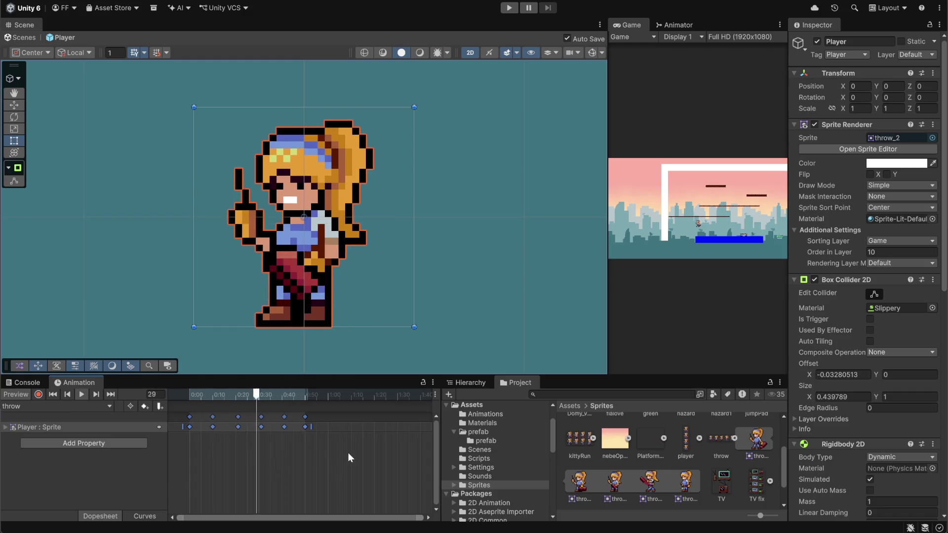
pyautogui.moveTo(310, 428); pyautogui.dragTo(287, 433)
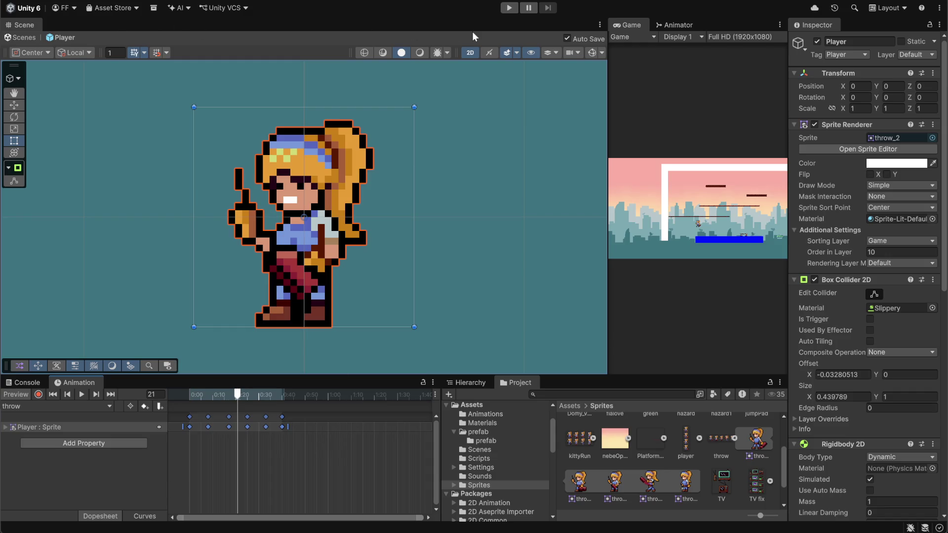
# - Dock the Animator beside the Scene view and arrange Any State, idlePlayer, runPlayer and throw
pyautogui.moveTo(682, 25); pyautogui.dragTo(158, 23)
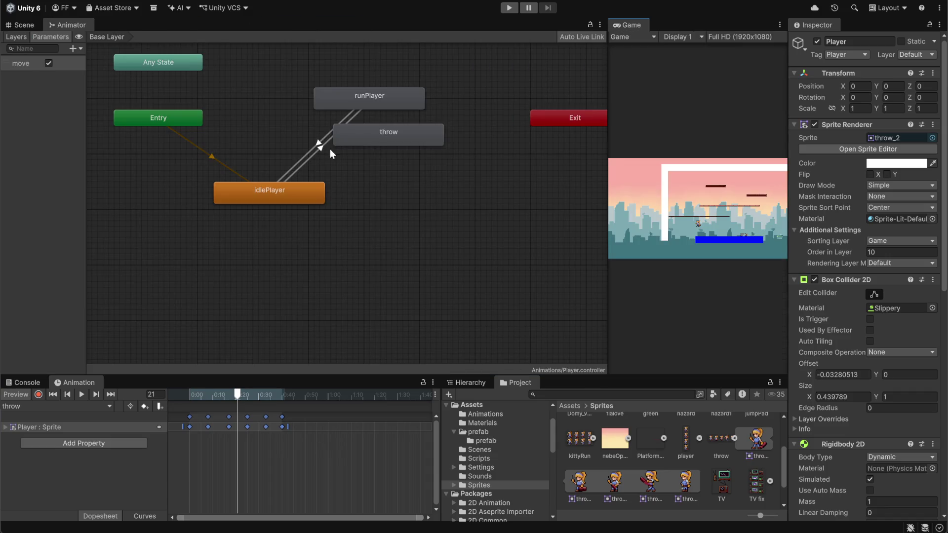
pyautogui.moveTo(414, 144)
pyautogui.mouseDown()
pyautogui.moveTo(435, 207)
pyautogui.moveTo(450, 220)
pyautogui.mouseUp()
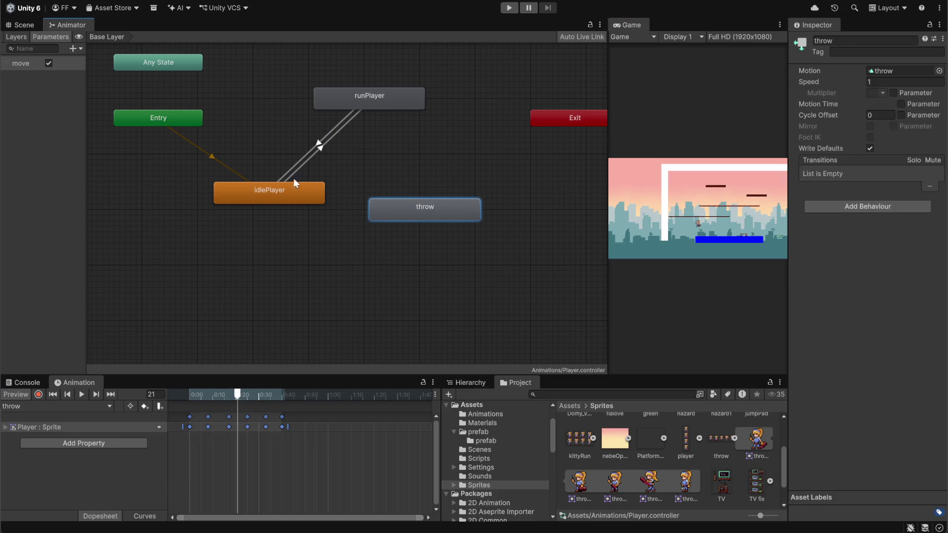
pyautogui.moveTo(265, 192); pyautogui.dragTo(231, 197)
pyautogui.moveTo(366, 99); pyautogui.dragTo(362, 106)
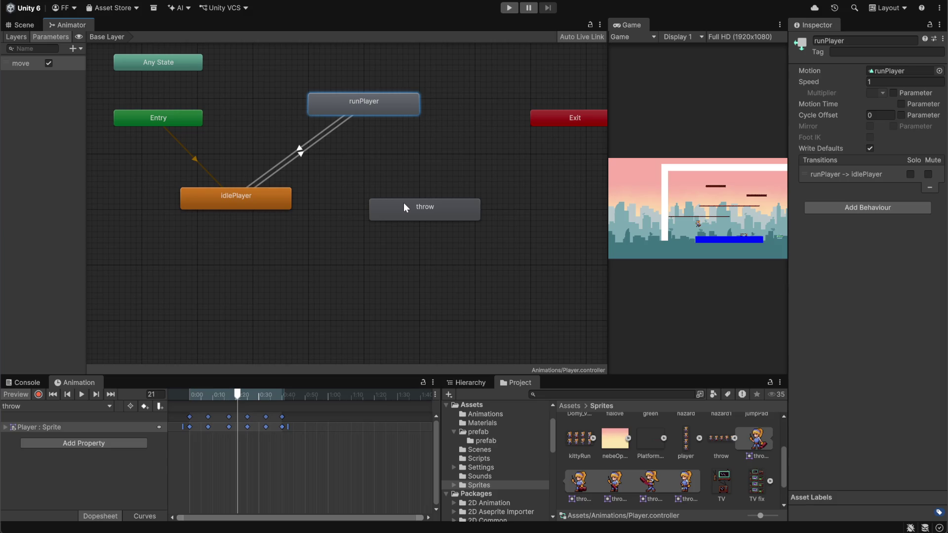
pyautogui.moveTo(404, 202)
pyautogui.mouseDown()
pyautogui.moveTo(398, 190)
pyautogui.moveTo(398, 202)
pyautogui.mouseUp()
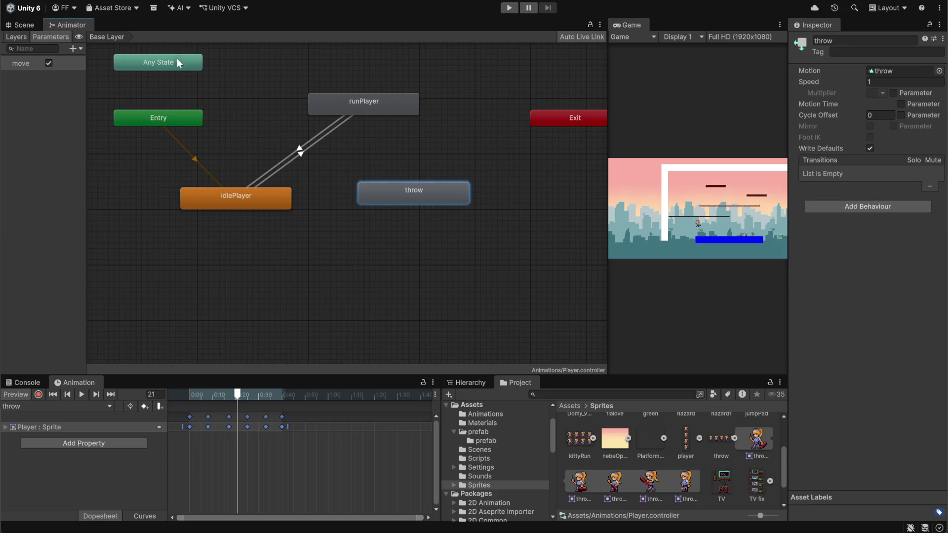
pyautogui.moveTo(177, 59)
pyautogui.mouseDown()
pyautogui.moveTo(314, 147)
pyautogui.moveTo(411, 154)
pyautogui.mouseUp()
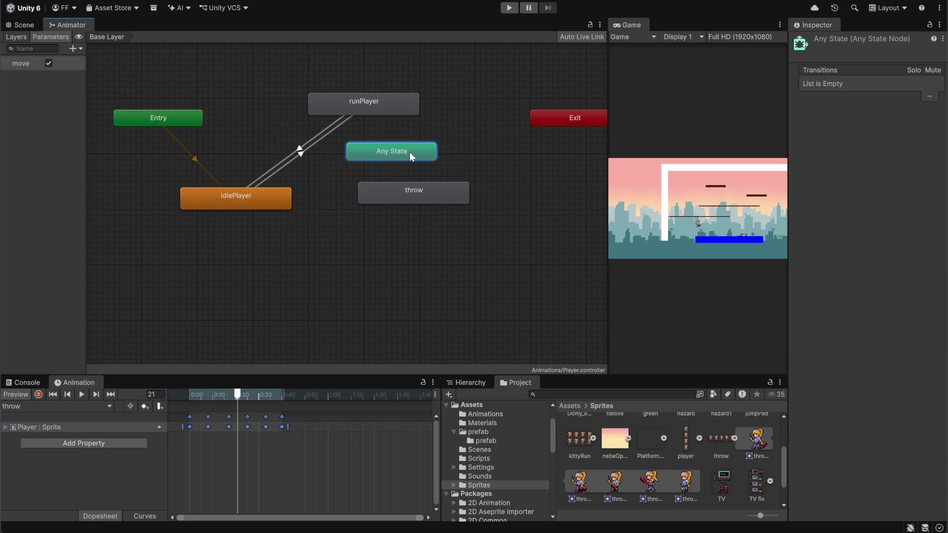
pyautogui.moveTo(405, 188); pyautogui.dragTo(467, 227)
pyautogui.click(389, 159)
pyautogui.moveTo(387, 156); pyautogui.dragTo(371, 195)
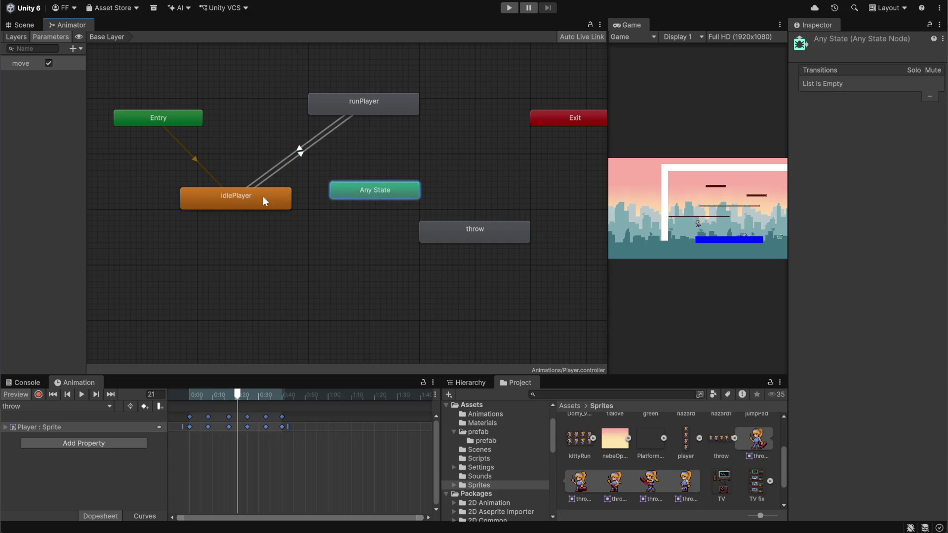
pyautogui.moveTo(263, 196); pyautogui.dragTo(218, 185)
pyautogui.moveTo(347, 96); pyautogui.dragTo(264, 90)
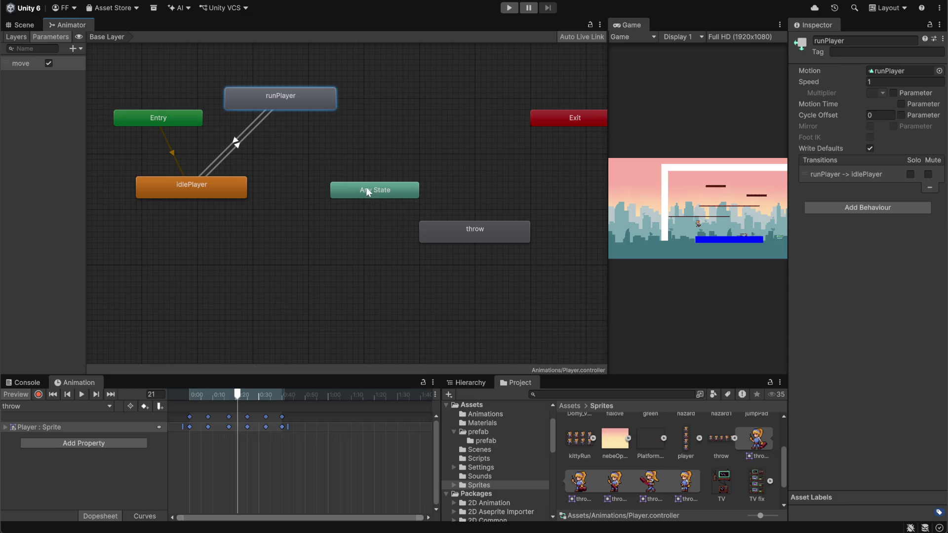
pyautogui.moveTo(368, 192); pyautogui.dragTo(339, 170)
pyautogui.moveTo(464, 231); pyautogui.dragTo(418, 219)
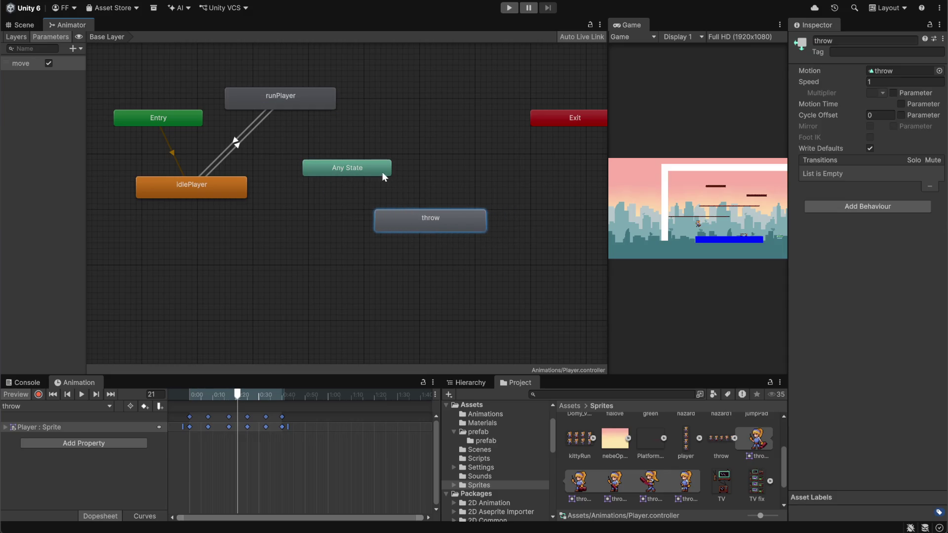
# - Create a transition from Any State to the throw state
pyautogui.rightClick(383, 175)
pyautogui.click(426, 176)
pyautogui.click(414, 217)
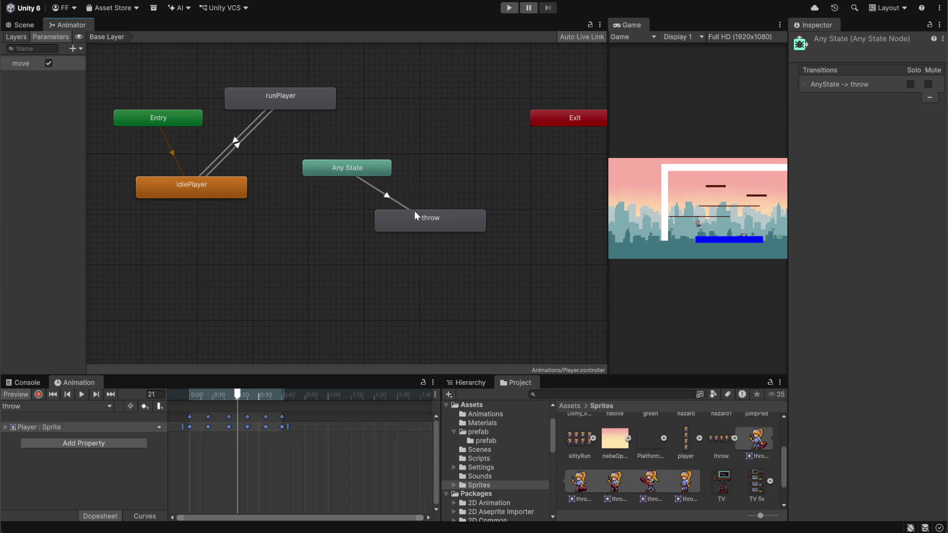
pyautogui.click(418, 216)
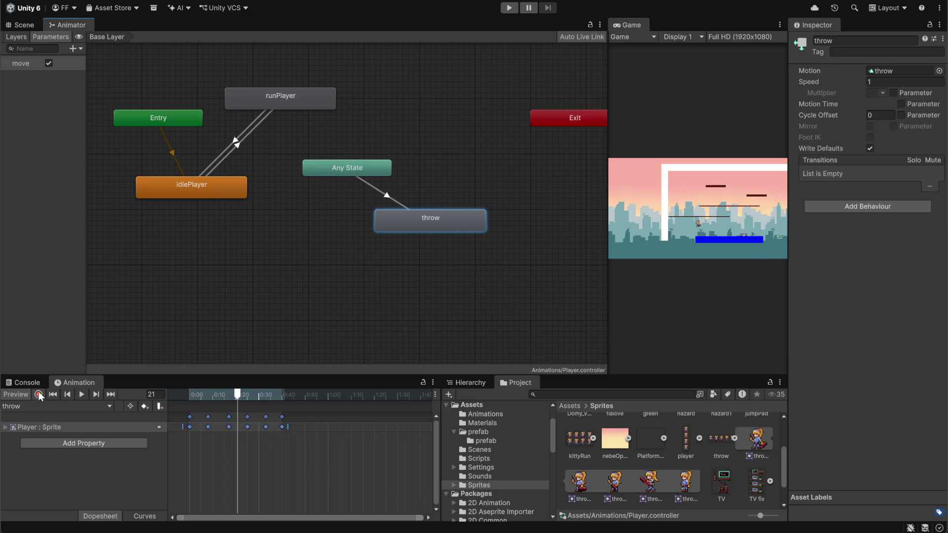
# - Turn off Loop Time on the throw clip in Assets/Animations
pyautogui.scroll(3, 607, 438)
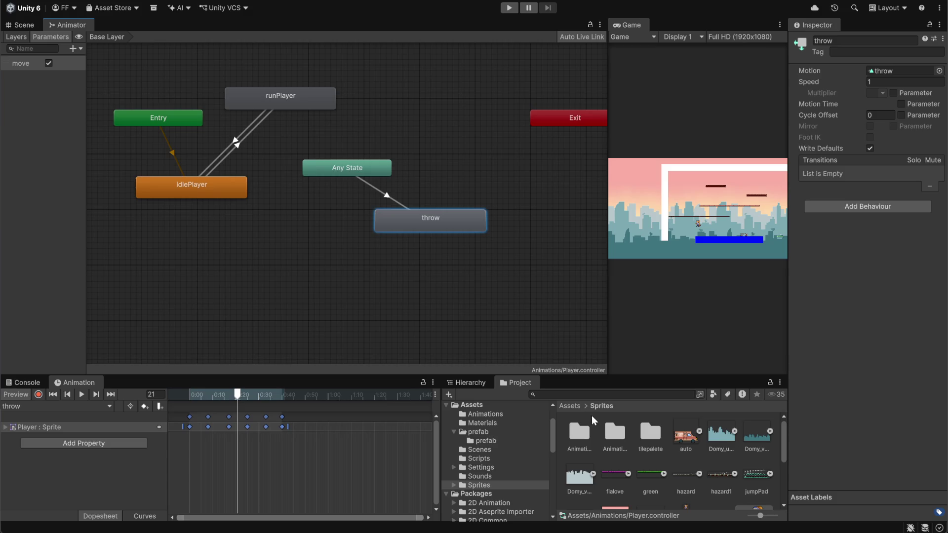
pyautogui.click(569, 406)
pyautogui.doubleClick(588, 437)
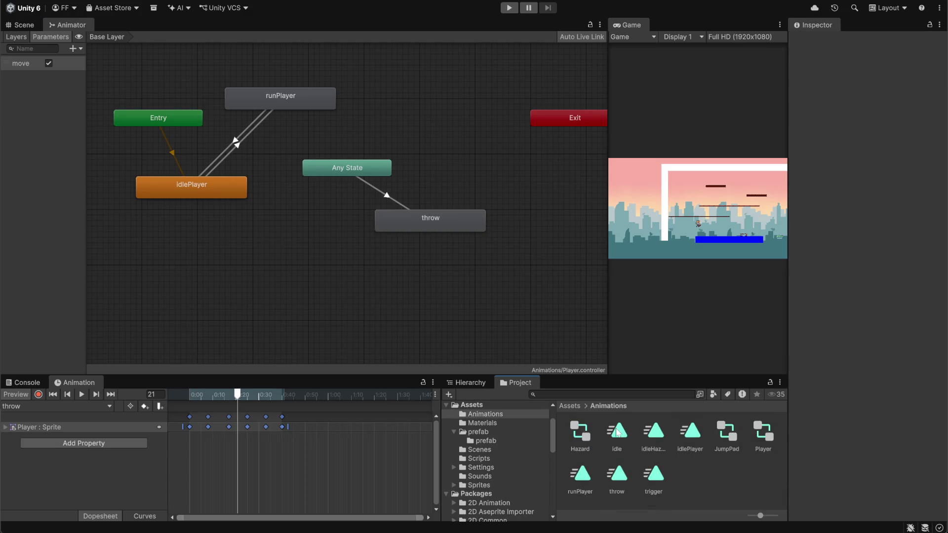
pyautogui.click(619, 478)
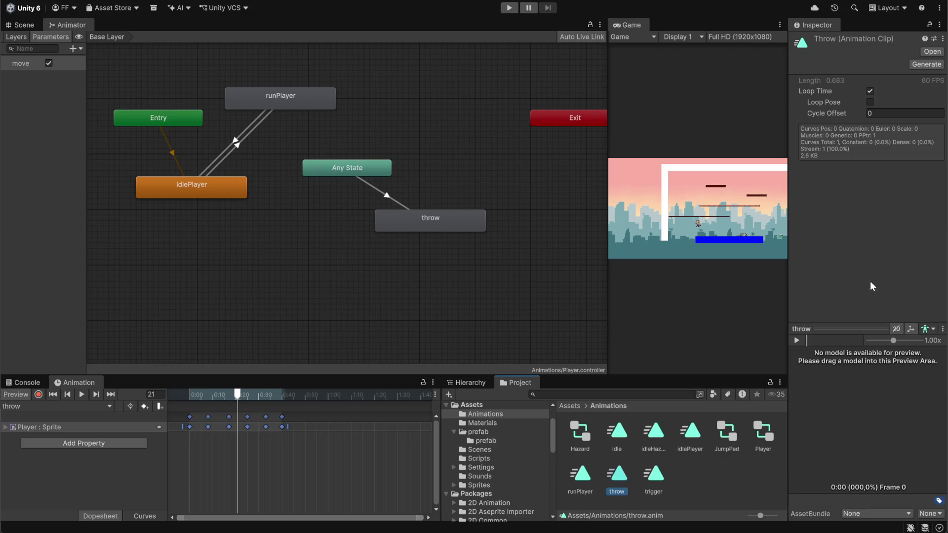
pyautogui.click(869, 91)
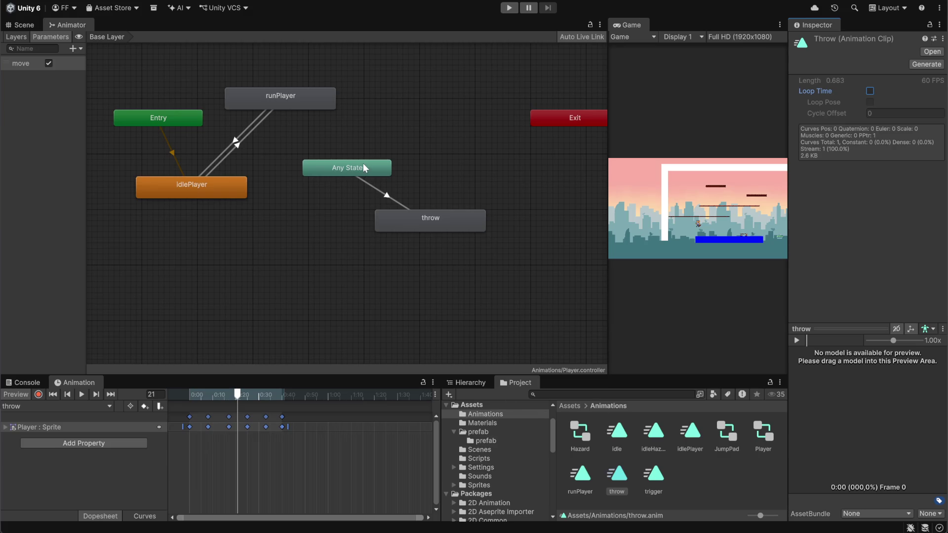
# - Place Any State above the throw node and move throw down-left
pyautogui.moveTo(364, 166); pyautogui.dragTo(446, 118)
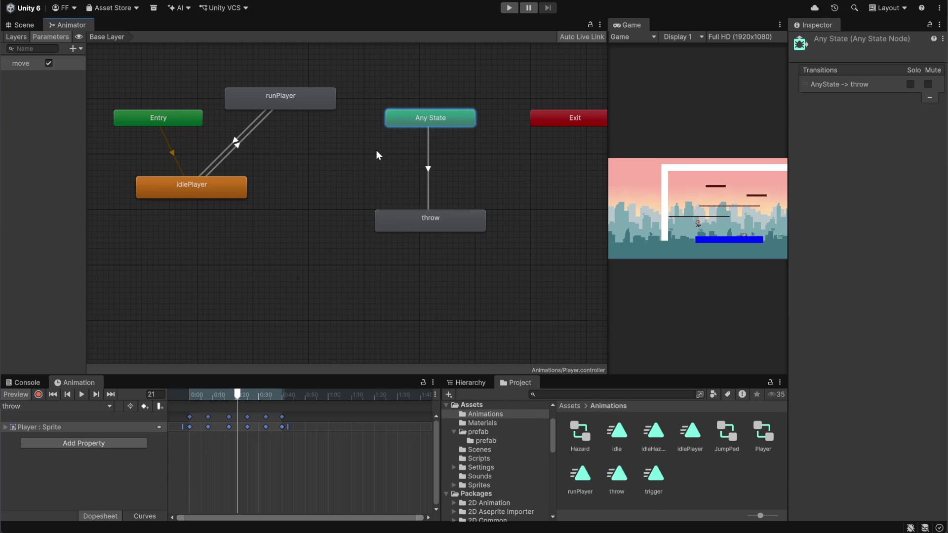
pyautogui.moveTo(429, 212)
pyautogui.mouseDown()
pyautogui.moveTo(388, 201)
pyautogui.moveTo(351, 223)
pyautogui.mouseUp()
pyautogui.click(109, 119)
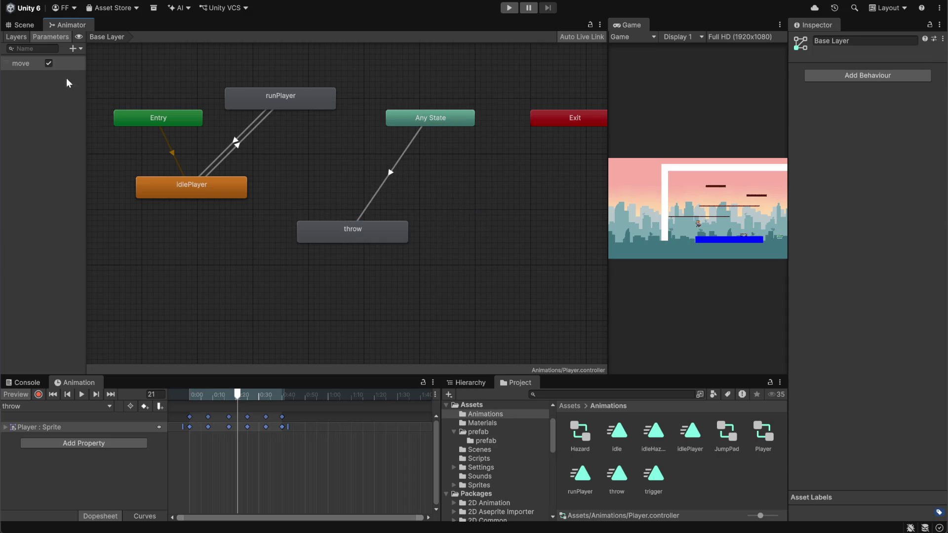
# - Create a Bool animator parameter named maKufrik alongside move
pyautogui.click(72, 49)
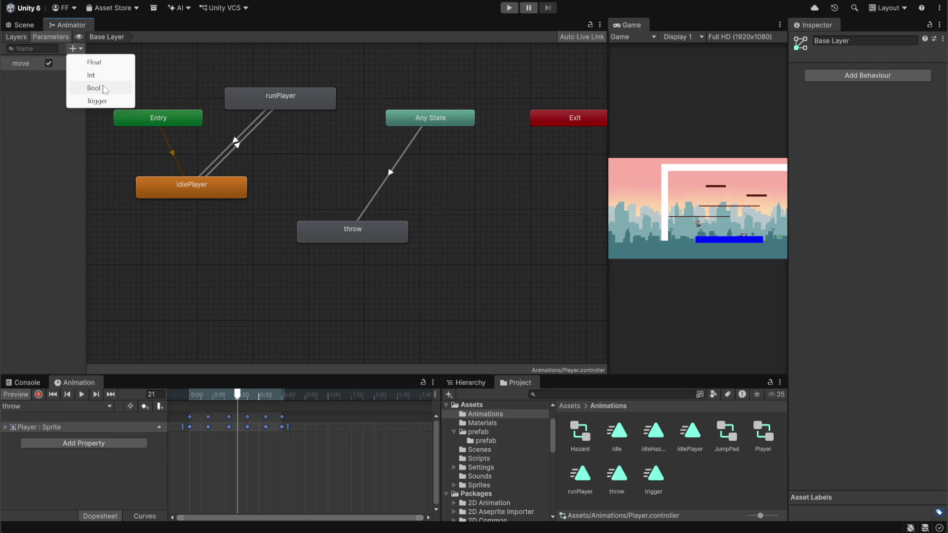
pyautogui.click(104, 89)
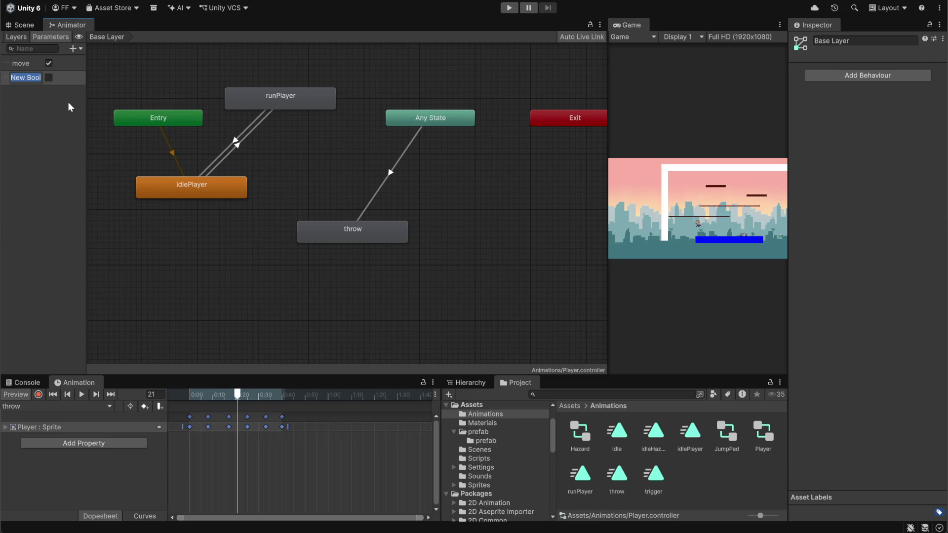
pyautogui.write('b')
pyautogui.write('e')
pyautogui.press('BackSpace')
pyautogui.press('BackSpace')
pyautogui.write('maku')
pyautogui.press('BackSpace')
pyautogui.press('BackSpace')
pyautogui.write('Kufr')
pyautogui.press('Return')
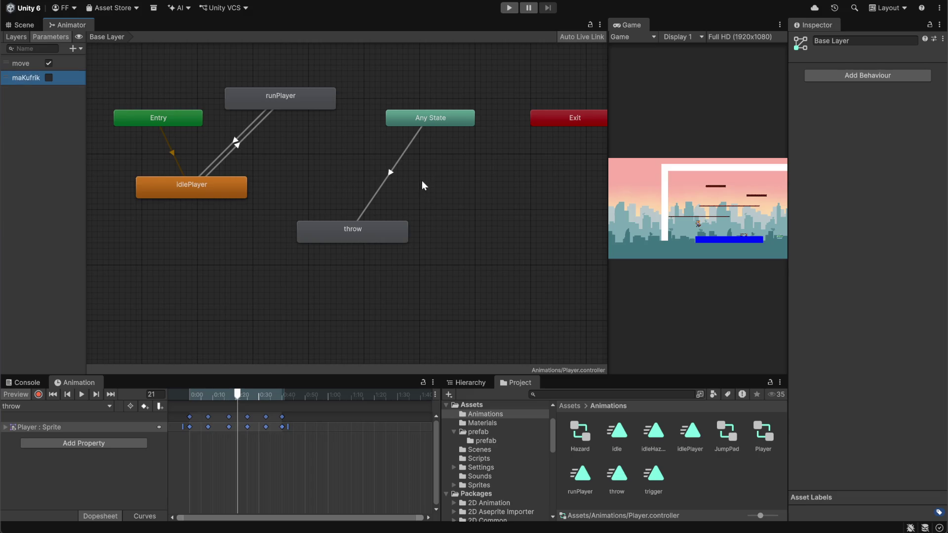
# - Delete the Any State → throw transition and rearrange the state nodes
pyautogui.click(390, 173)
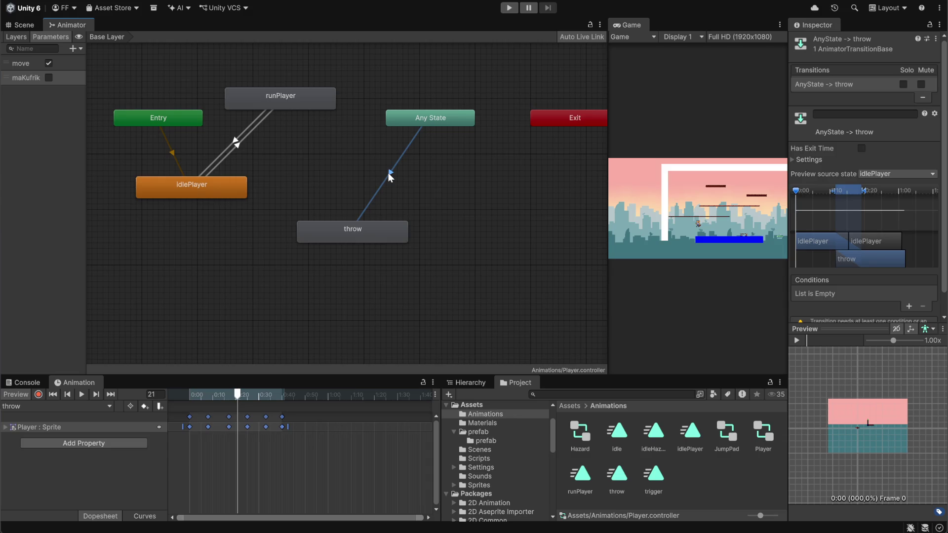
pyautogui.moveTo(377, 234); pyautogui.dragTo(371, 212)
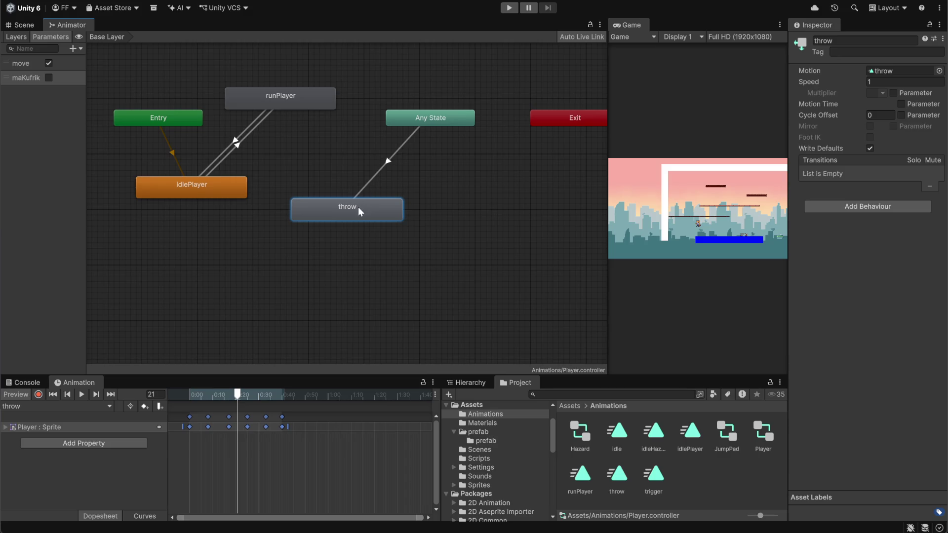
pyautogui.click(393, 153)
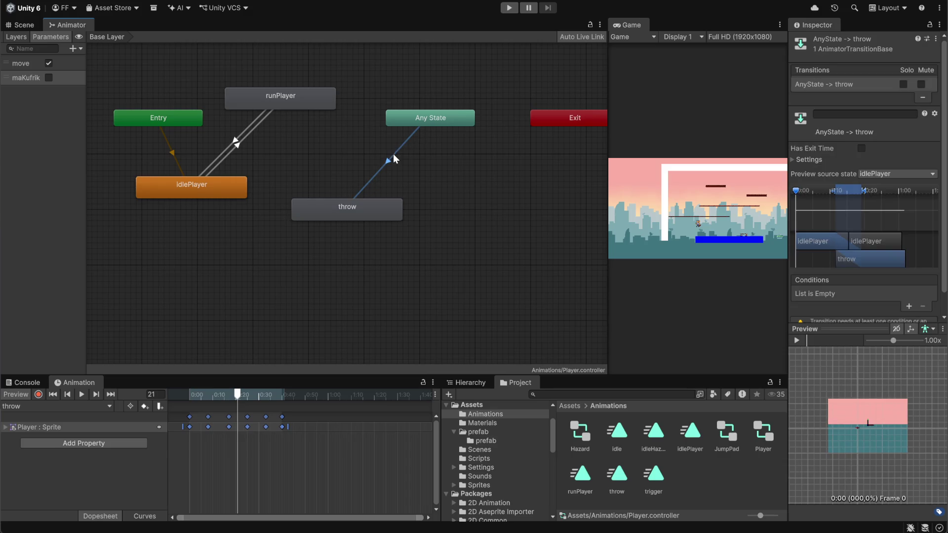
pyautogui.press('Delete')
pyautogui.moveTo(238, 196); pyautogui.dragTo(249, 263)
pyautogui.moveTo(430, 118)
pyautogui.mouseDown()
pyautogui.moveTo(148, 40)
pyautogui.moveTo(213, 30)
pyautogui.mouseUp()
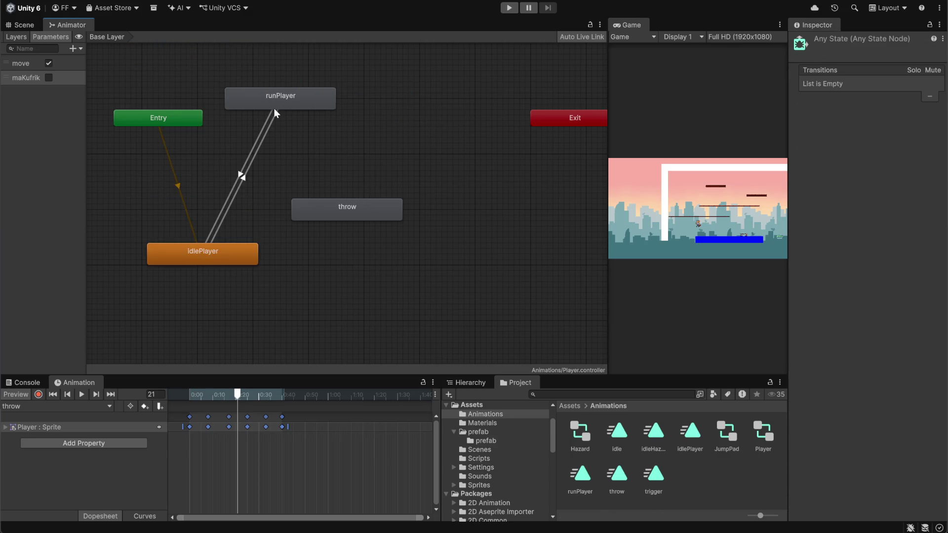
pyautogui.moveTo(274, 109); pyautogui.dragTo(296, 125)
pyautogui.moveTo(347, 213)
pyautogui.mouseDown()
pyautogui.moveTo(352, 229)
pyautogui.moveTo(384, 208)
pyautogui.mouseUp()
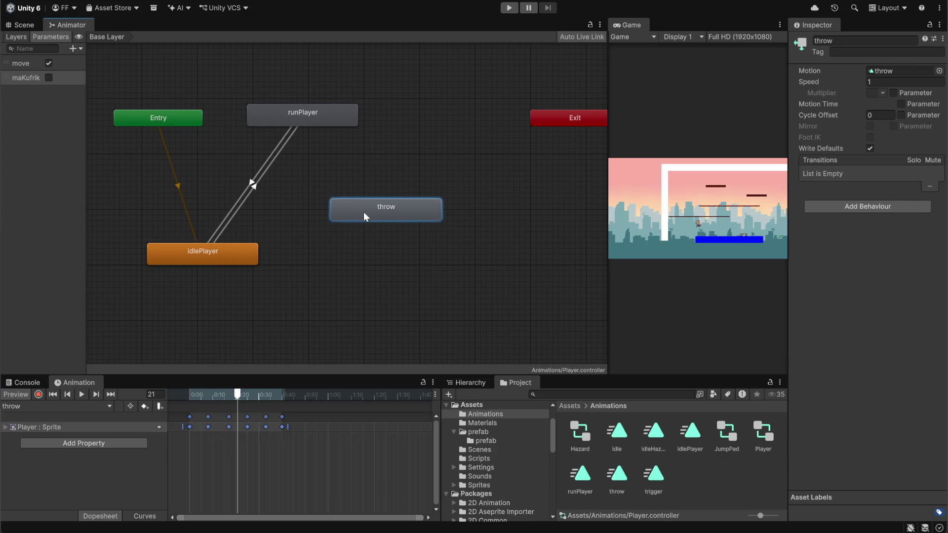
pyautogui.moveTo(364, 214)
pyautogui.mouseDown()
pyautogui.moveTo(420, 230)
pyautogui.moveTo(409, 230)
pyautogui.mouseUp()
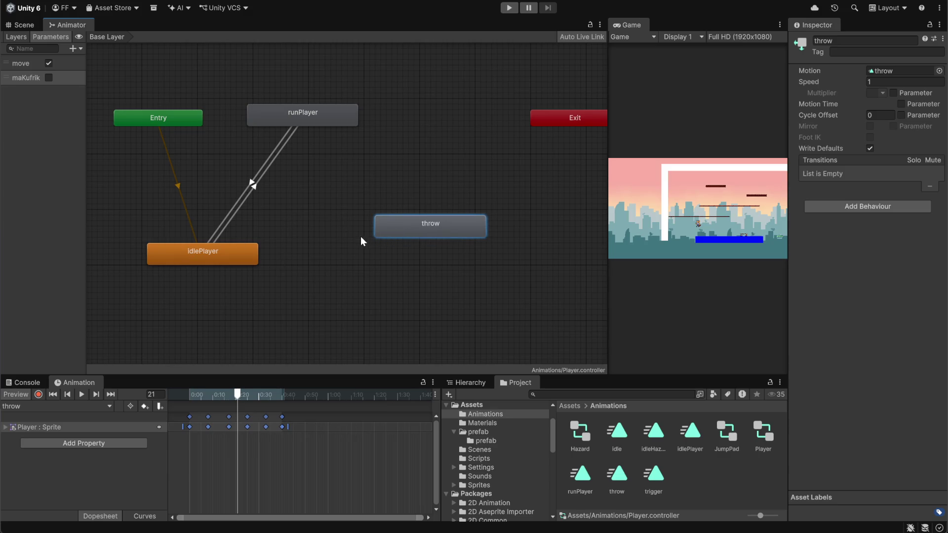
# - Add an idlePlayer → throw transition with the condition move = false
pyautogui.click(223, 256)
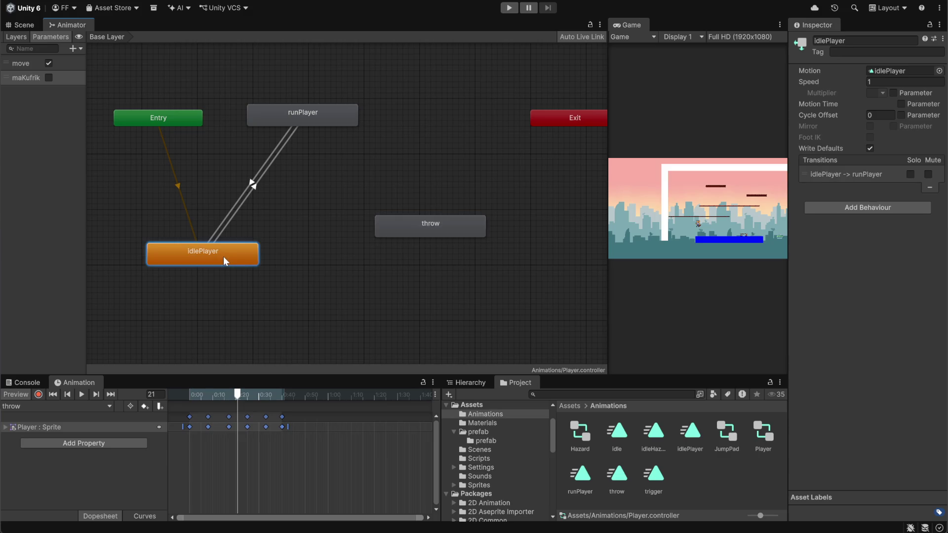
pyautogui.rightClick(224, 256)
pyautogui.click(411, 231)
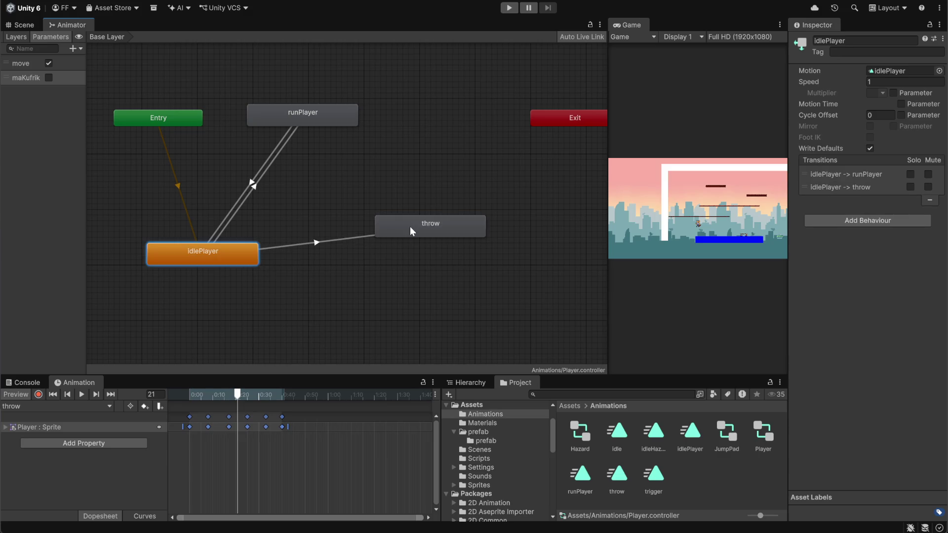
pyautogui.click(315, 244)
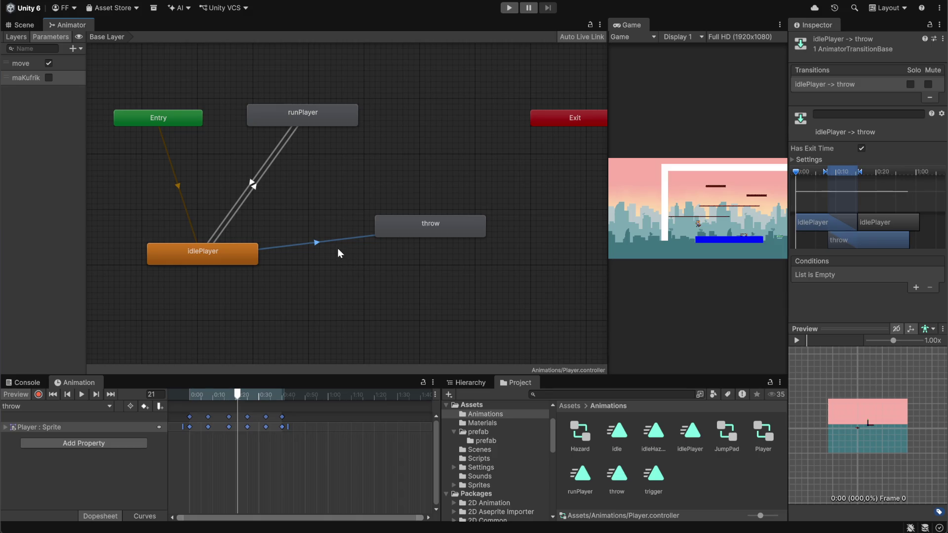
pyautogui.click(917, 288)
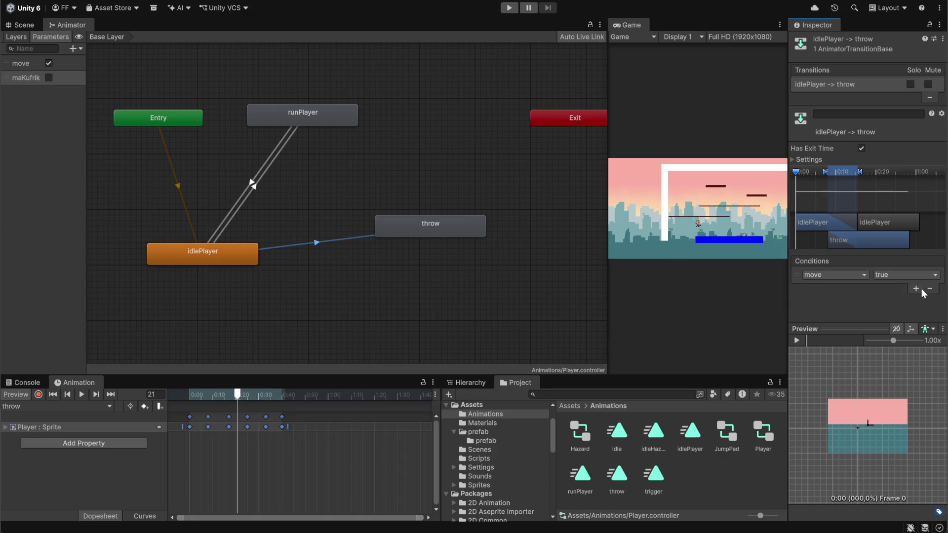
pyautogui.click(892, 275)
pyautogui.click(893, 298)
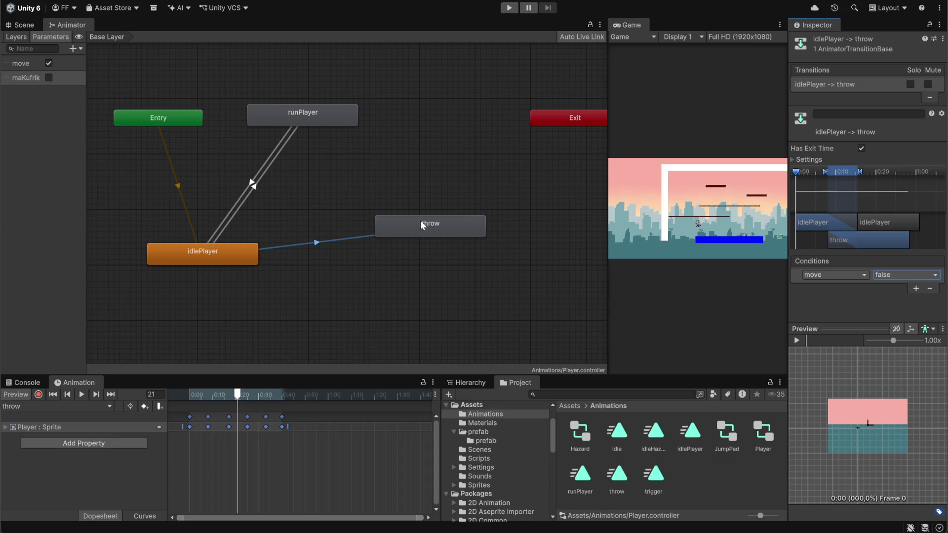
pyautogui.moveTo(415, 237); pyautogui.dragTo(411, 240)
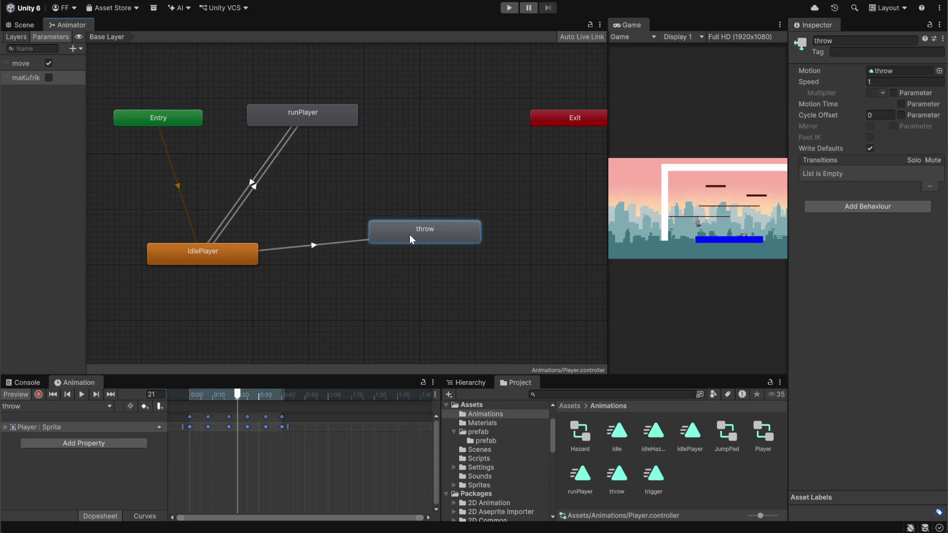
# - Add a runPlayer → throw transition with the condition maKufrik = false
pyautogui.rightClick(320, 118)
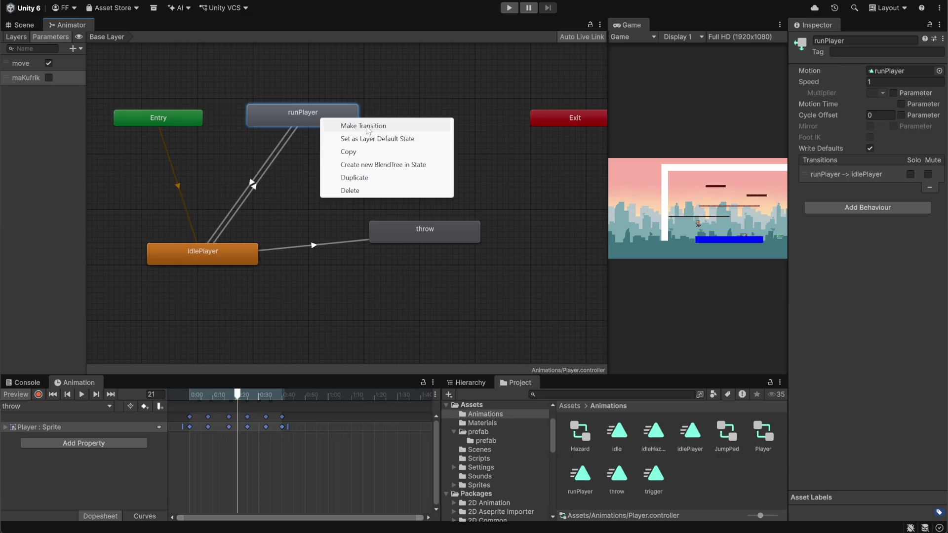
pyautogui.click(367, 127)
pyautogui.click(400, 227)
pyautogui.click(364, 182)
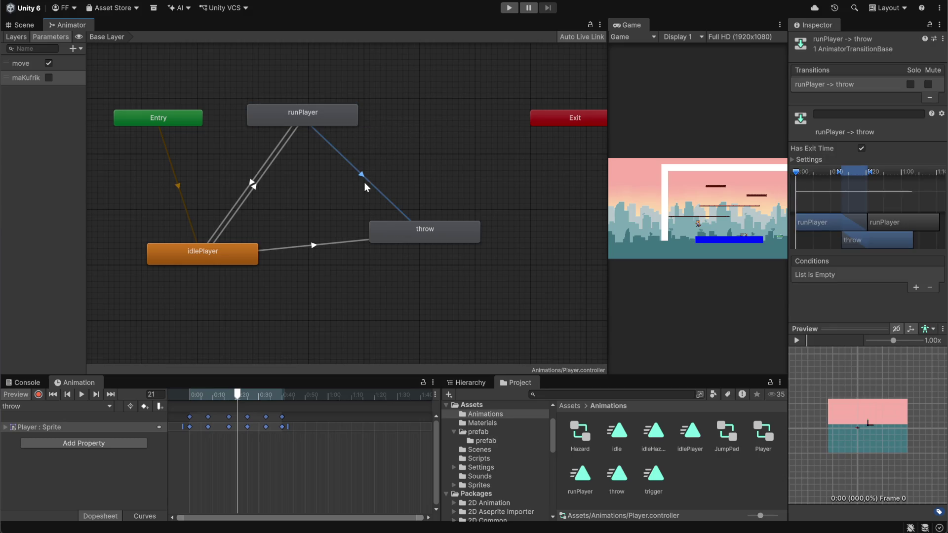
pyautogui.click(915, 289)
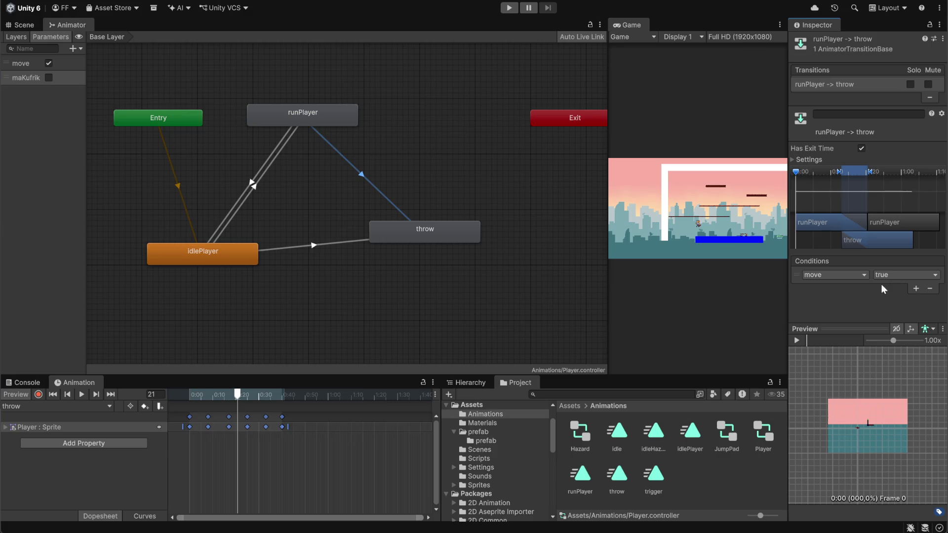
pyautogui.click(856, 276)
pyautogui.click(846, 319)
pyautogui.click(887, 275)
pyautogui.click(889, 296)
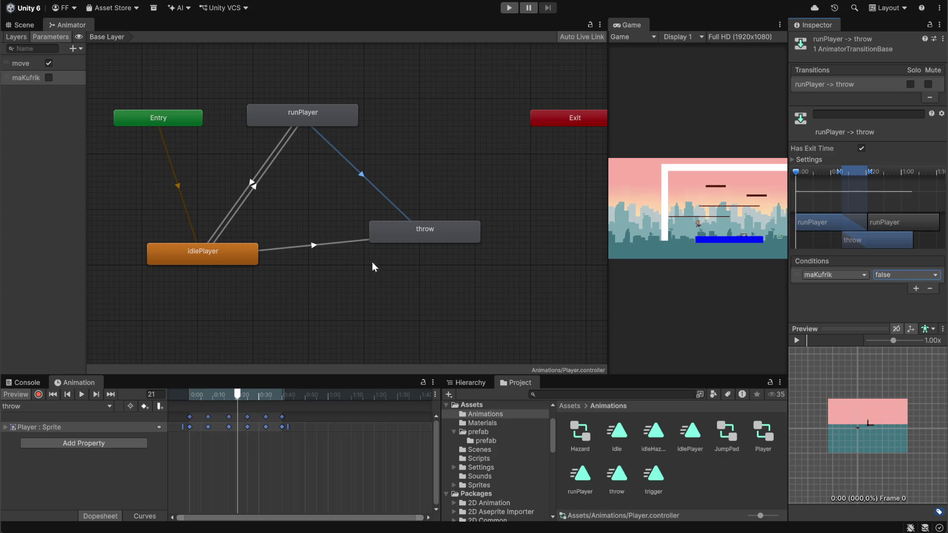
# - Change the idlePlayer → throw condition to maKufrik = false
pyautogui.click(320, 245)
pyautogui.click(850, 275)
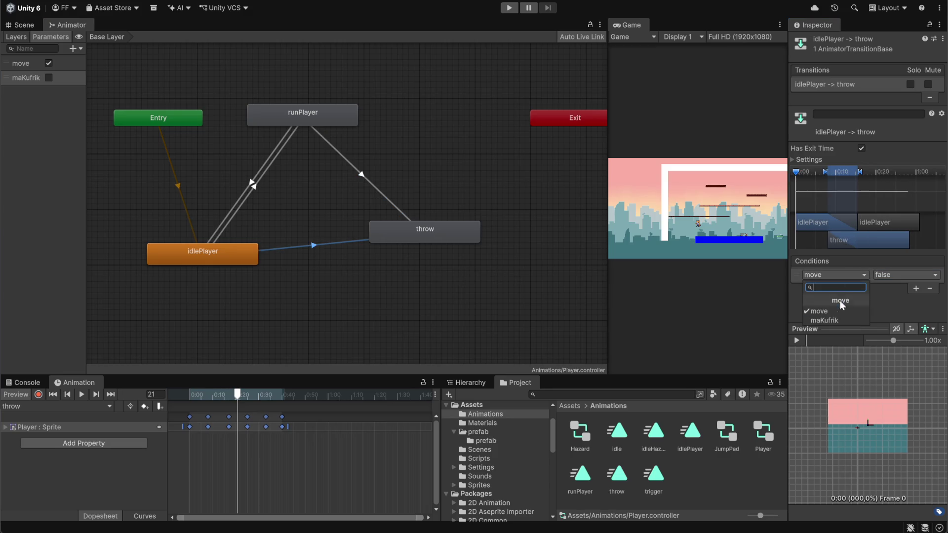
pyautogui.click(842, 320)
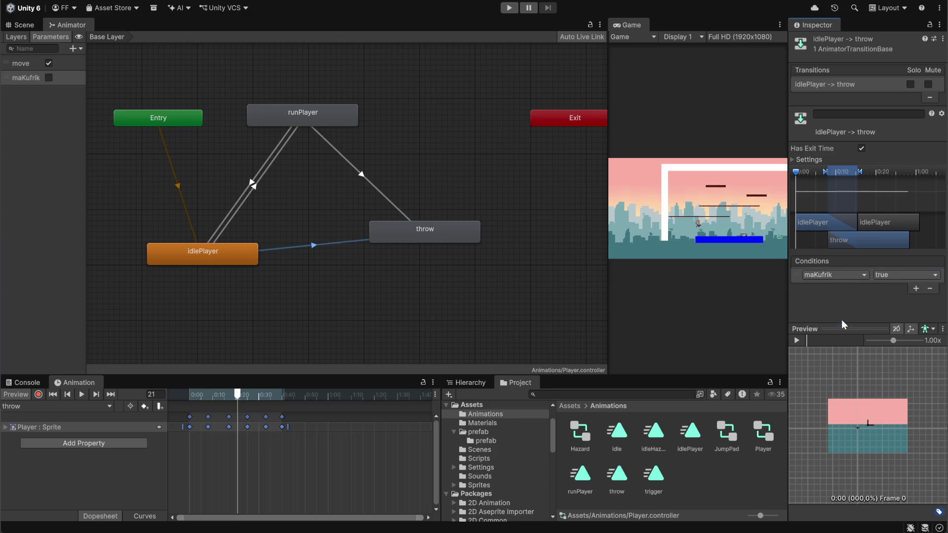
pyautogui.click(893, 275)
pyautogui.click(897, 302)
pyautogui.click(466, 306)
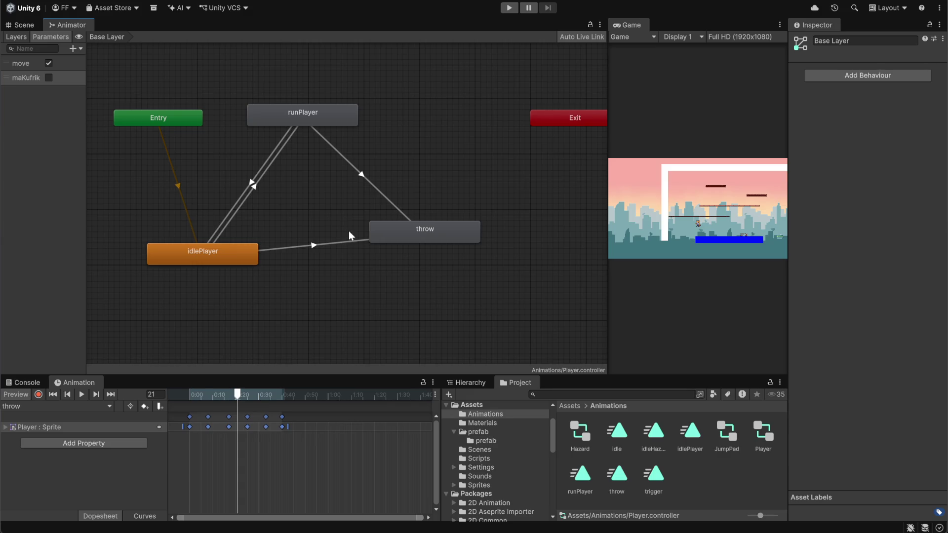
# - Arrange the throw, idlePlayer and runPlayer nodes into a neat triangle
pyautogui.moveTo(379, 227); pyautogui.dragTo(312, 200)
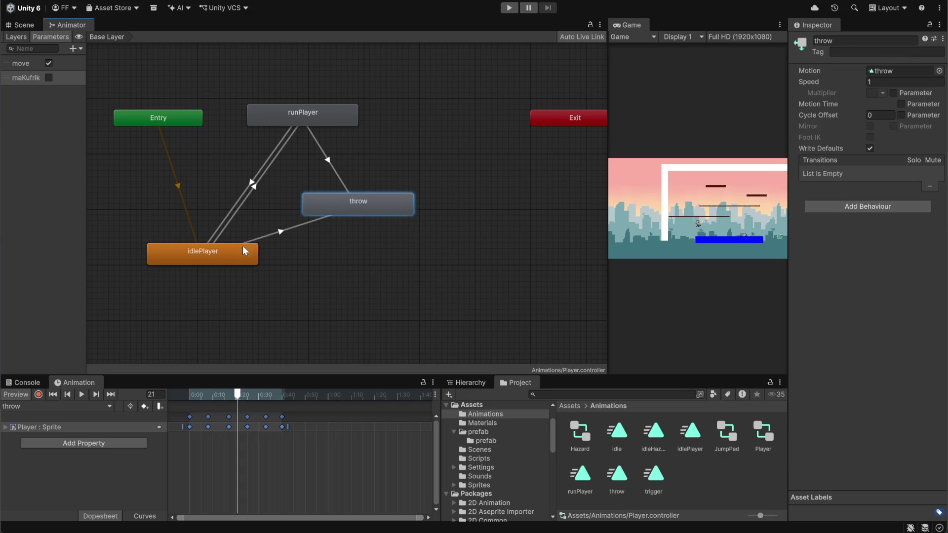
pyautogui.moveTo(243, 246); pyautogui.dragTo(228, 258)
pyautogui.moveTo(345, 212); pyautogui.dragTo(334, 212)
pyautogui.moveTo(313, 120); pyautogui.dragTo(291, 108)
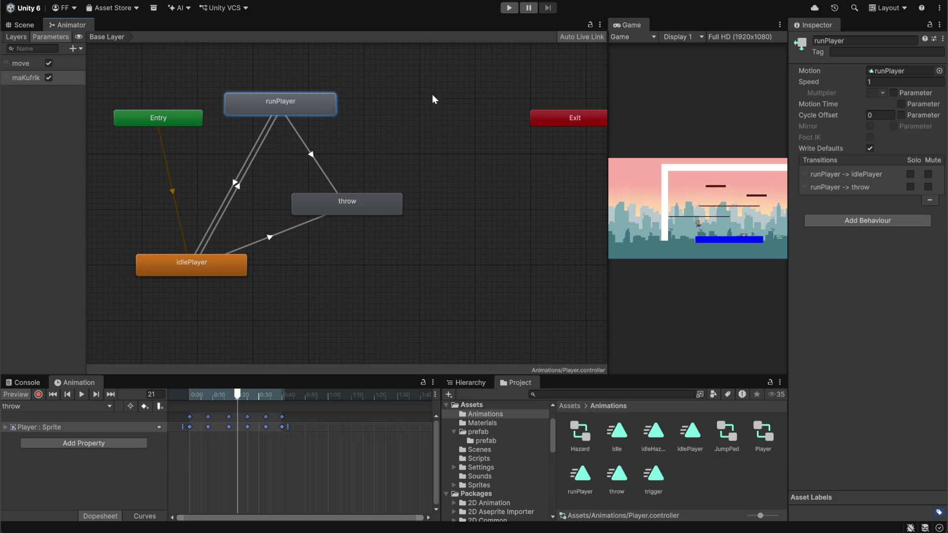
pyautogui.click(453, 105)
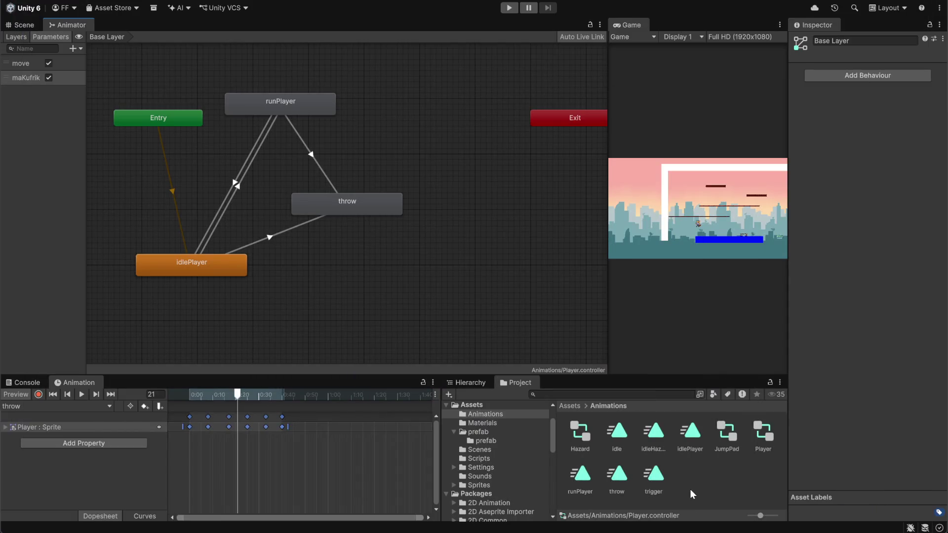
# - Open Assets > Scripts, preview the PlayerMovement and Suitcase scripts, and reselect PlayerMovement
pyautogui.click(645, 458)
pyautogui.click(575, 407)
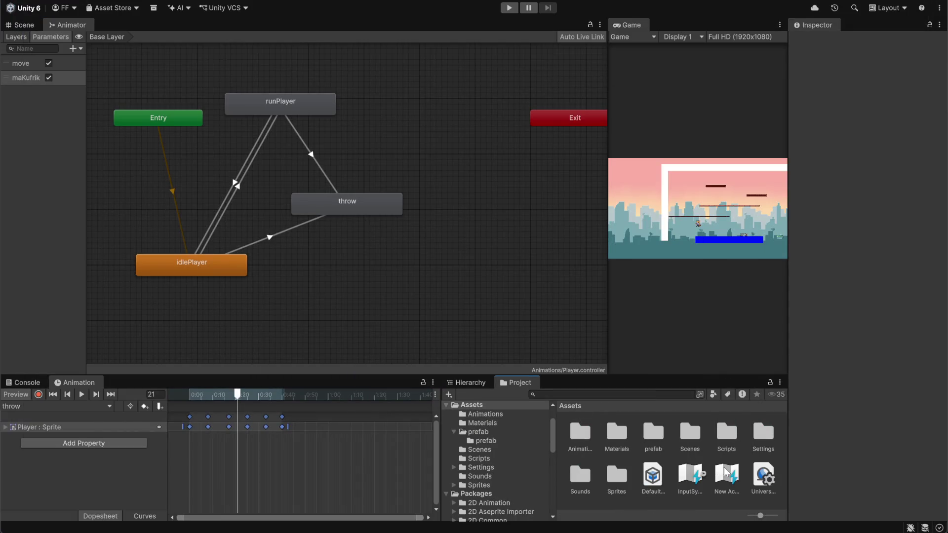
pyautogui.doubleClick(733, 441)
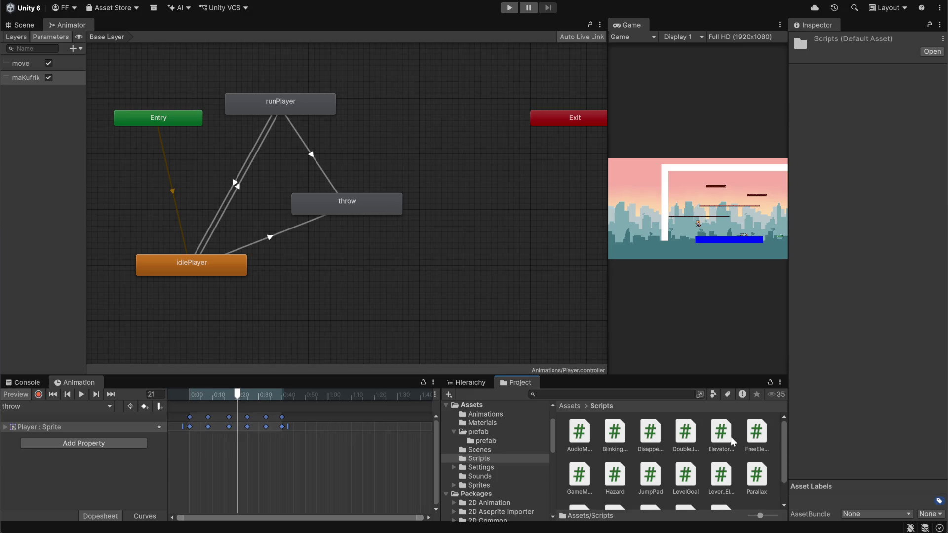
pyautogui.scroll(-2, 731, 437)
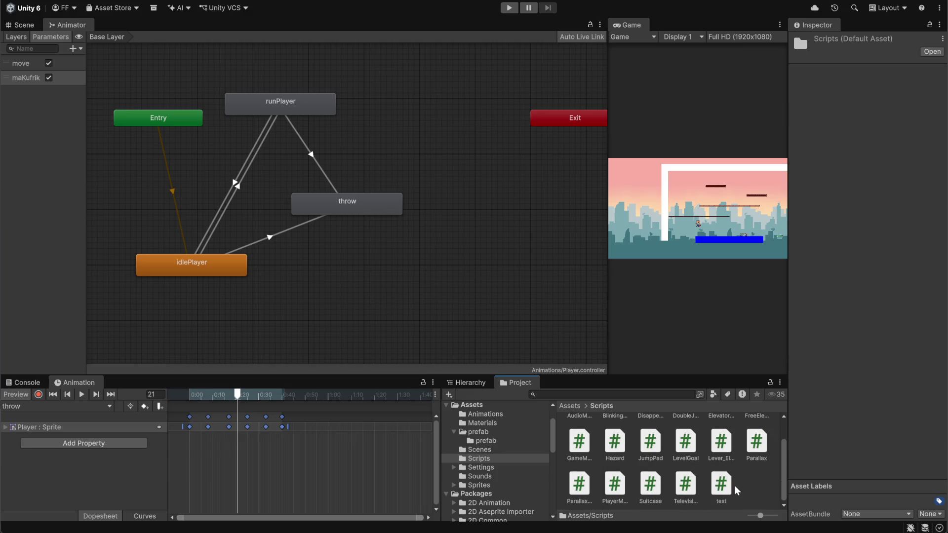
pyautogui.click(619, 489)
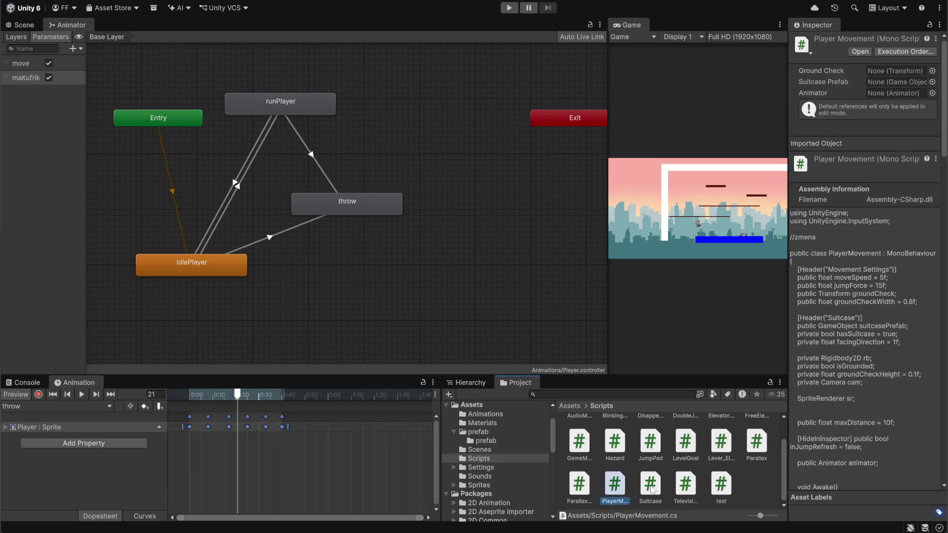
pyautogui.click(652, 488)
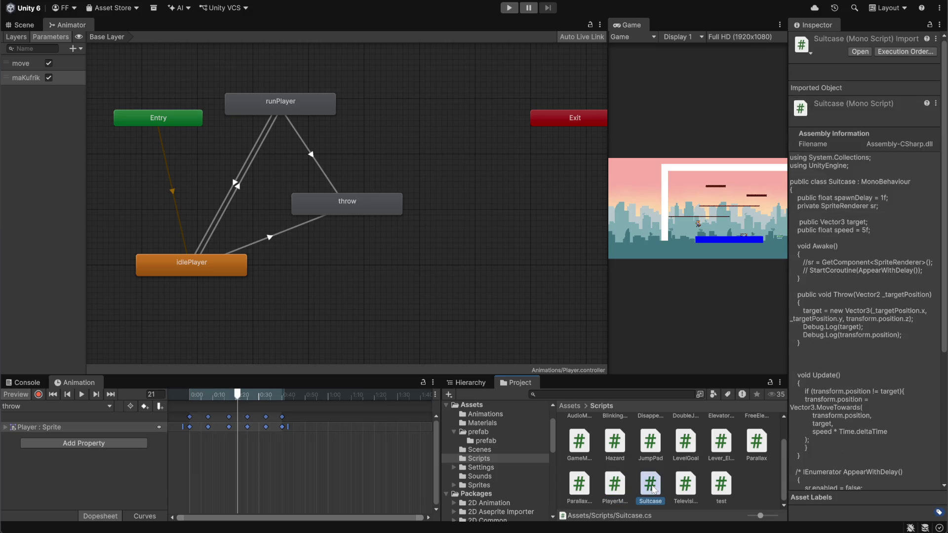
pyautogui.click(615, 487)
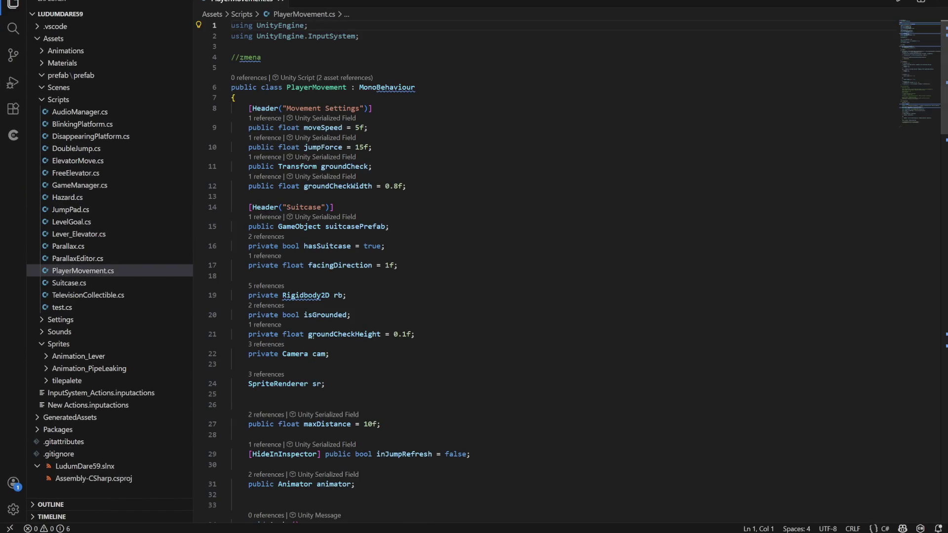
# - Open Suitcase.cs in the code editor, then return to the PlayerMovement.cs tab
pyautogui.hotkey('alt', 'Tab')
pyautogui.doubleClick(651, 488)
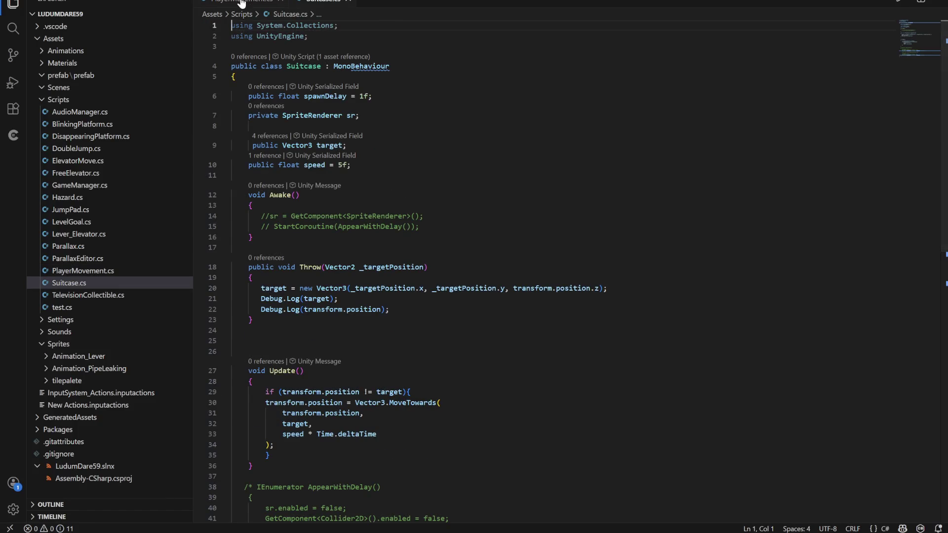
pyautogui.click(241, 3)
# - Scroll to the ThrowSuitcase method and put the cursor after the Throw call on line 139
pyautogui.scroll(-20, 926, 309)
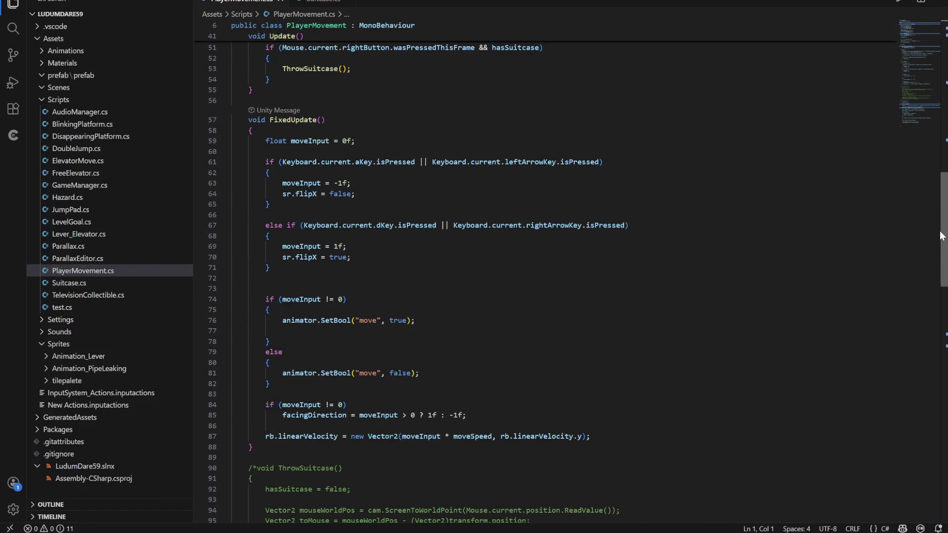
pyautogui.scroll(-7, 926, 311)
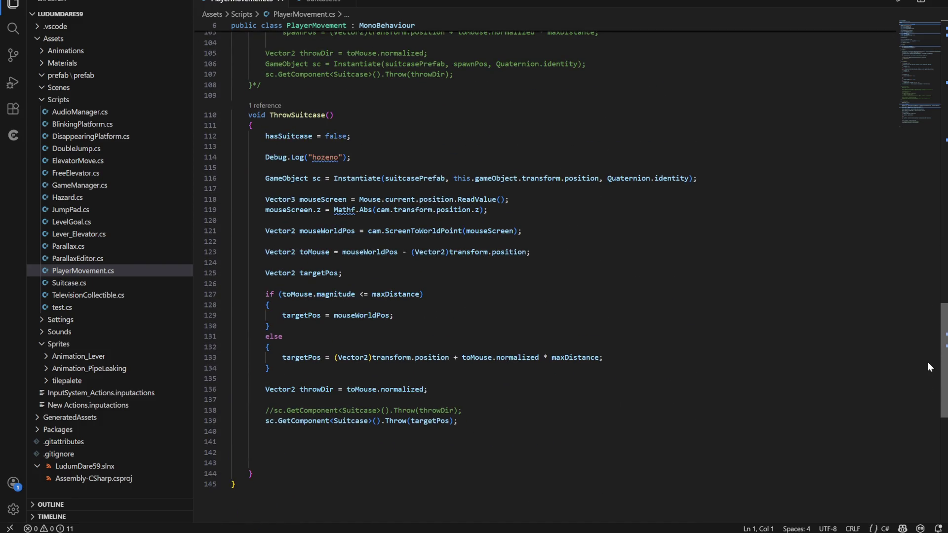
pyautogui.doubleClick(297, 114)
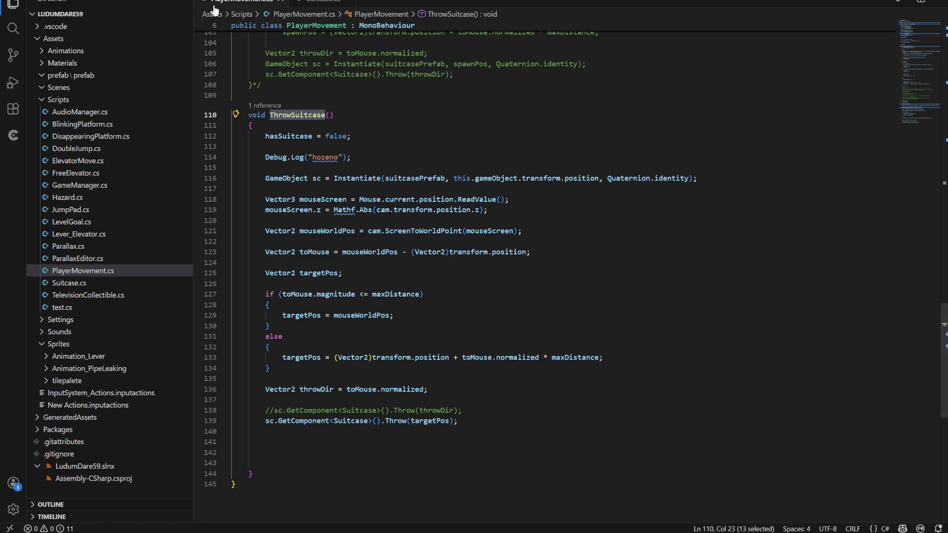
pyautogui.scroll(-1, 577, 260)
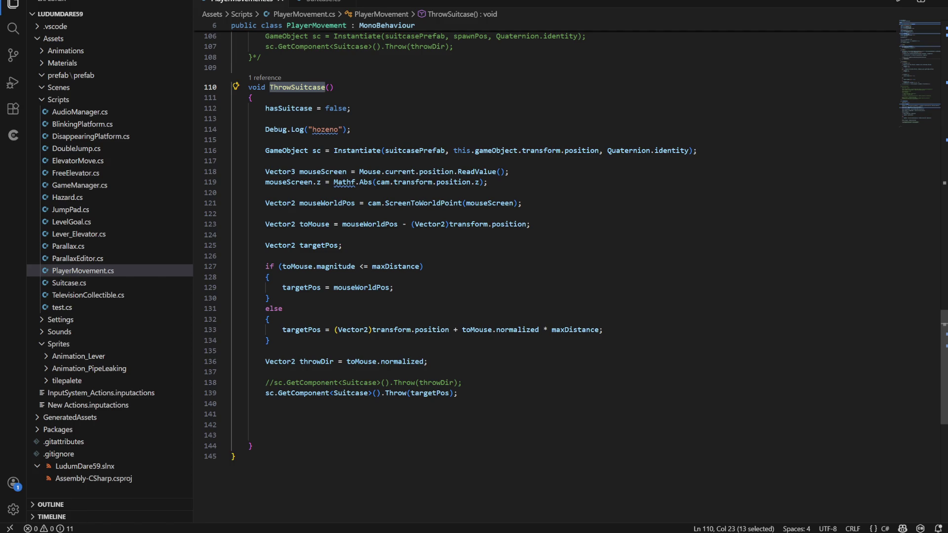
pyautogui.click(458, 393)
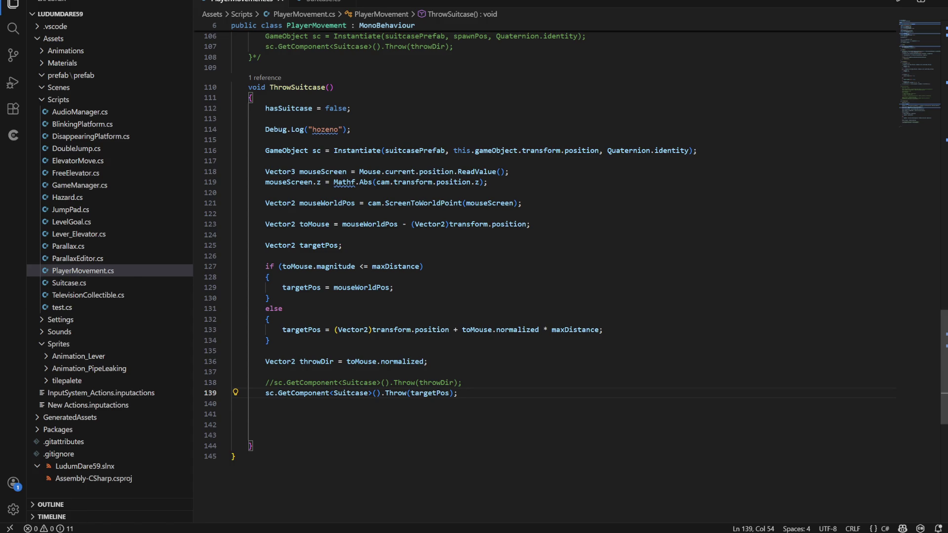
# - On a new line after the Throw call, write animator.SetBool("makufrik", 1; using the IntelliSense suggestion
pyautogui.press('Return')
pyautogui.write('animator')
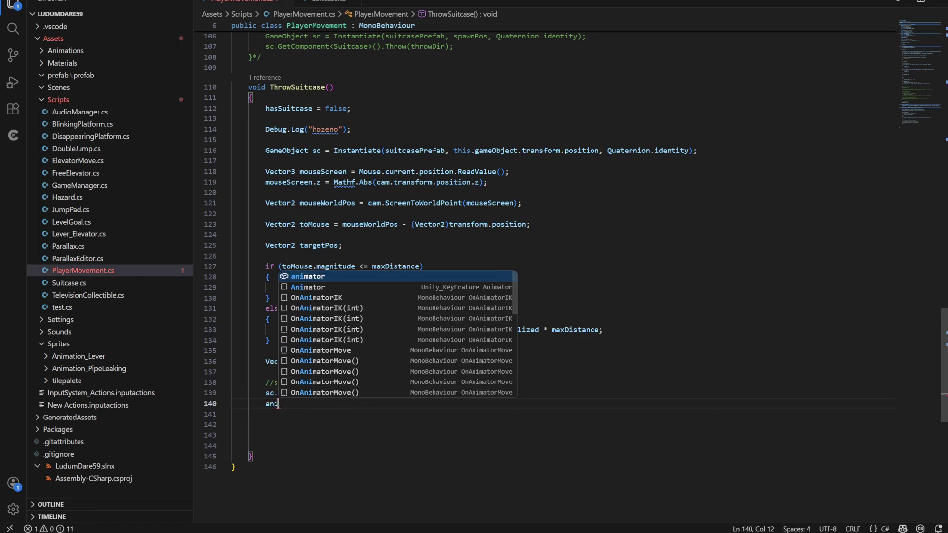
pyautogui.press('BackSpace')
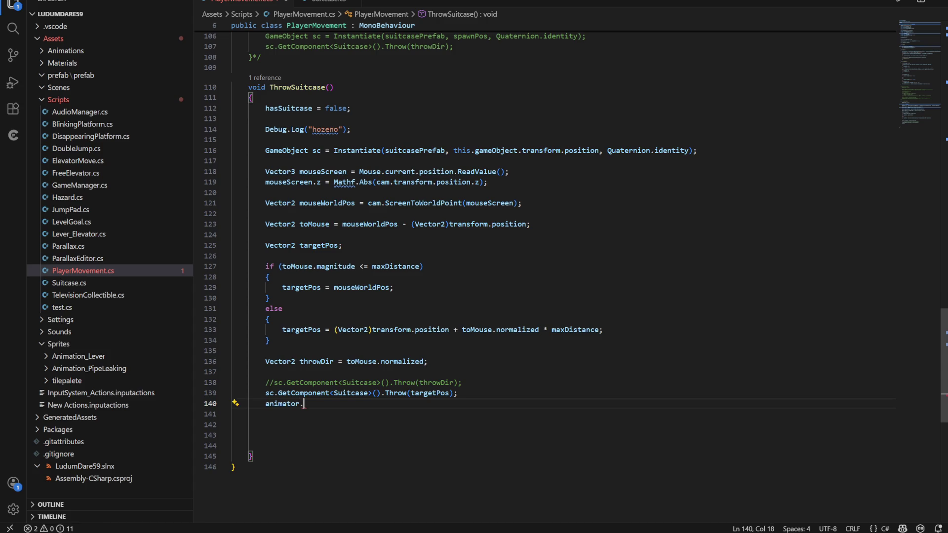
pyautogui.write('.set')
pyautogui.press('Tab')
pyautogui.write('(')
pyautogui.write('"mak')
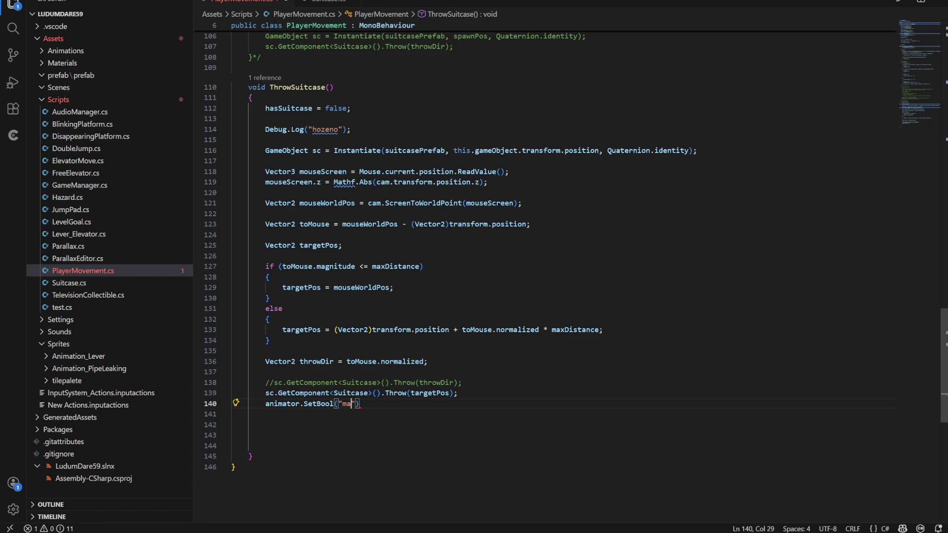
pyautogui.write('ufrik')
pyautogui.write('", 1')
pyautogui.write(';')
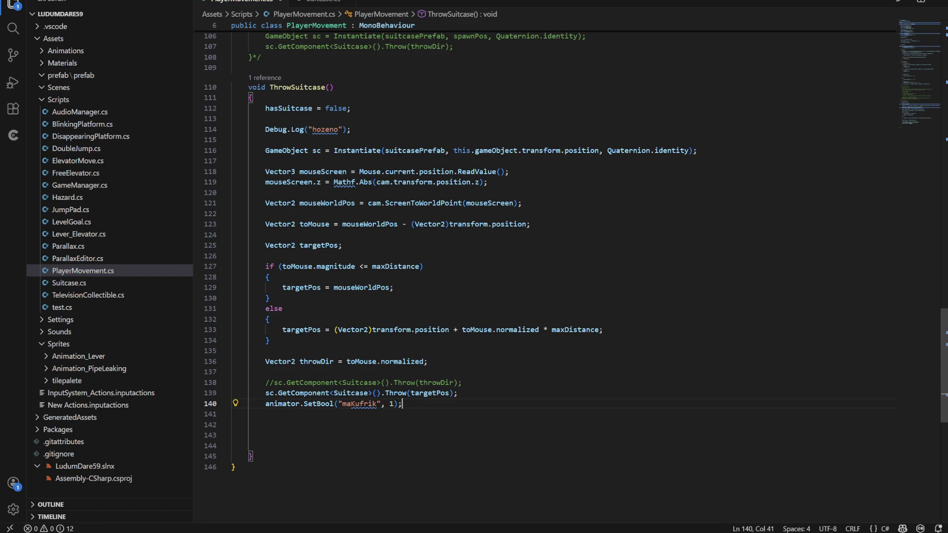
# - Replace the 1 in the SetBool call with hasSuitcase, taken from line 112
pyautogui.click(457, 393)
pyautogui.scroll(1, 544, 264)
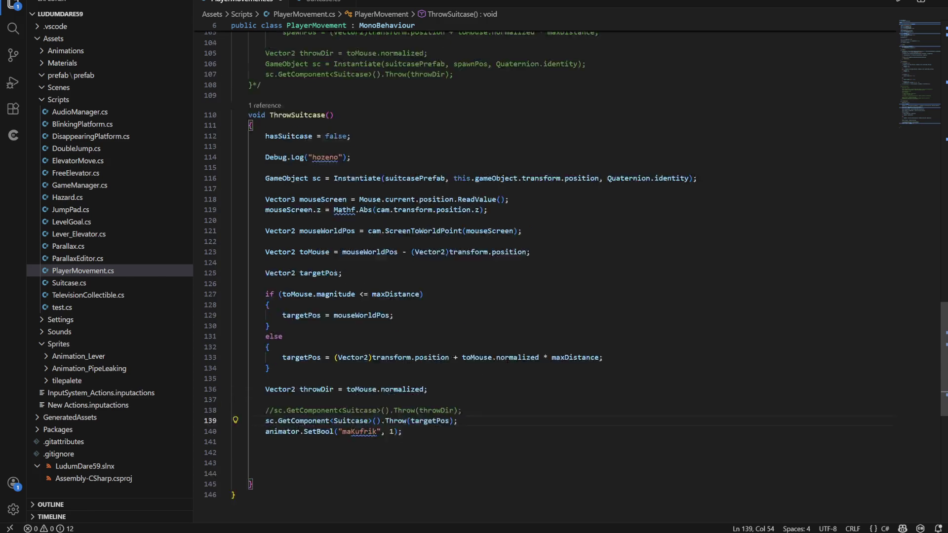
pyautogui.scroll(7, 544, 264)
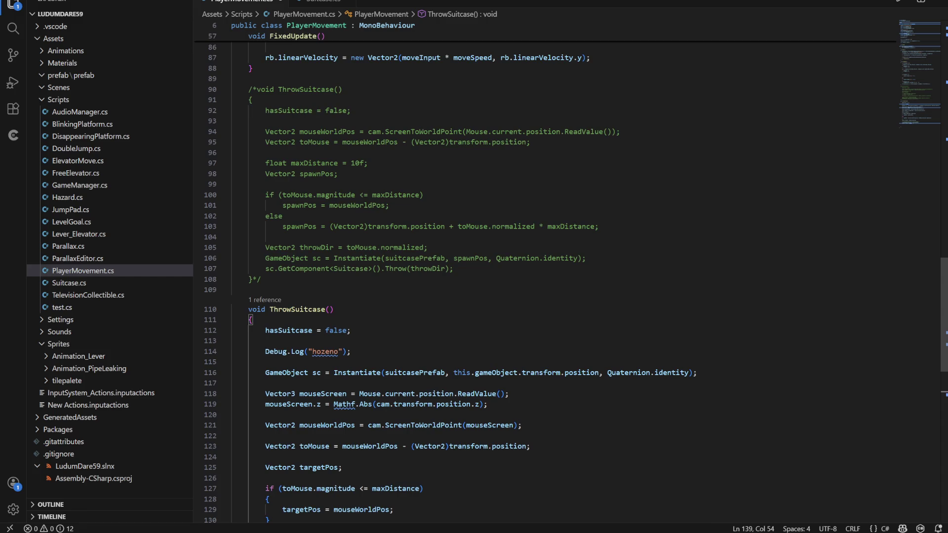
pyautogui.doubleClick(289, 330)
pyautogui.hotkey('ctrl', 'c')
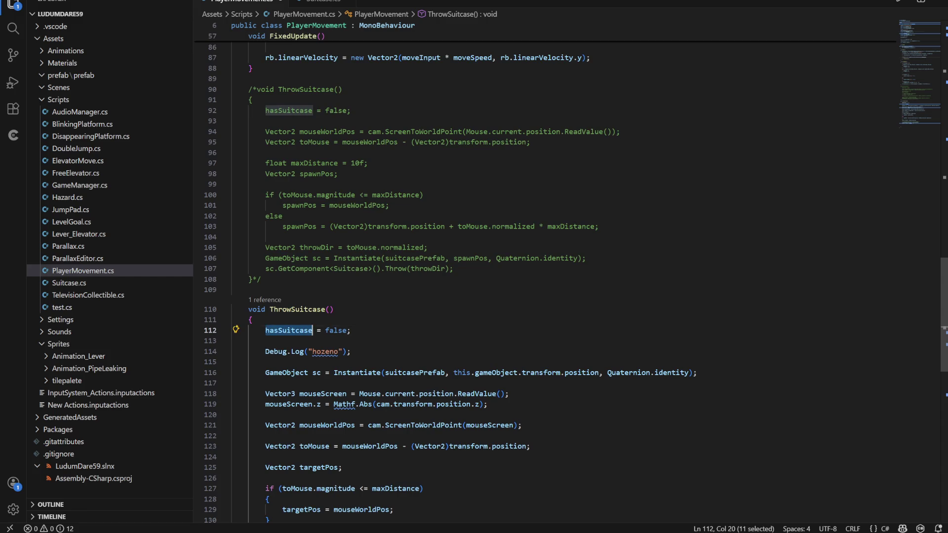
pyautogui.scroll(-6, 289, 330)
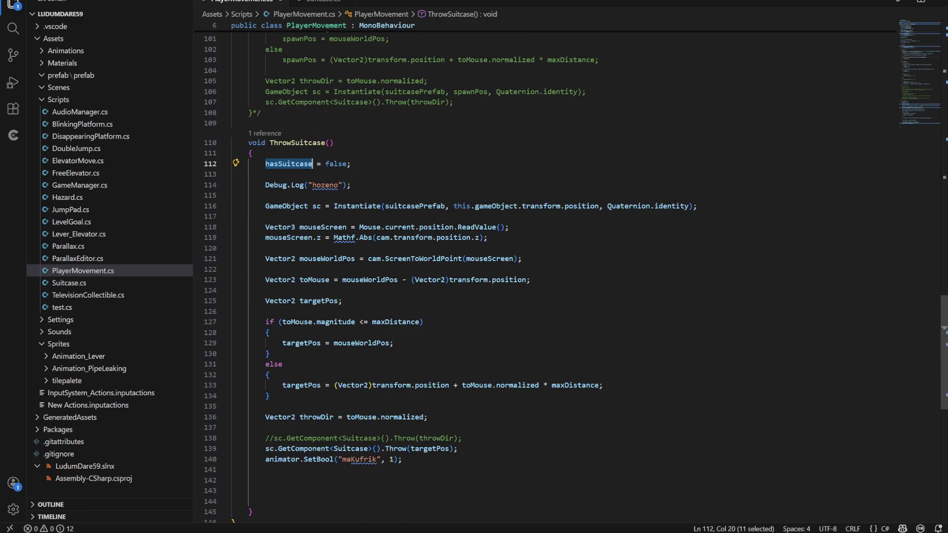
pyautogui.click(394, 459)
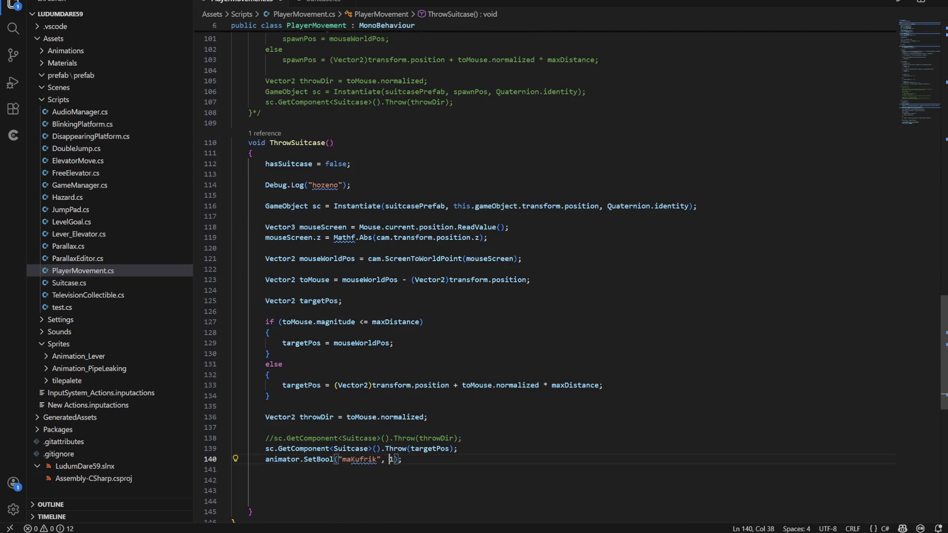
pyautogui.hotkey('shift', 'Right')
pyautogui.hotkey('ctrl', 'v')
# - Move the SetBool statement directly below hasSuitcase = false;
pyautogui.hotkey('shift', 'Home')
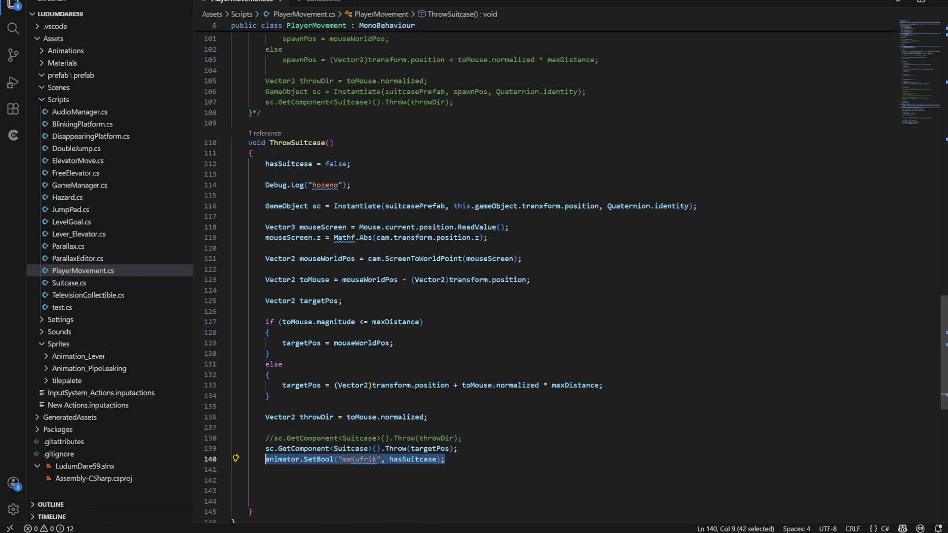
pyautogui.hotkey('ctrl', 'x')
pyautogui.click(232, 175)
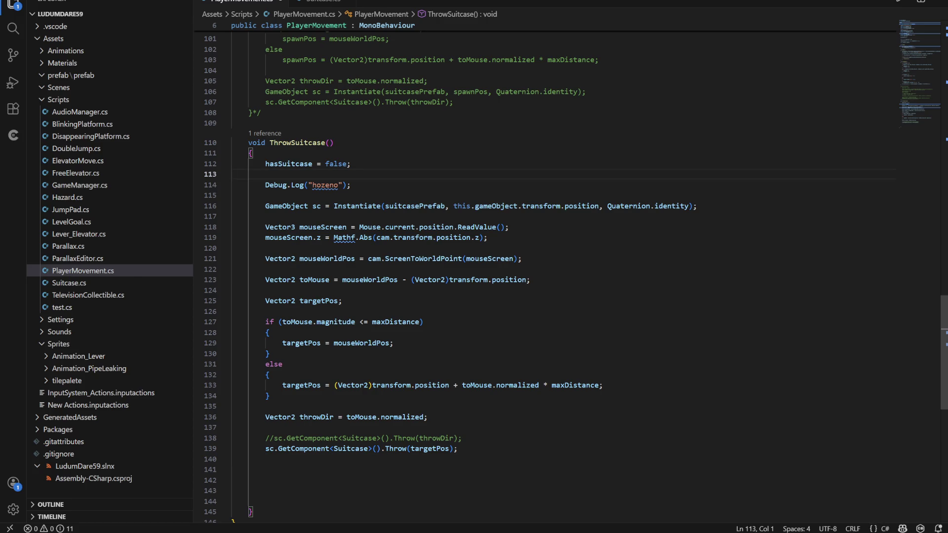
pyautogui.press('Return')
pyautogui.press('Return')
pyautogui.hotkey('ctrl', 'v')
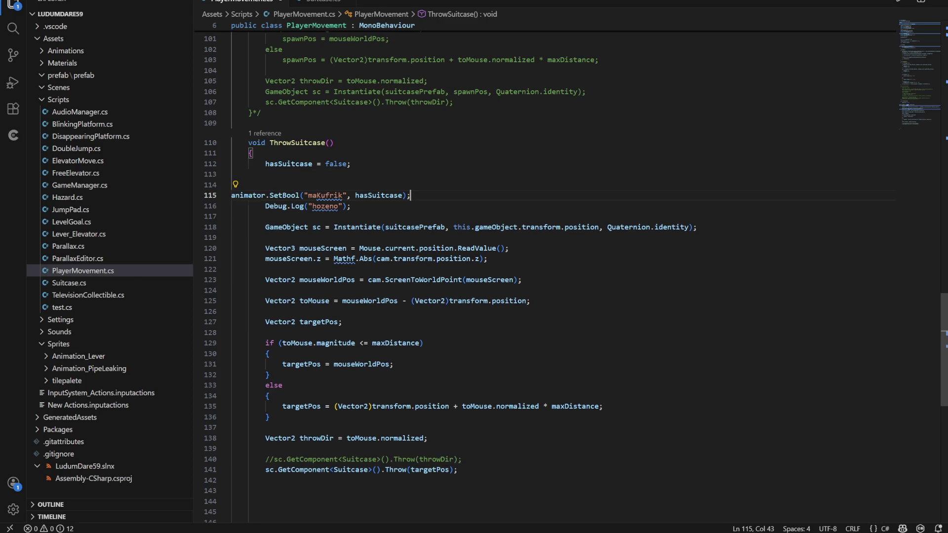
pyautogui.press('Return')
pyautogui.press('Return')
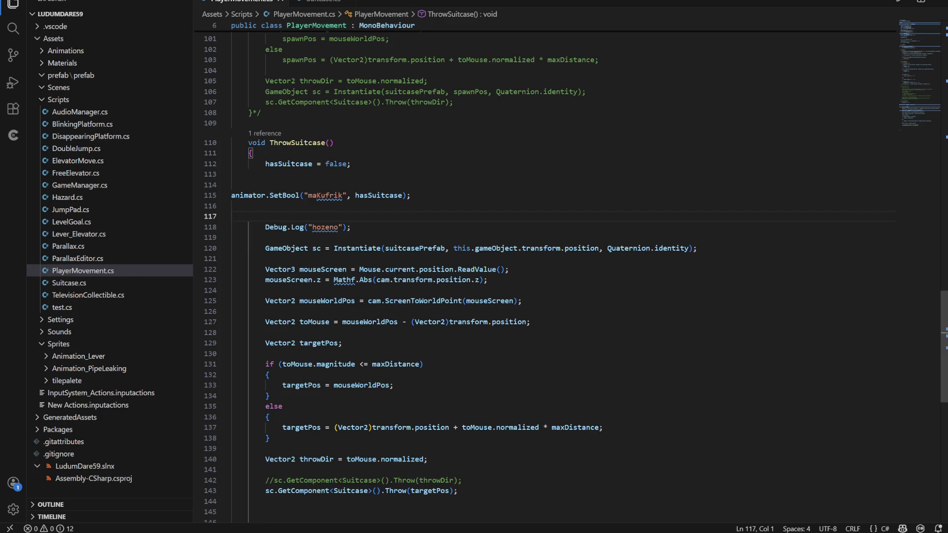
# - Indent the SetBool statement into the method body and save PlayerMovement.cs
pyautogui.press('Up')
pyautogui.press('Up')
pyautogui.press('Tab')
pyautogui.press('Tab')
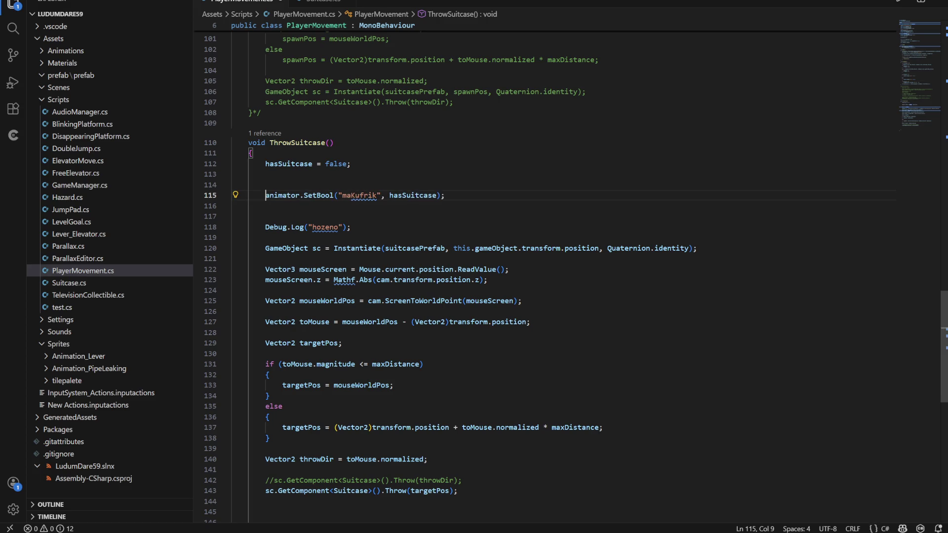
pyautogui.click(231, 216)
pyautogui.scroll(-2, 543, 256)
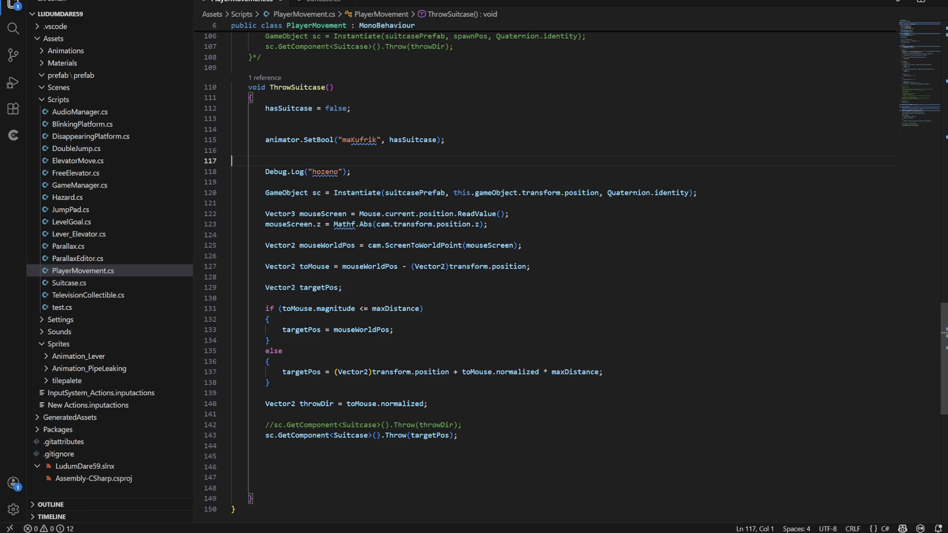
pyautogui.hotkey('ctrl', 's')
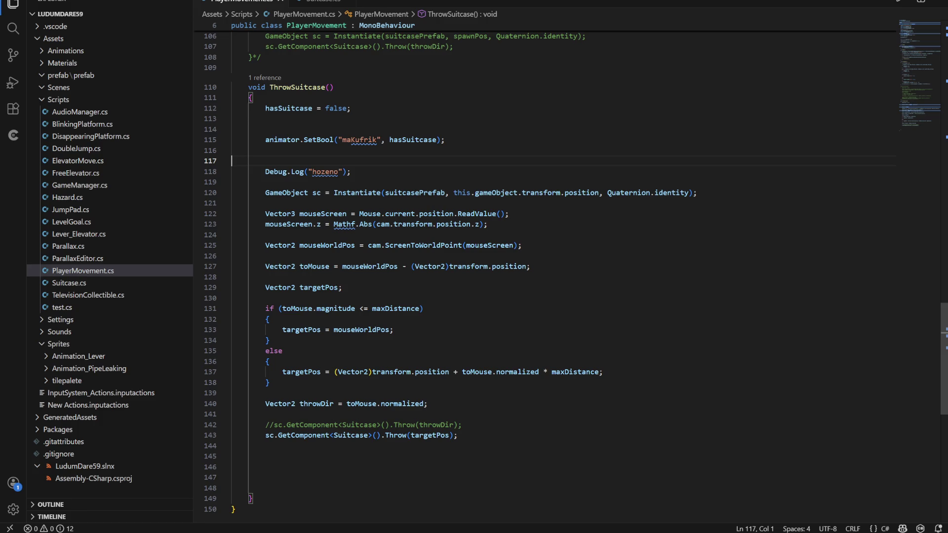
# - Ask ChatGPT, in Czech, how to keep the inspector-editing script out of the Unity build
pyautogui.moveTo(622, 532)
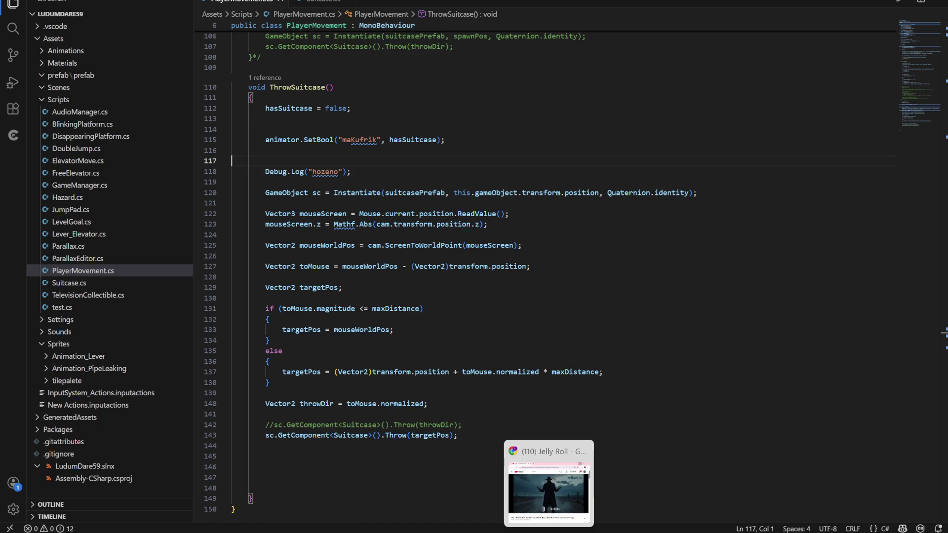
pyautogui.moveTo(524, 532)
pyautogui.click(625, 506)
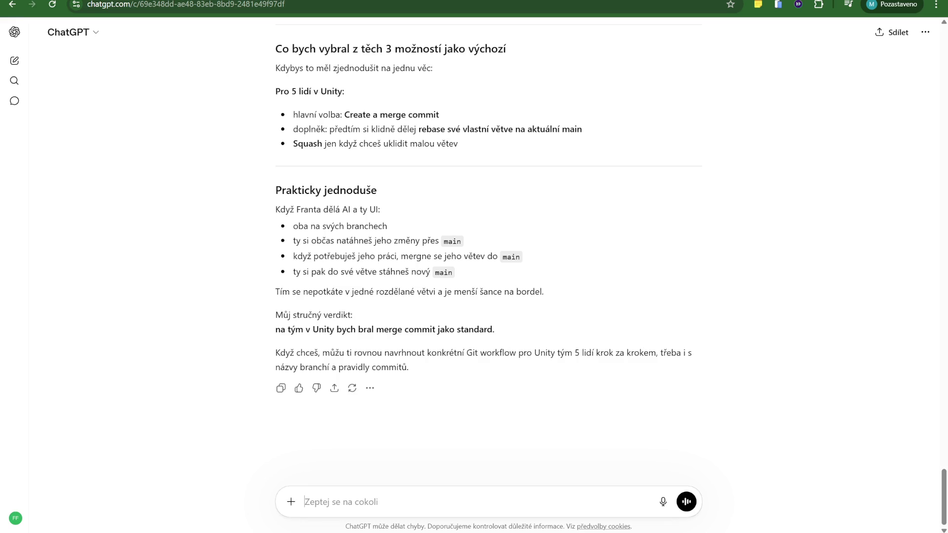
pyautogui.write('mam ')
pyautogui.write('.cs p')
pyautogui.write('ro upravu i')
pyautogui.write('nspe')
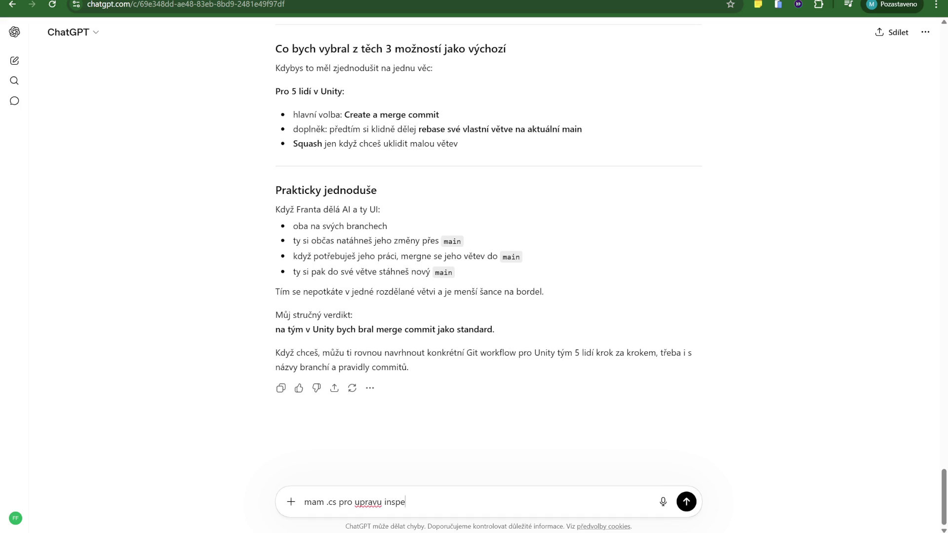
pyautogui.write('ctorunity a')
pyautogui.write(' jak udela')
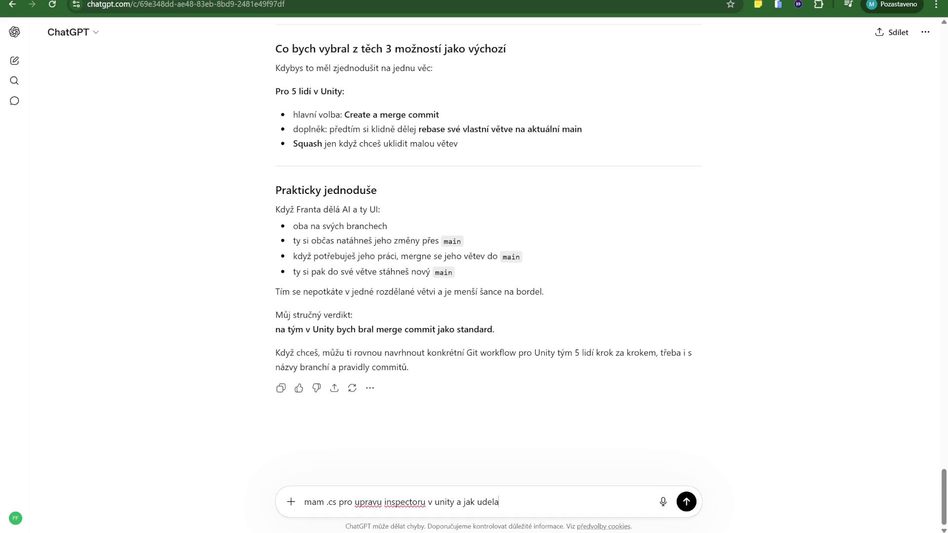
pyautogui.write('m aby nebyl soucasti b')
pyautogui.write('uo')
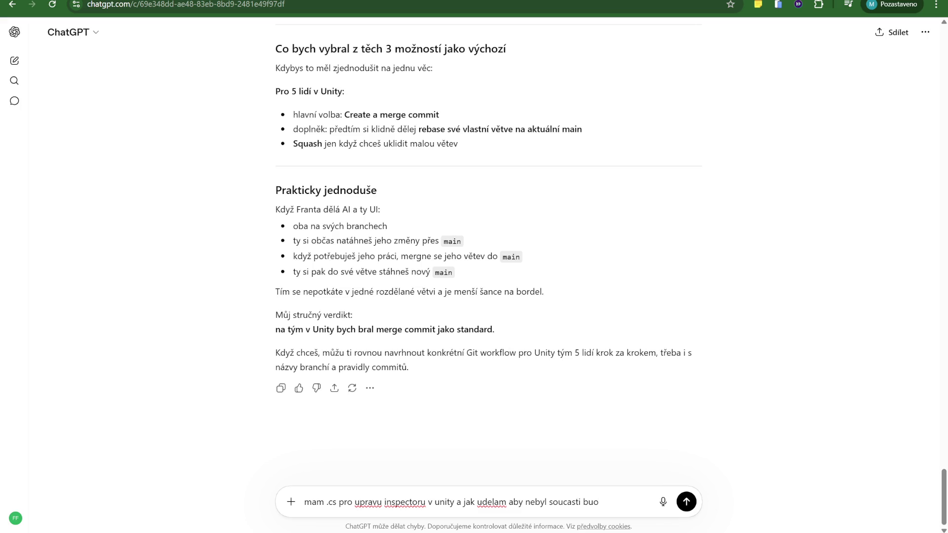
pyautogui.write('ildu?')
pyautogui.press('Return')
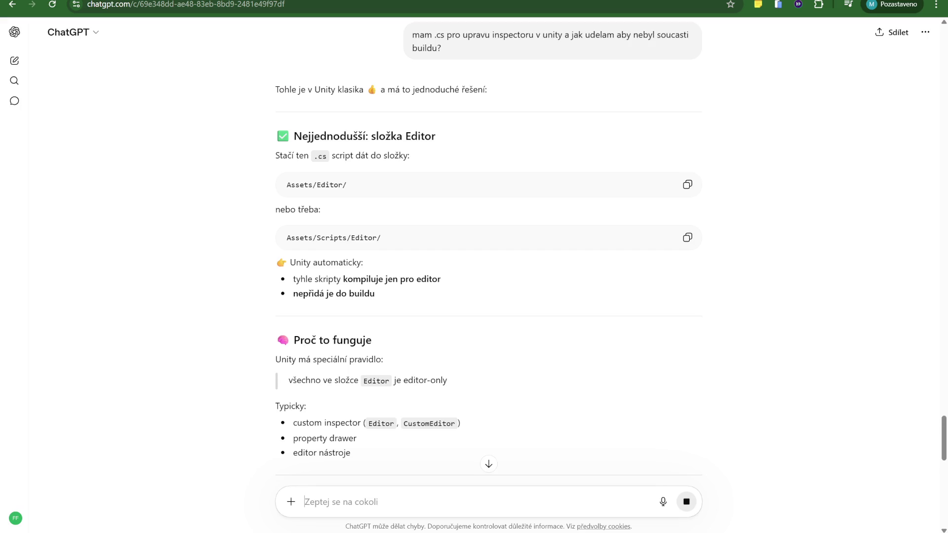
# - Highlight the Editor/ folder paths in the answer, such as Assets/Scripts/Editor/, then return to VS Code
pyautogui.moveTo(347, 185); pyautogui.dragTo(316, 185)
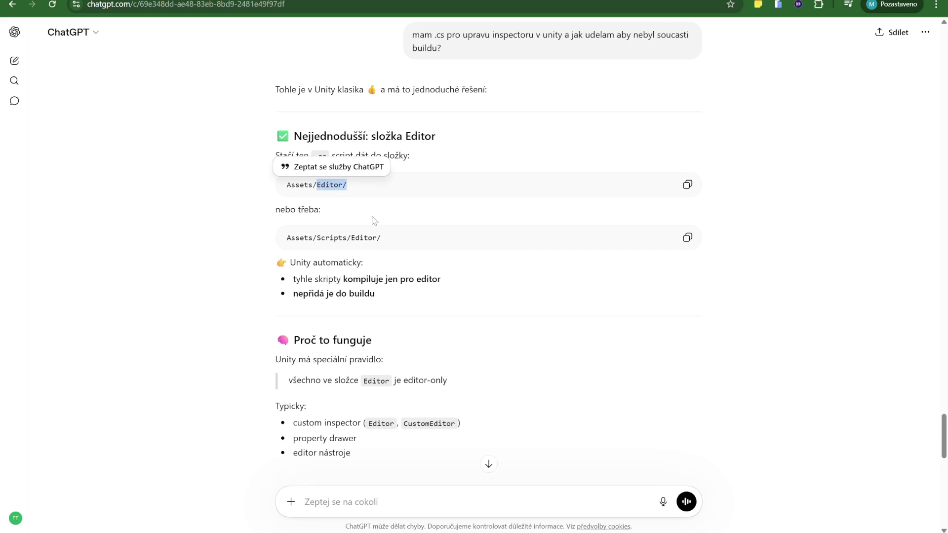
pyautogui.press('Escape')
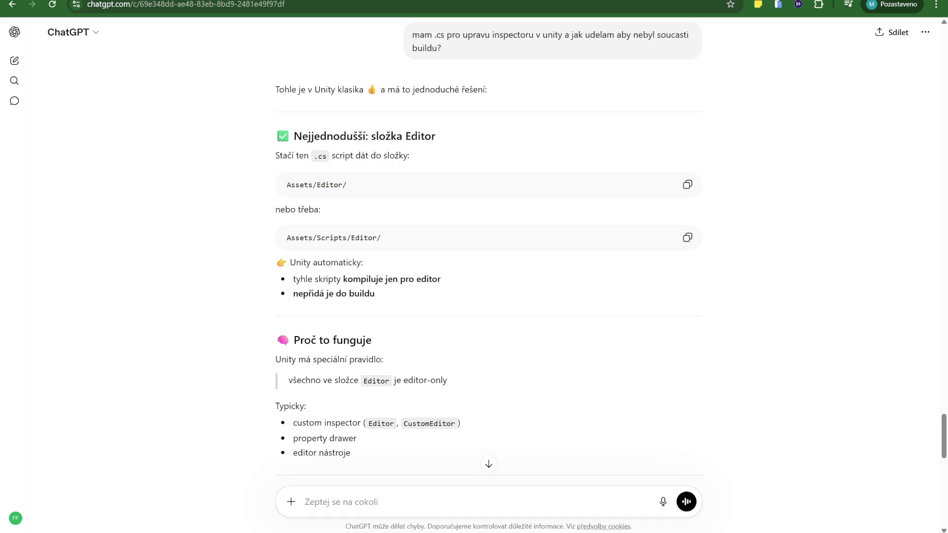
pyautogui.moveTo(352, 238); pyautogui.dragTo(381, 238)
pyautogui.press('Escape')
pyautogui.scroll(-1, 375, 273)
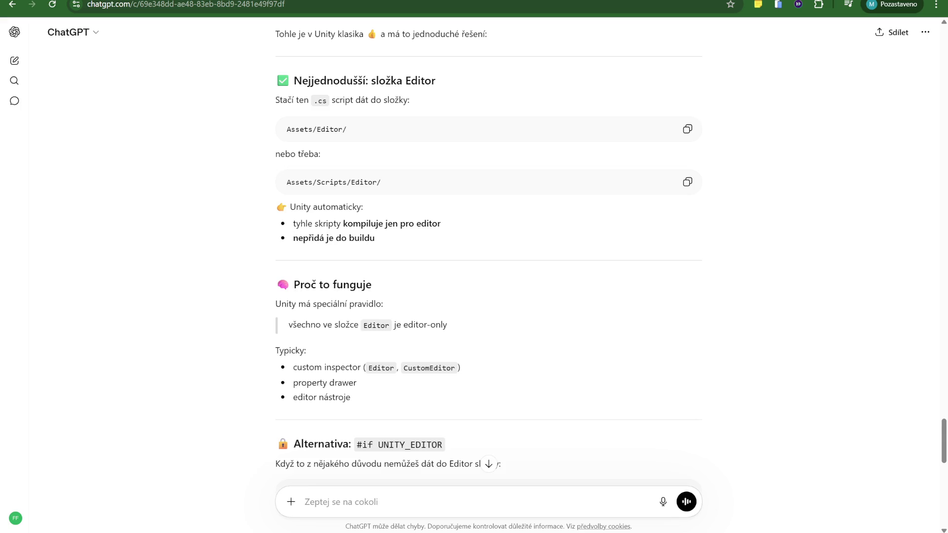
pyautogui.moveTo(380, 182); pyautogui.dragTo(351, 183)
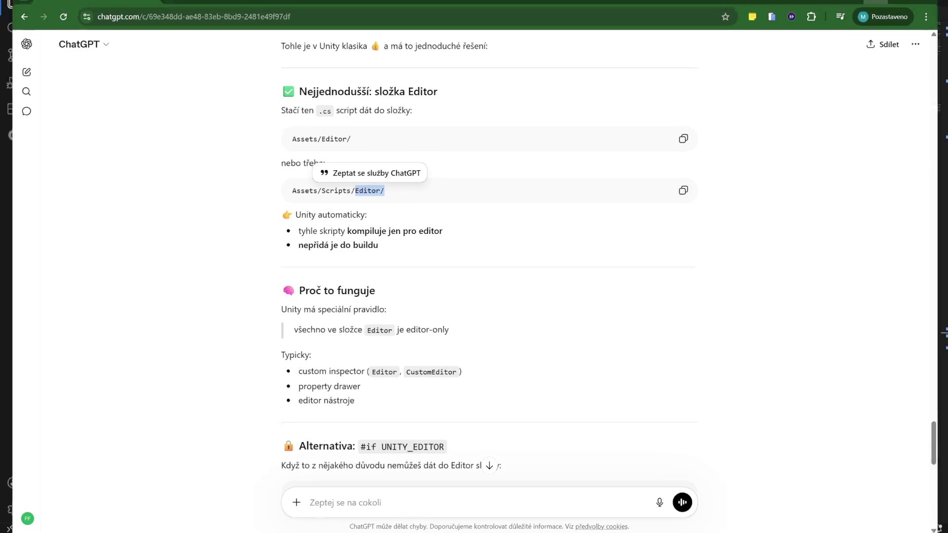
pyautogui.hotkey('alt', 'Tab')
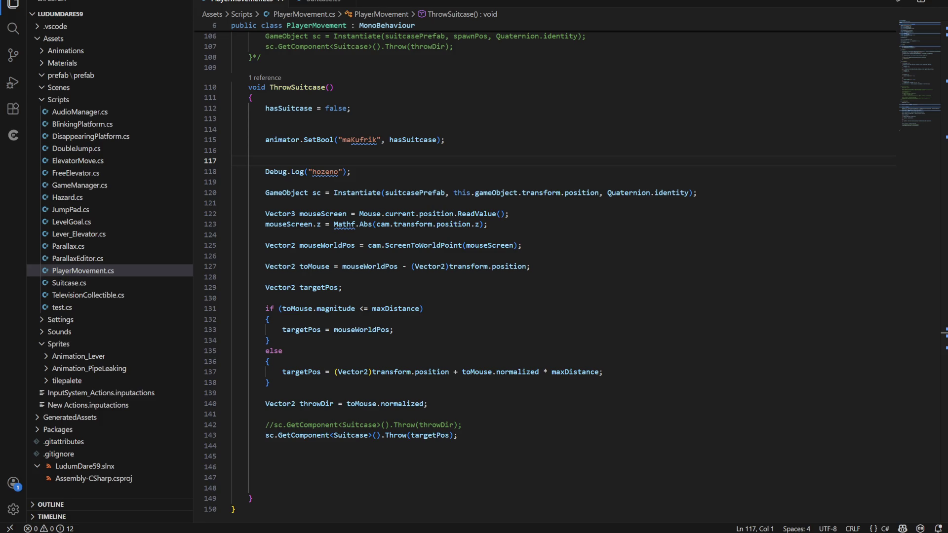
# - Switch from PlayerMovement.cs in VS Code to the Unity editor to trigger script recompilation
pyautogui.hotkey('alt', 'Tab')
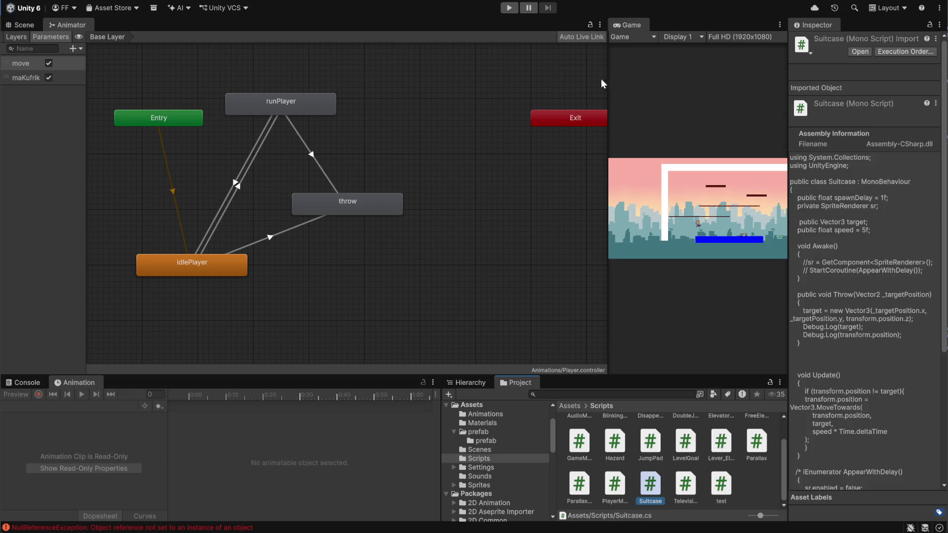
# - Widen the Game view, clear the NullReferenceException console messages, and enter Play mode
pyautogui.moveTo(608, 90); pyautogui.dragTo(358, 94)
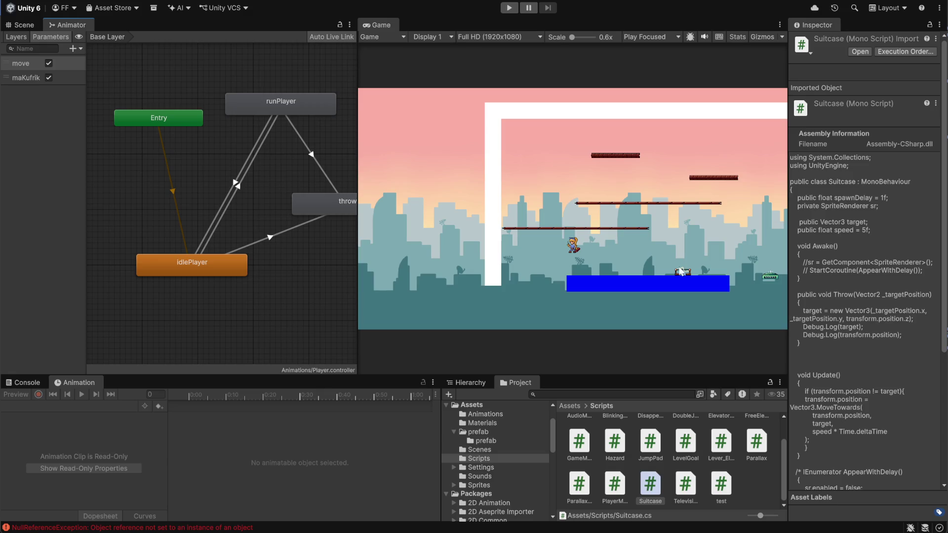
pyautogui.click(24, 386)
pyautogui.click(14, 396)
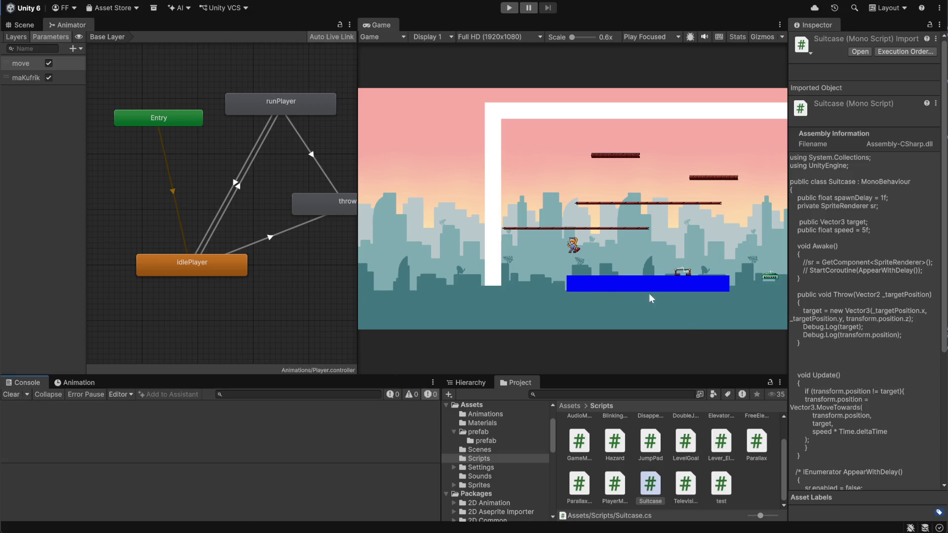
pyautogui.click(509, 8)
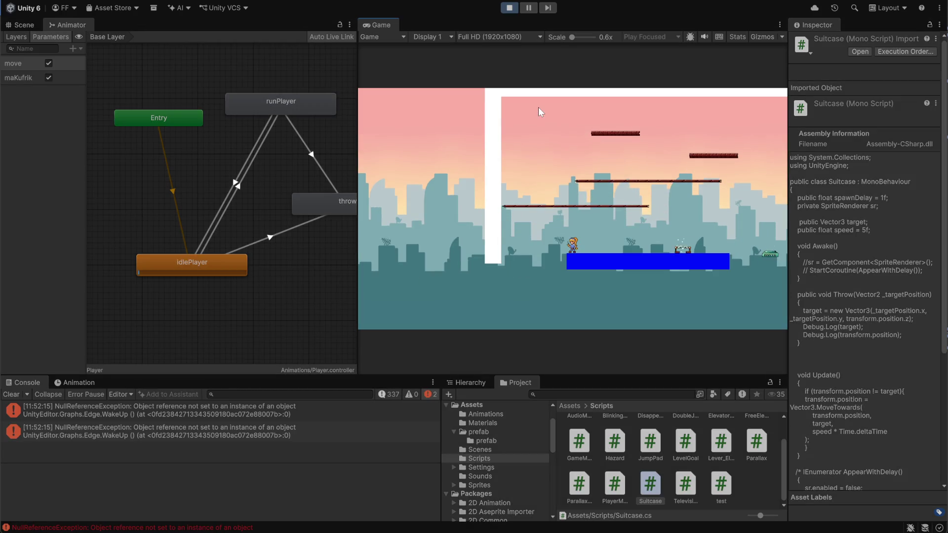
pyautogui.click(11, 395)
# - Widen the Game view further and select the scene's Player with its animator graph in view
pyautogui.press('Right')
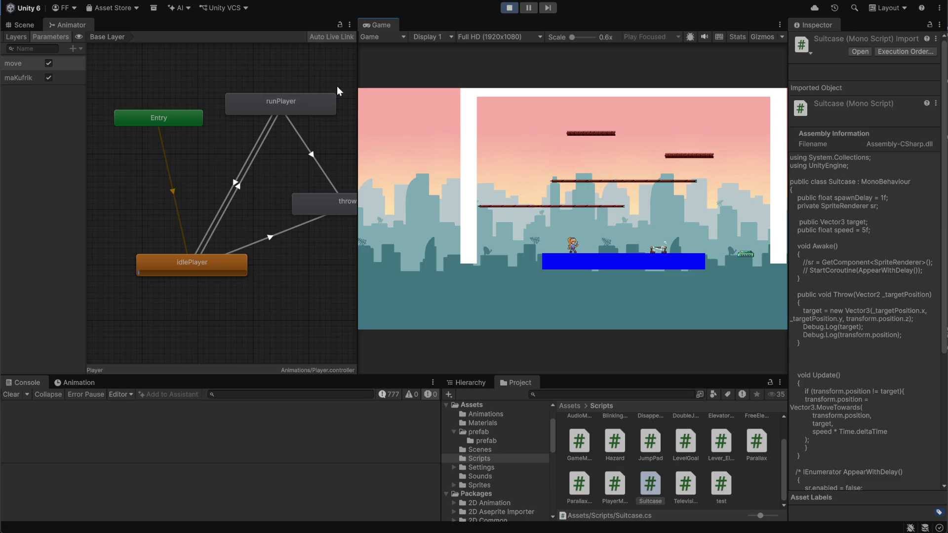
pyautogui.moveTo(357, 79); pyautogui.dragTo(257, 81)
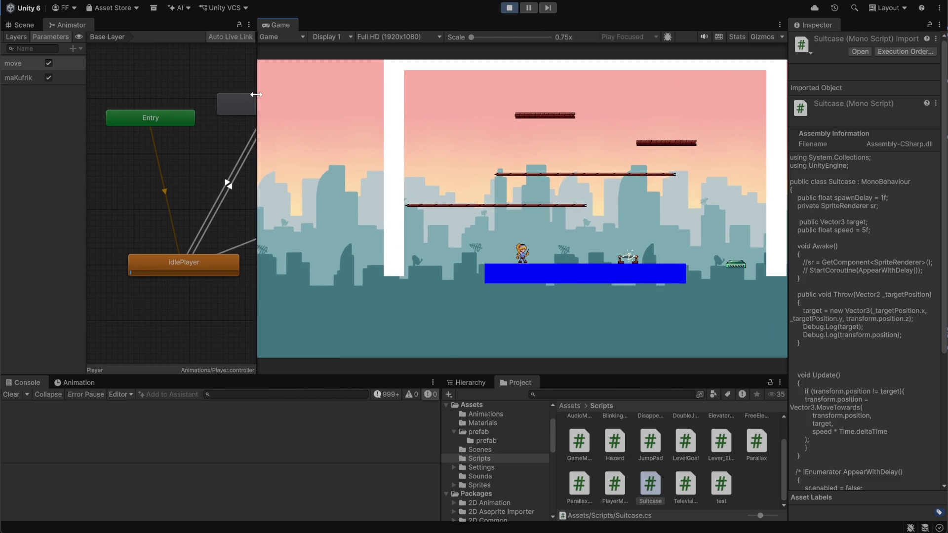
pyautogui.click(465, 382)
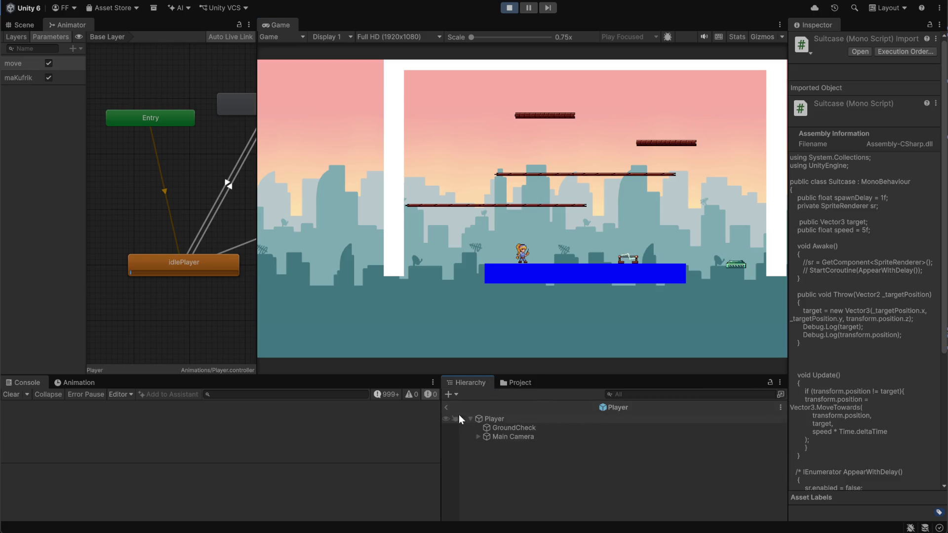
pyautogui.click(446, 408)
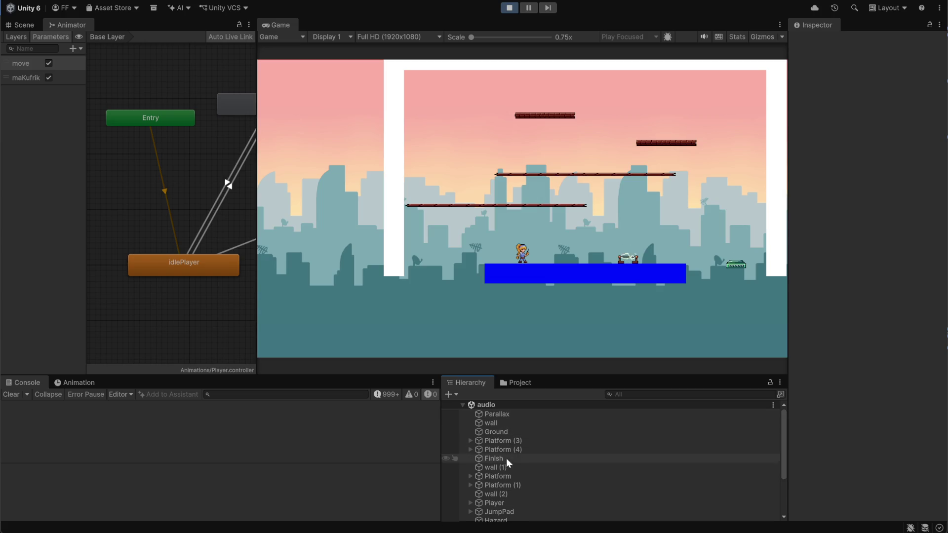
pyautogui.click(501, 503)
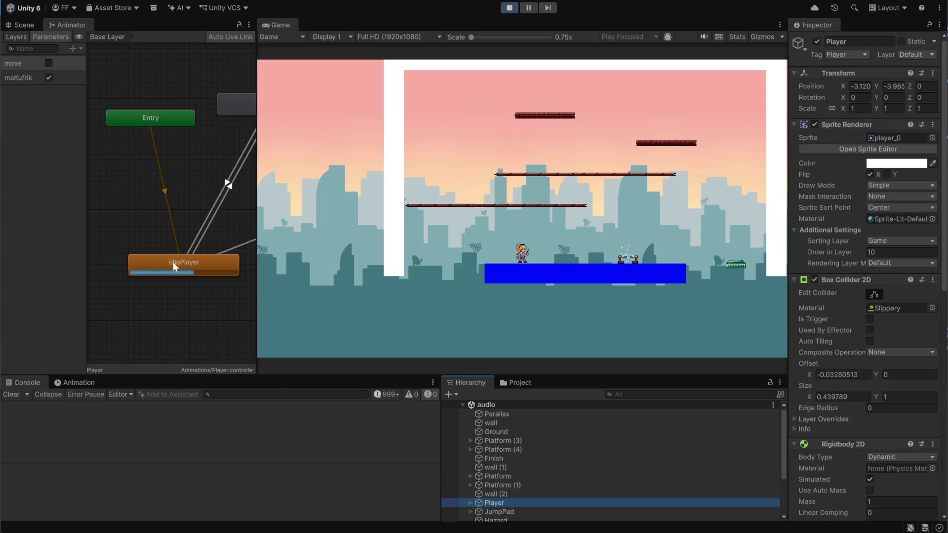
pyautogui.scroll(-5, 183, 184)
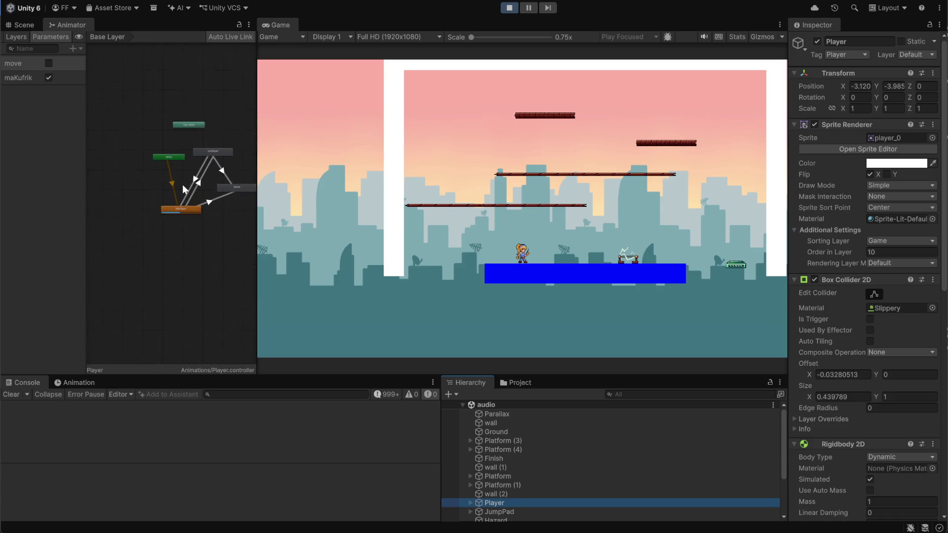
pyautogui.moveTo(143, 205); pyautogui.dragTo(148, 206)
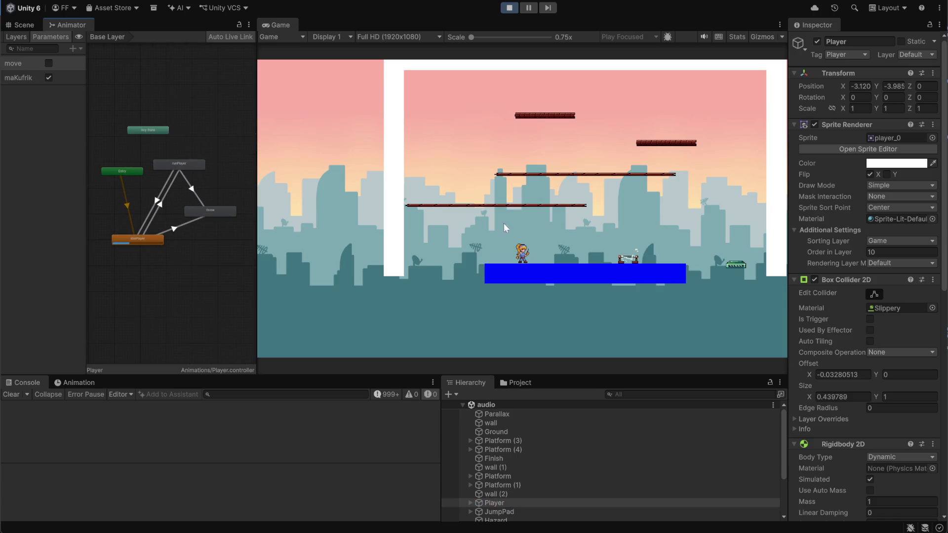
# - Run the player back and forth, jump onto a higher platform, and attempt a suitcase throw
pyautogui.press('d')
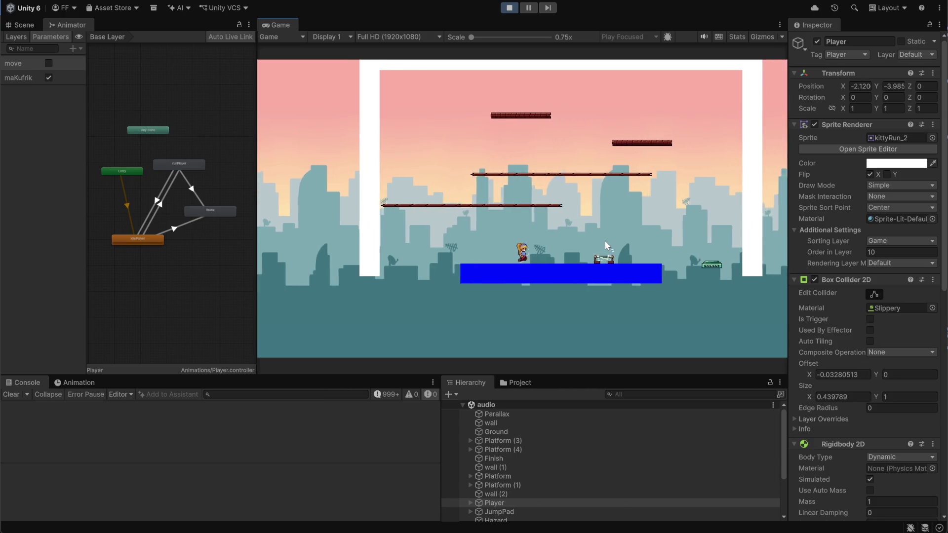
pyautogui.press('a')
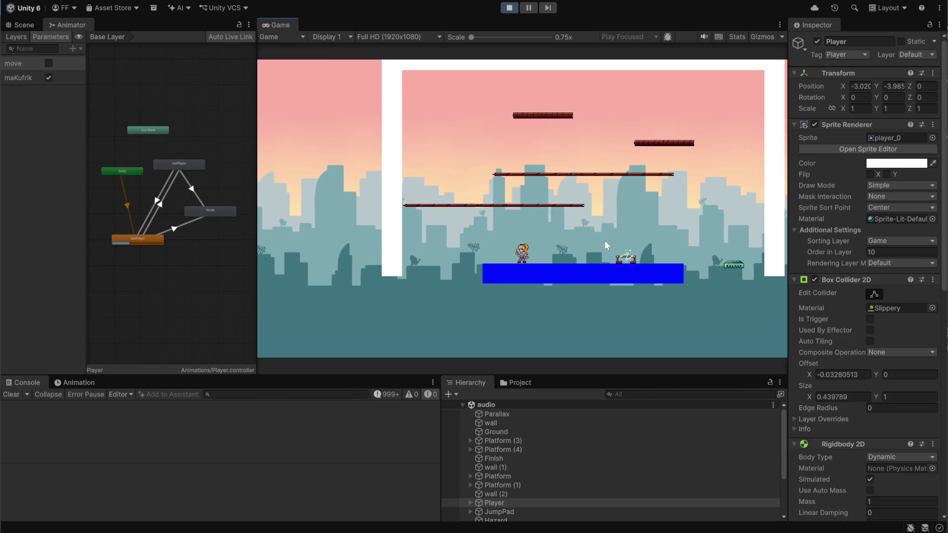
pyautogui.press('d')
pyautogui.press('a')
pyautogui.press('space')
pyautogui.press('d')
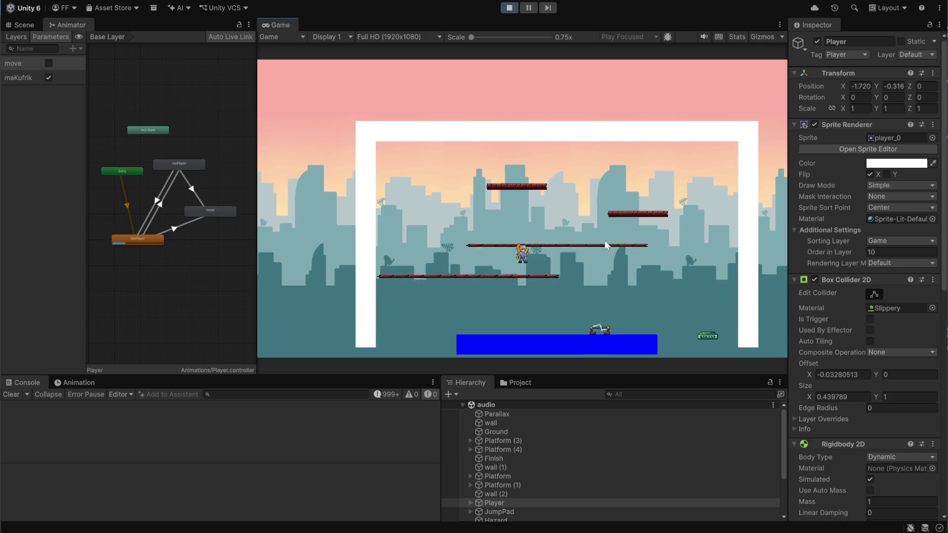
pyautogui.press('a')
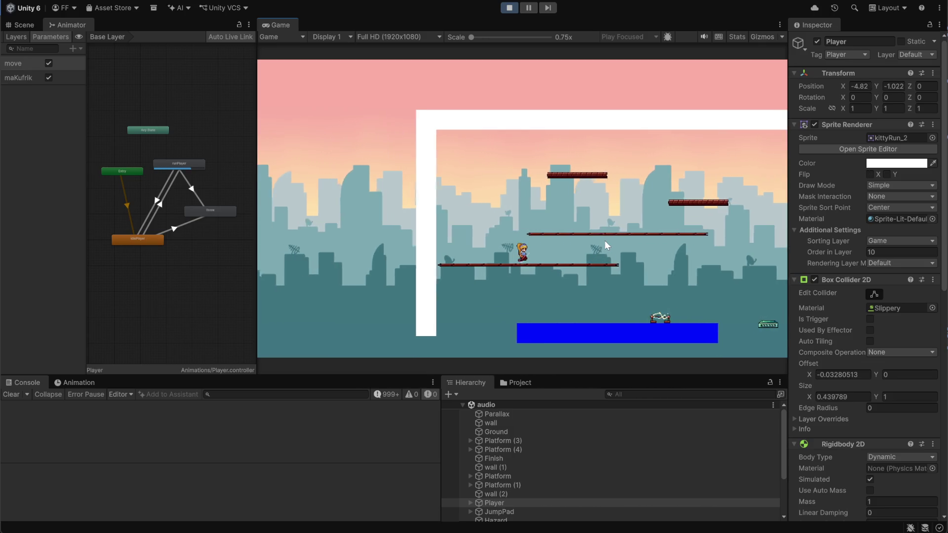
pyautogui.press('d')
pyautogui.press('a')
pyautogui.press('d')
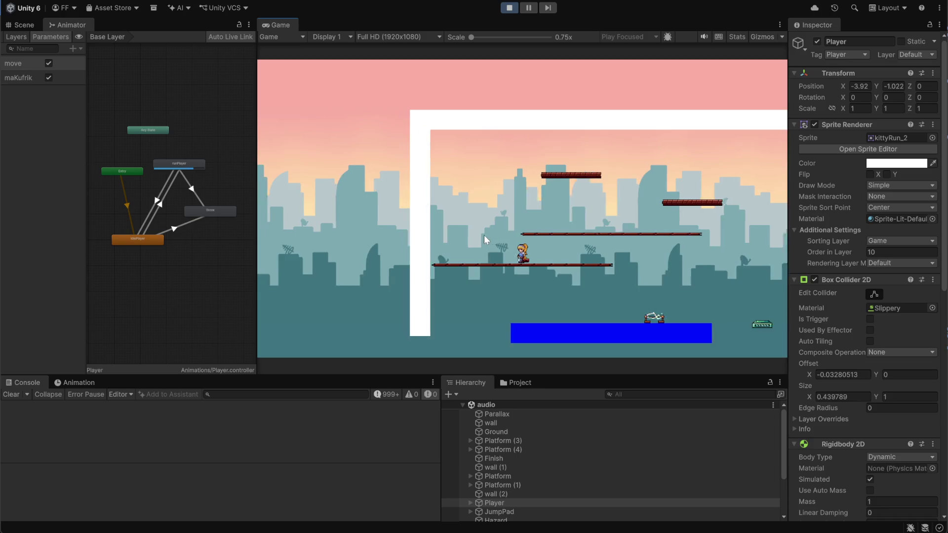
pyautogui.press('a')
pyautogui.press('d')
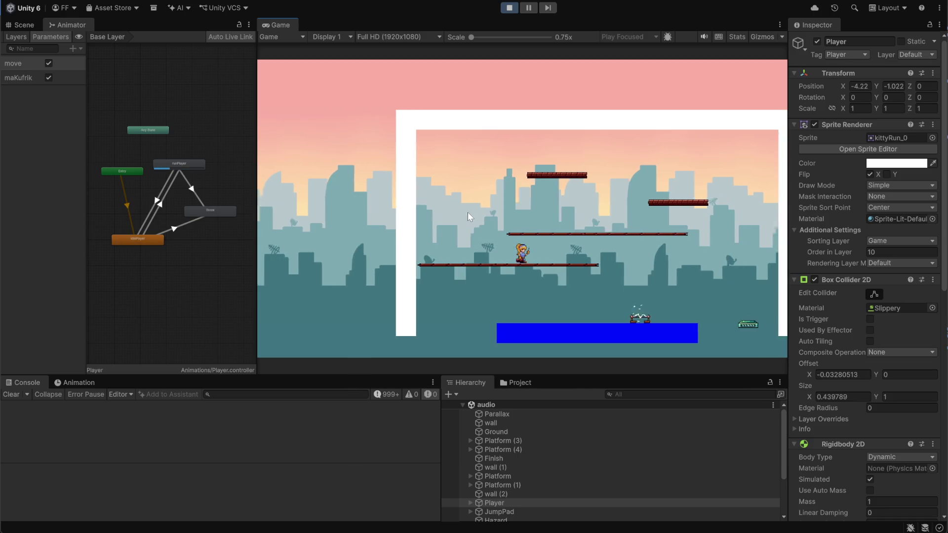
pyautogui.click(461, 211)
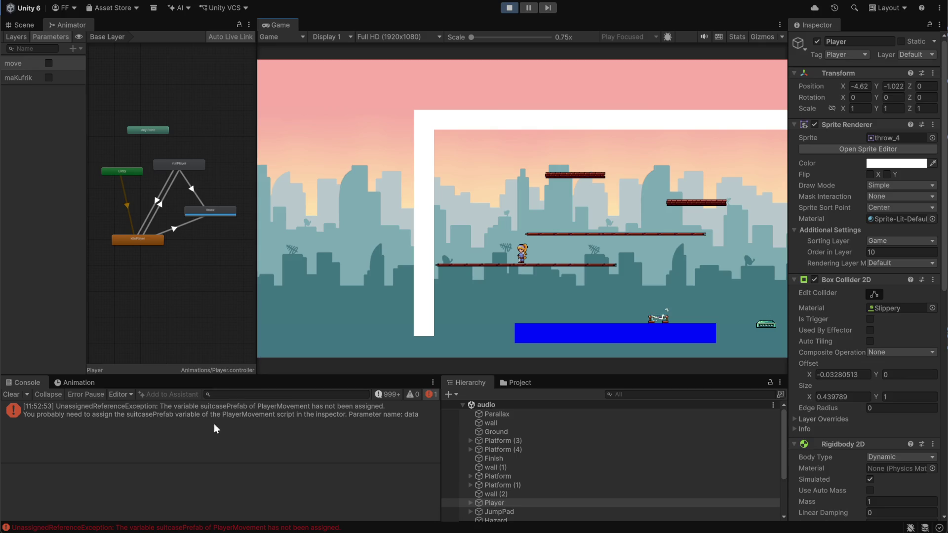
# - Stop the game, dock the Project panel beside the Console, and browse into the prefab subfolder
pyautogui.click(505, 9)
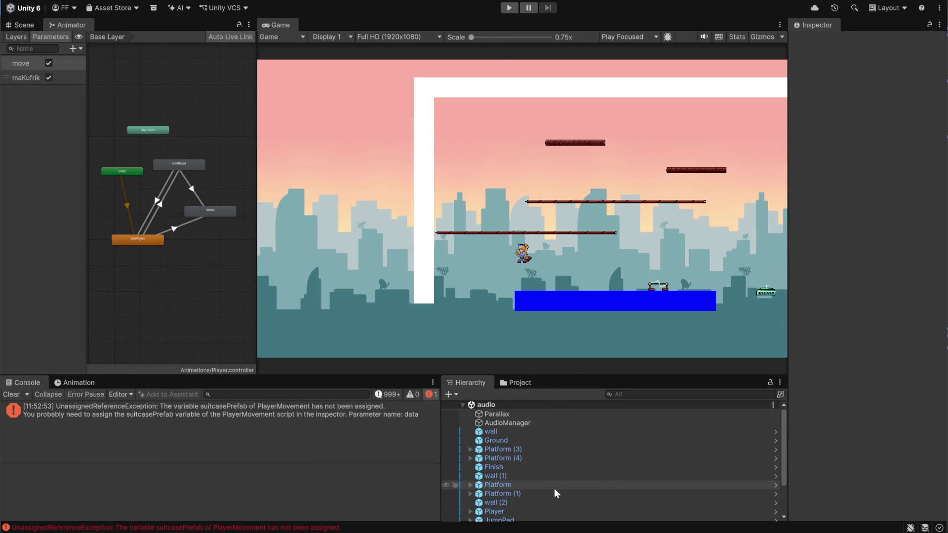
pyautogui.scroll(-3, 547, 489)
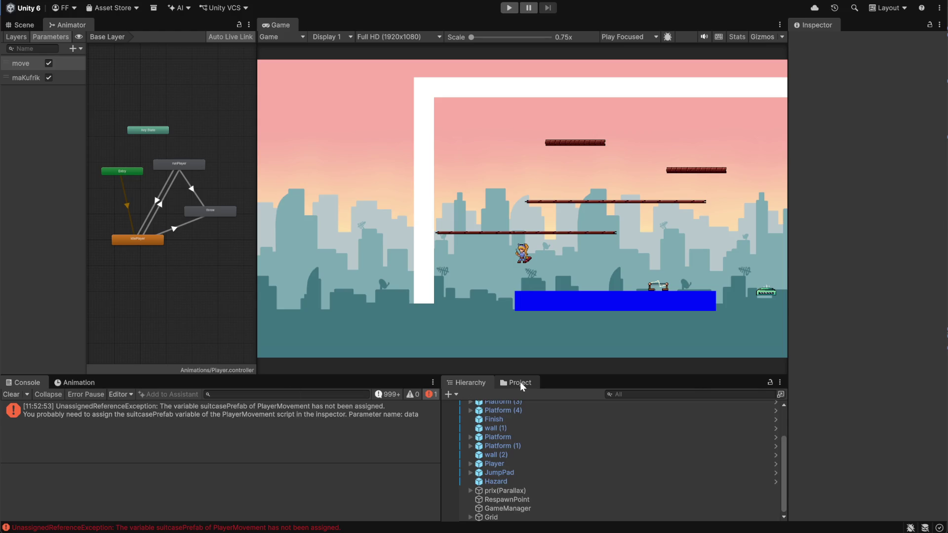
pyautogui.moveTo(520, 381); pyautogui.dragTo(99, 394)
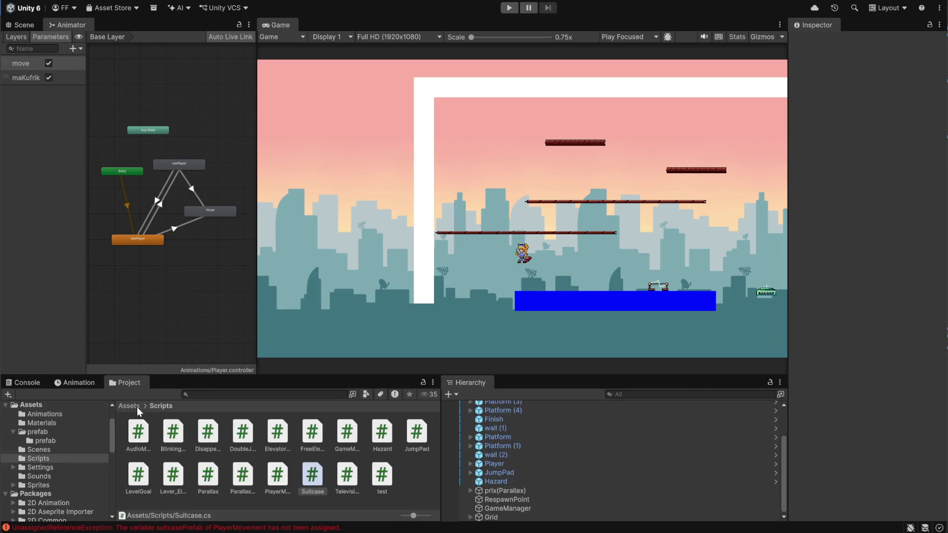
pyautogui.click(137, 407)
pyautogui.doubleClick(214, 438)
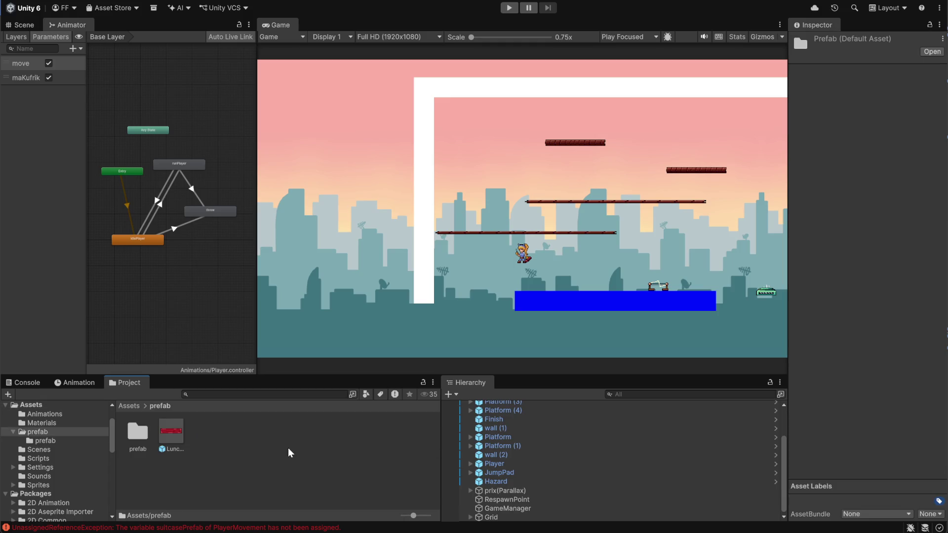
pyautogui.click(128, 406)
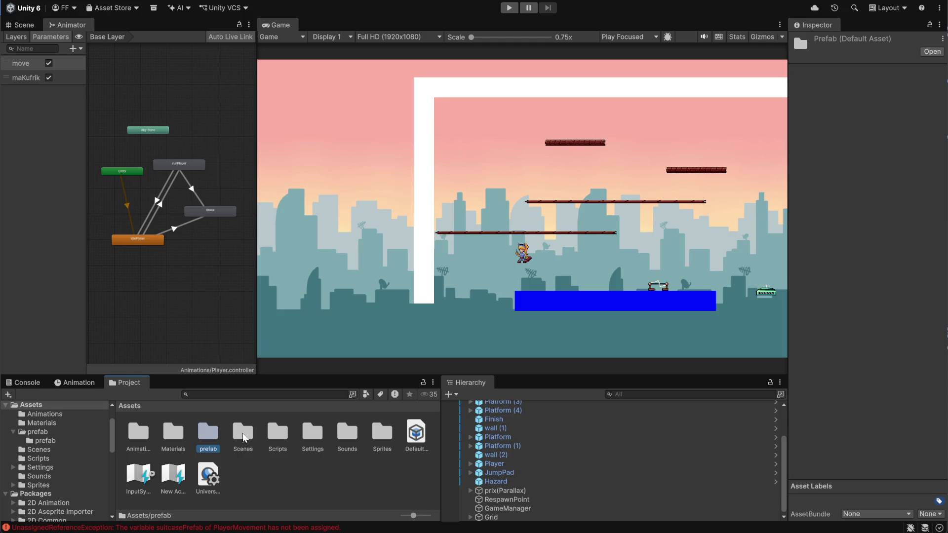
pyautogui.doubleClick(204, 434)
pyautogui.doubleClick(138, 435)
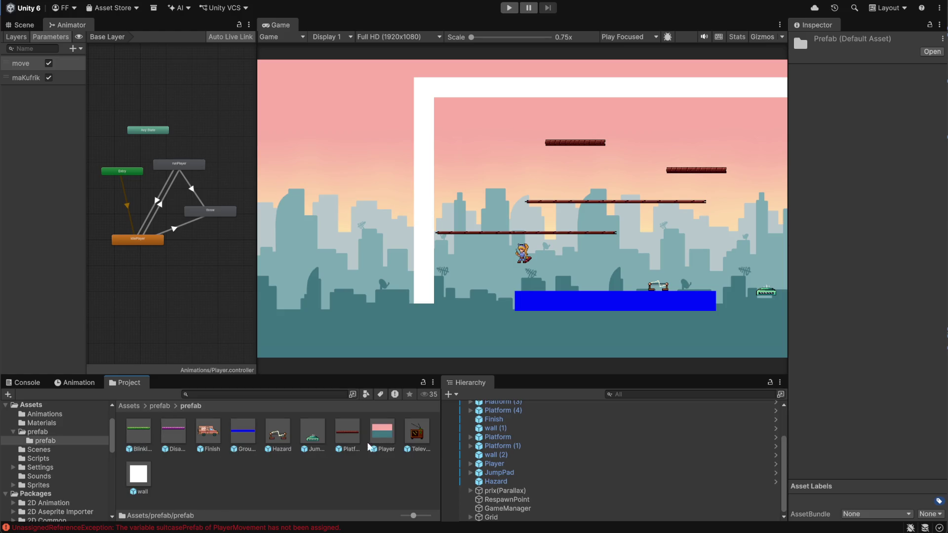
# - Open the Player prefab and assign the LunchBox prefab to its Suitcase Prefab slot
pyautogui.doubleClick(381, 431)
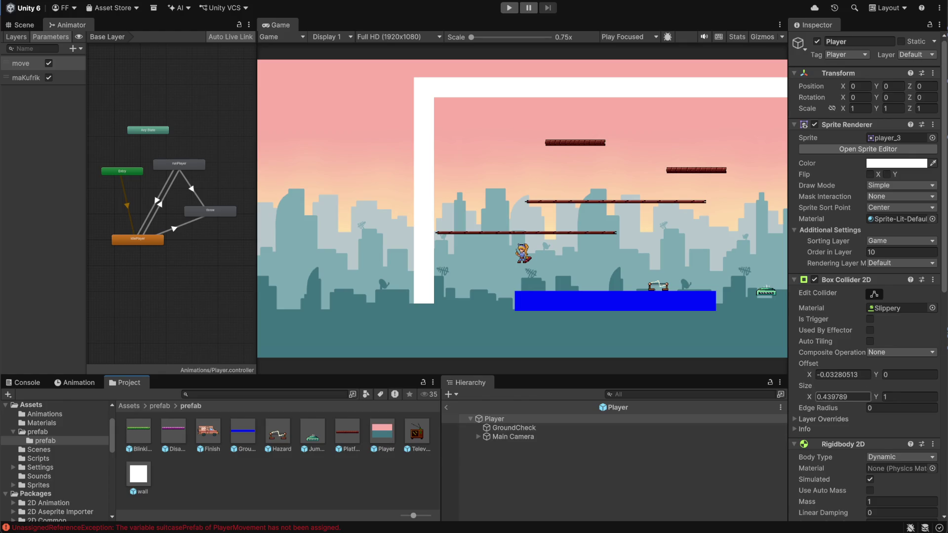
pyautogui.scroll(-5, 862, 444)
pyautogui.scroll(-4, 861, 444)
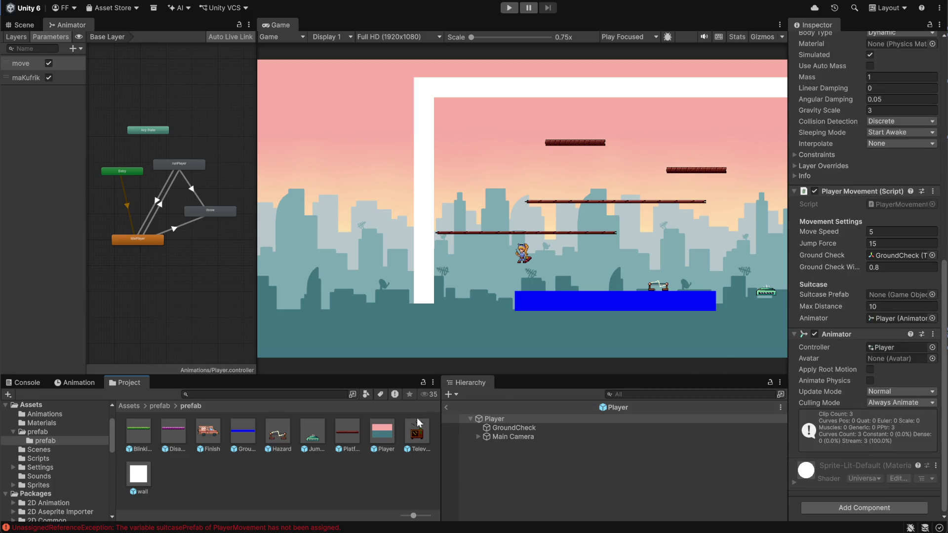
pyautogui.click(153, 408)
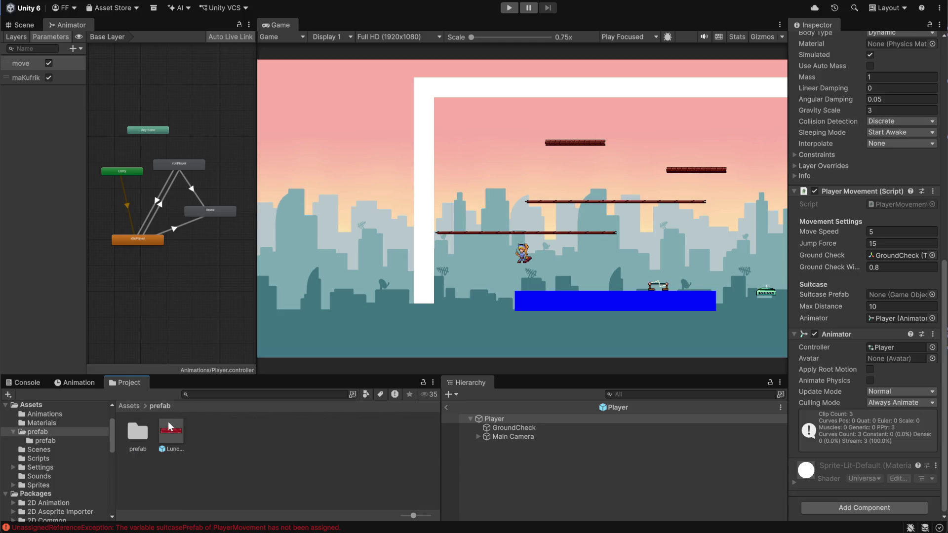
pyautogui.moveTo(167, 423)
pyautogui.mouseDown()
pyautogui.moveTo(568, 419)
pyautogui.moveTo(882, 366)
pyautogui.moveTo(893, 266)
pyautogui.moveTo(892, 312)
pyautogui.moveTo(895, 295)
pyautogui.moveTo(211, 449)
pyautogui.moveTo(251, 428)
pyautogui.moveTo(518, 403)
pyautogui.moveTo(906, 279)
pyautogui.moveTo(903, 303)
pyautogui.mouseUp()
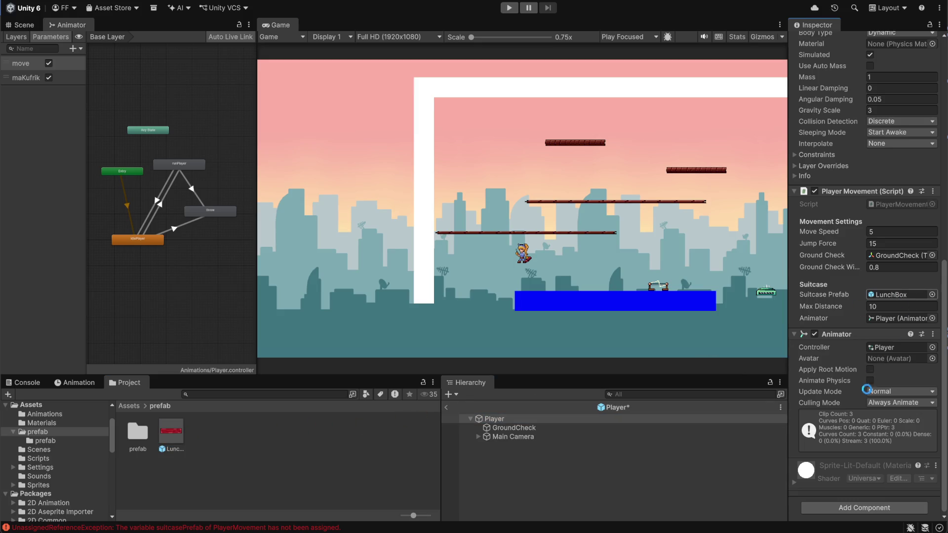
# - Return to the full scene hierarchy and clear the Console errors
pyautogui.click(548, 474)
pyautogui.click(446, 408)
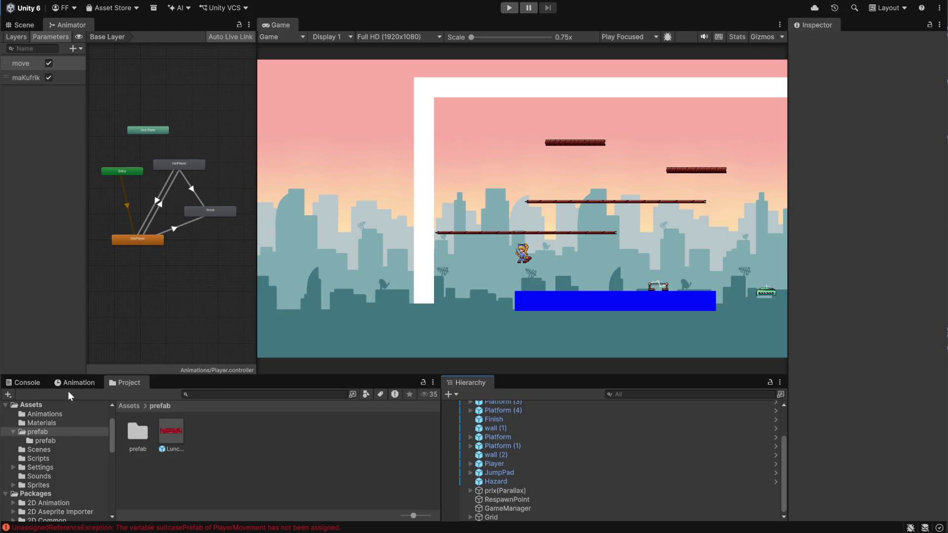
pyautogui.click(34, 382)
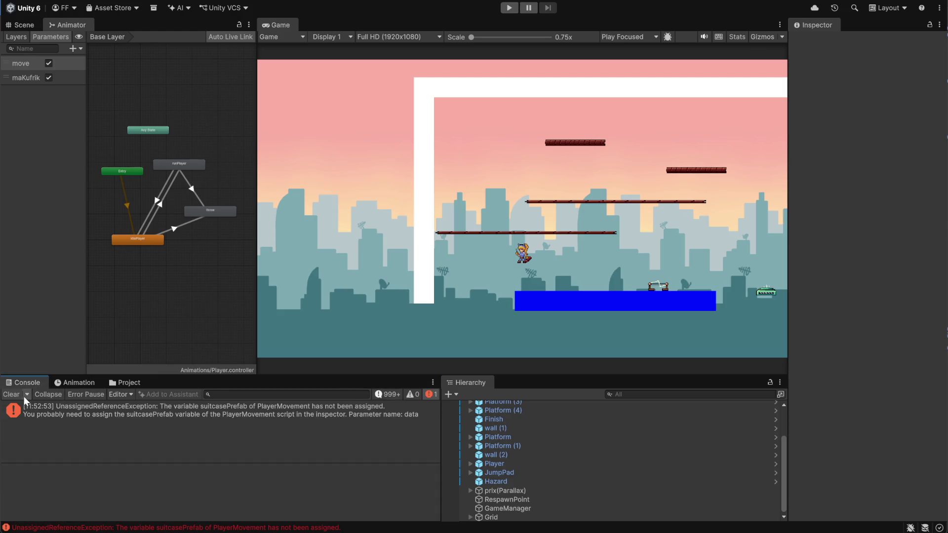
pyautogui.click(23, 395)
pyautogui.click(114, 381)
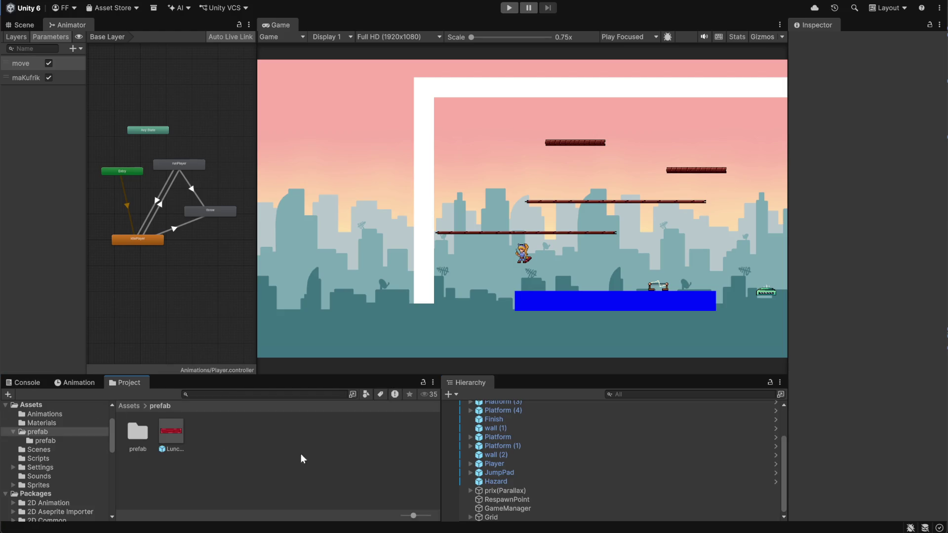
# - Select the scene's Player and review its prefab overrides
pyautogui.scroll(3, 516, 465)
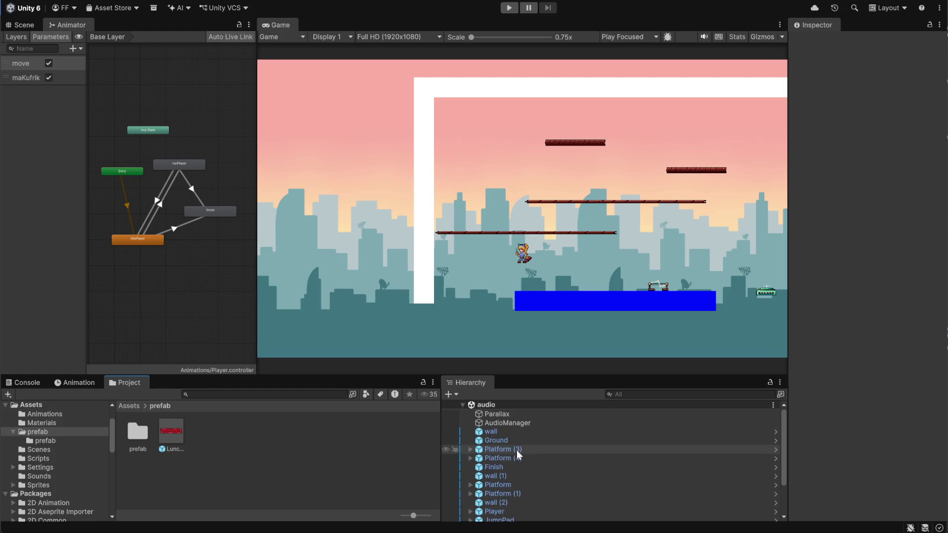
pyautogui.click(495, 511)
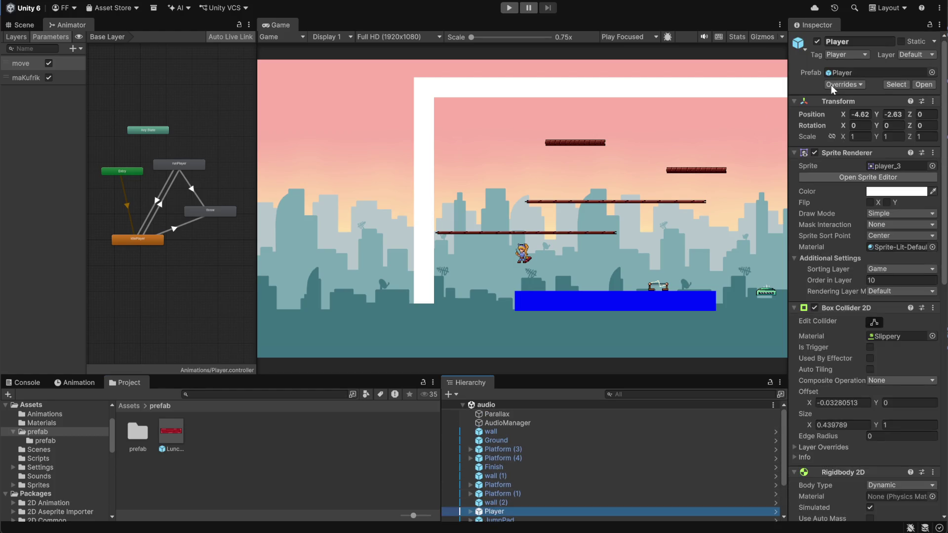
pyautogui.click(861, 84)
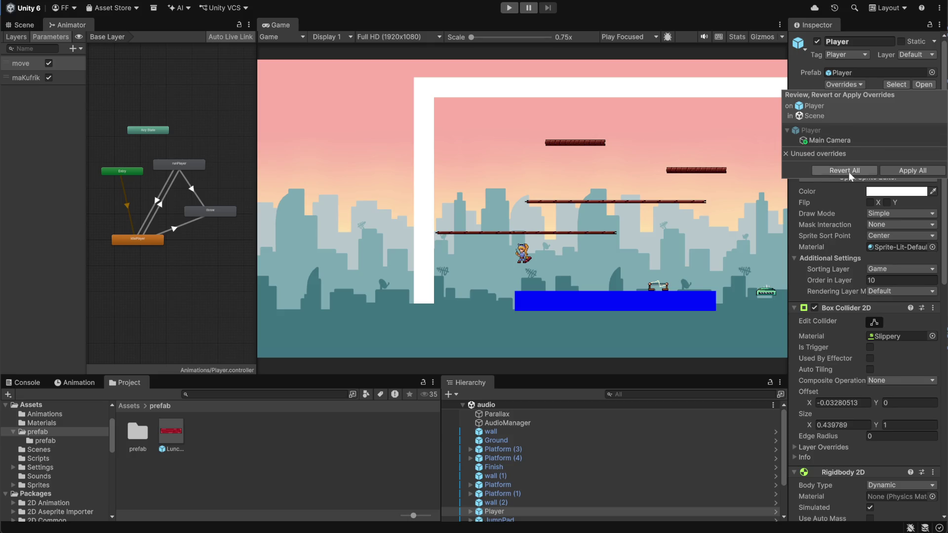
pyautogui.click(494, 512)
# - Delete the duplicate Main Camera child under Player and recheck its overrides and Player Movement settings
pyautogui.click(470, 512)
pyautogui.scroll(-2, 494, 499)
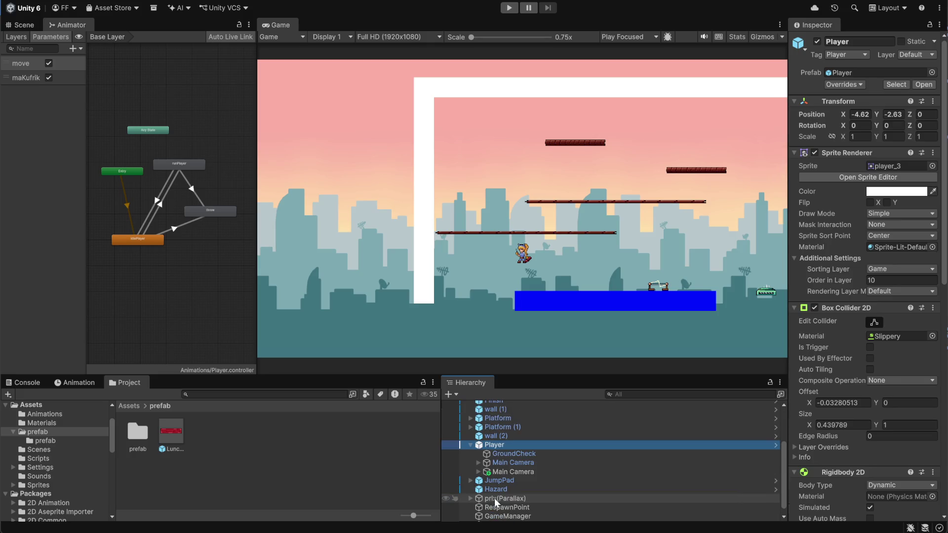
pyautogui.click(522, 471)
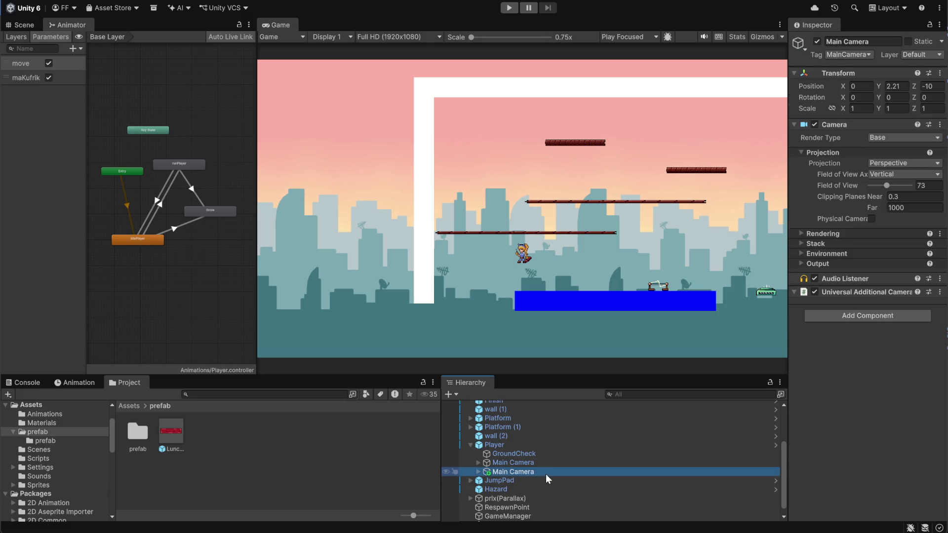
pyautogui.press('Delete')
pyautogui.click(496, 446)
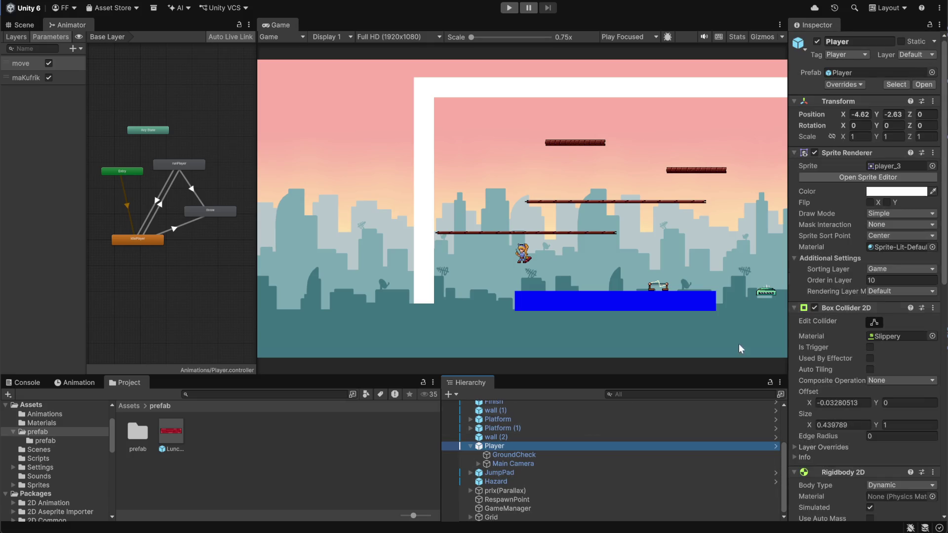
pyautogui.click(861, 84)
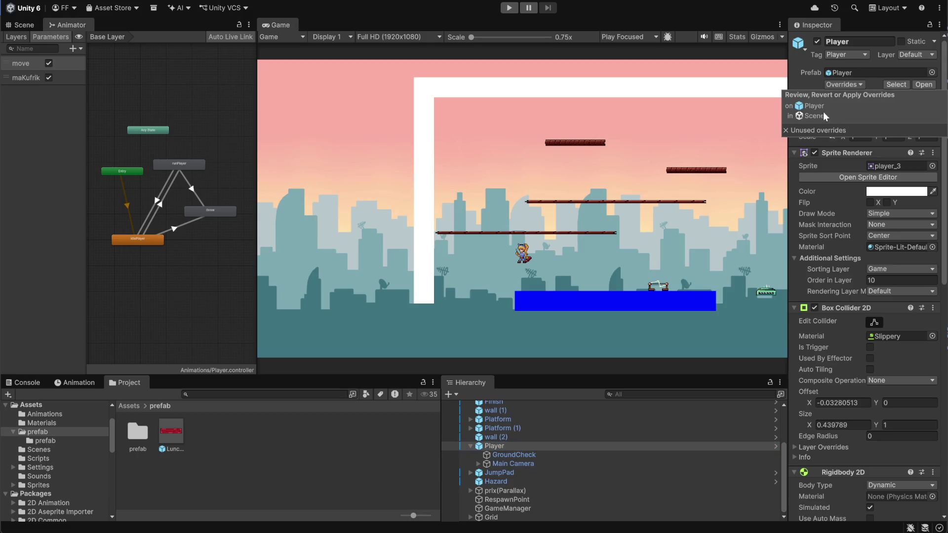
pyautogui.click(695, 12)
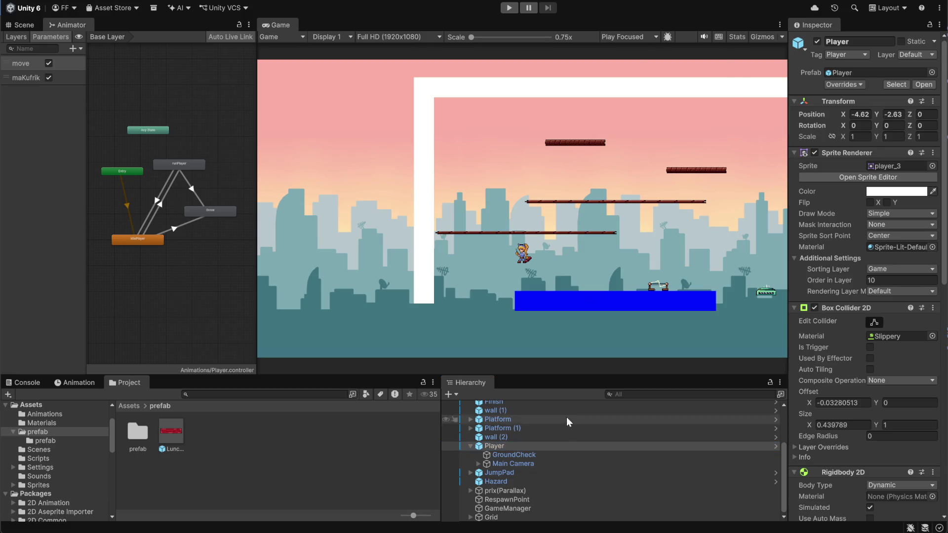
pyautogui.scroll(-5, 832, 437)
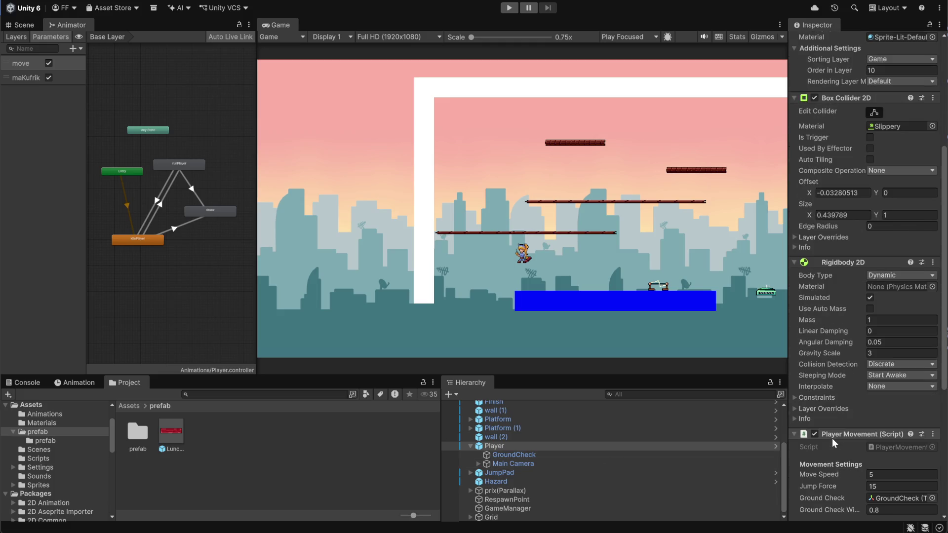
pyautogui.scroll(-5, 832, 437)
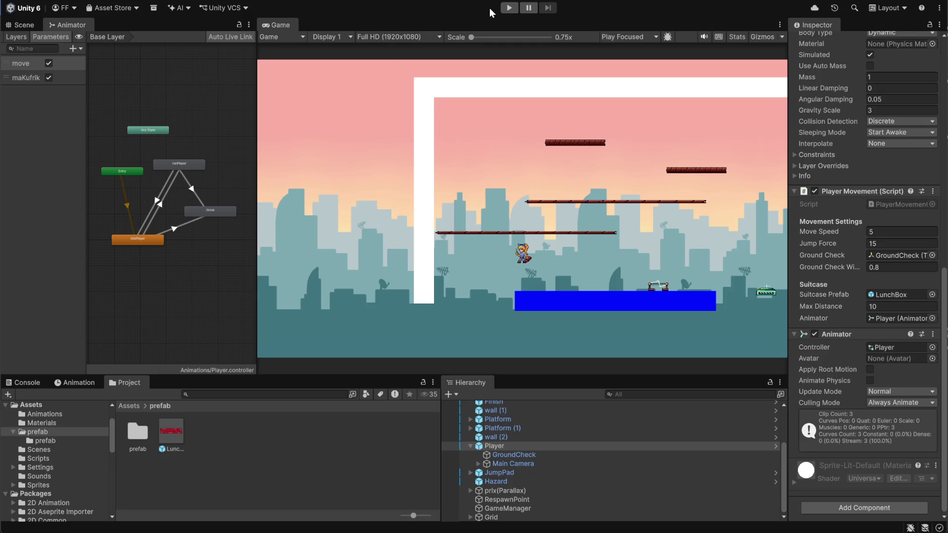
# - Enter Play mode and run the player left and right, jumping onto a platform
pyautogui.click(509, 8)
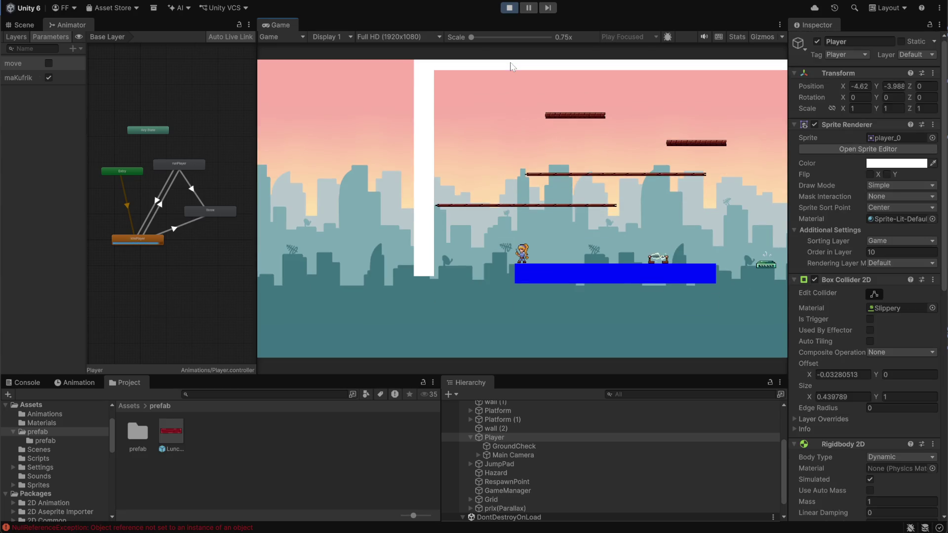
pyautogui.press('Right')
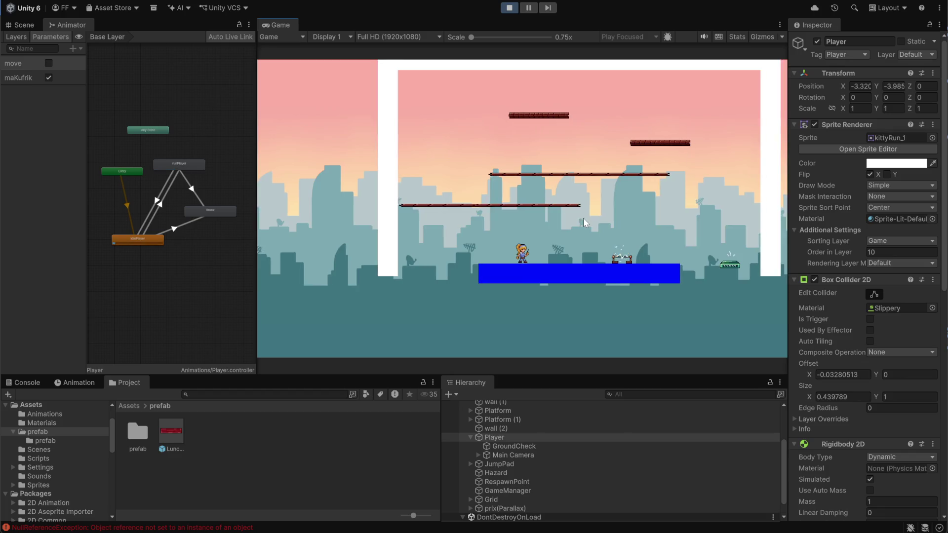
pyautogui.press('Left')
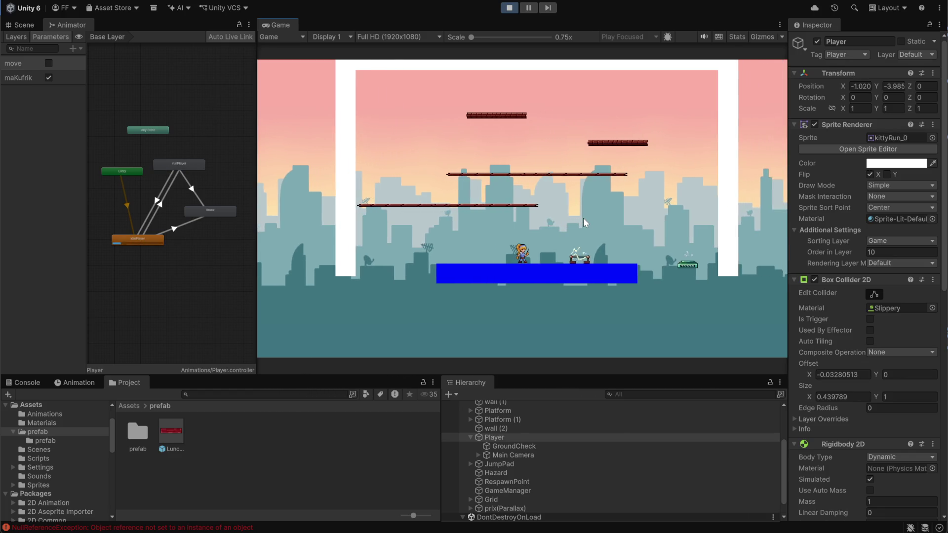
pyautogui.press('space')
pyautogui.press('Left')
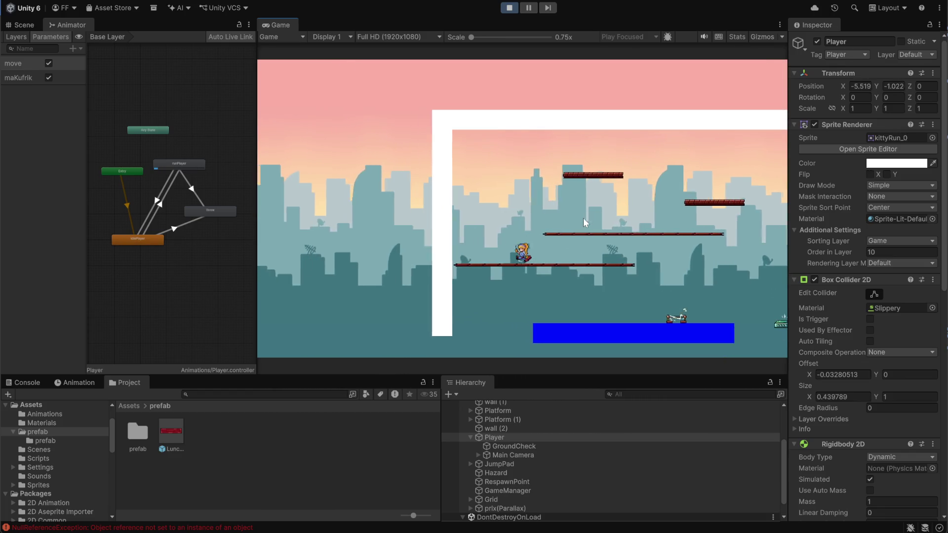
# - Throw a lunch box, jump and turn the player, then frame the Player in the Scene view
pyautogui.click(489, 216)
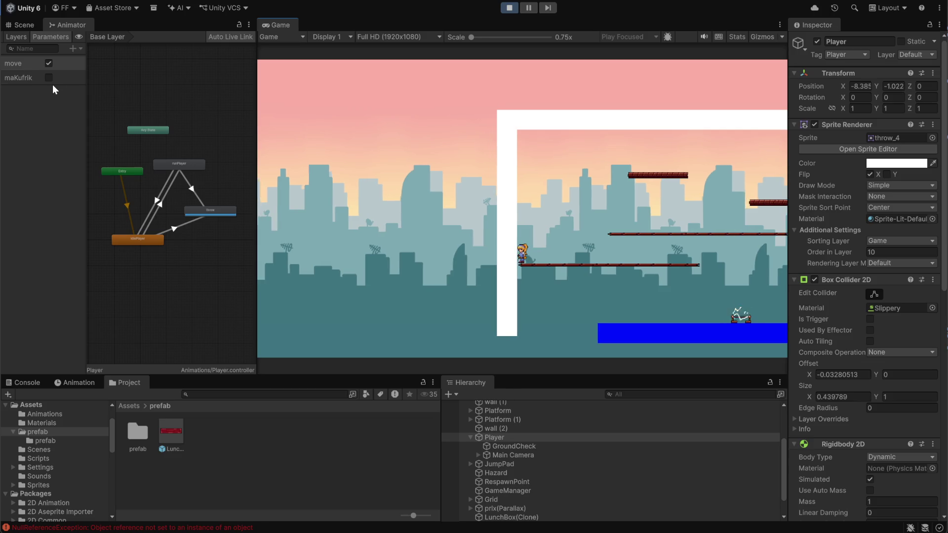
pyautogui.press('space')
pyautogui.press('Left')
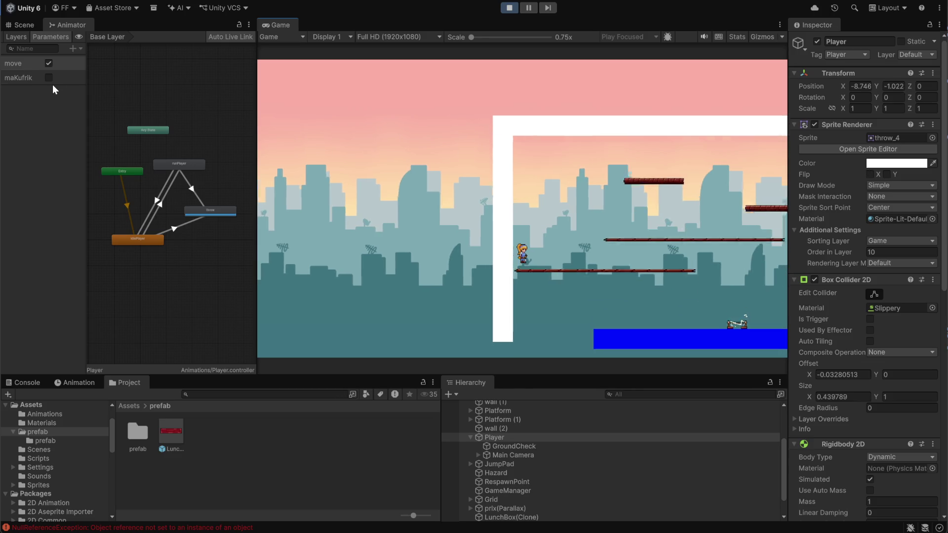
pyautogui.press('Right')
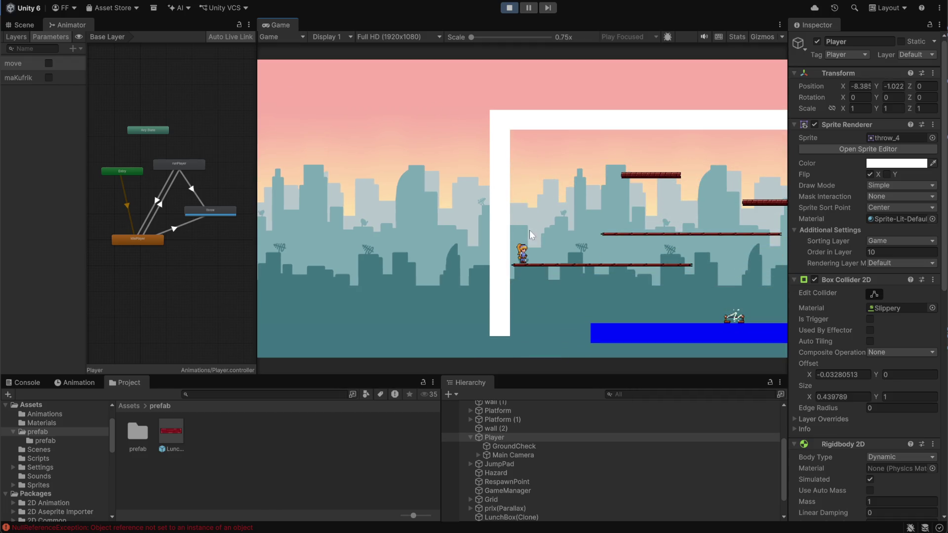
pyautogui.click(15, 24)
pyautogui.press('f')
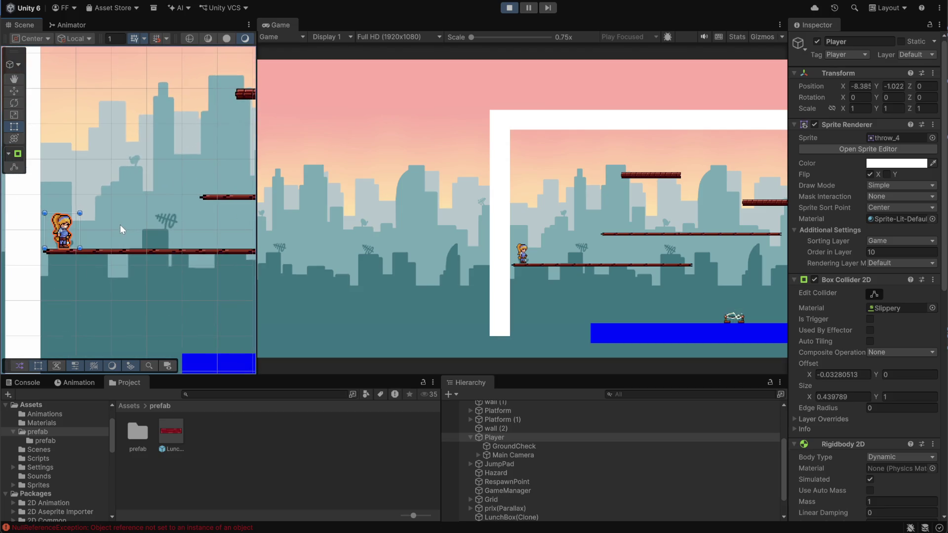
# - Set the spawned LunchBox(Clone)'s Sprite Renderer sorting layer to Game, then select Player
pyautogui.scroll(-1, 556, 490)
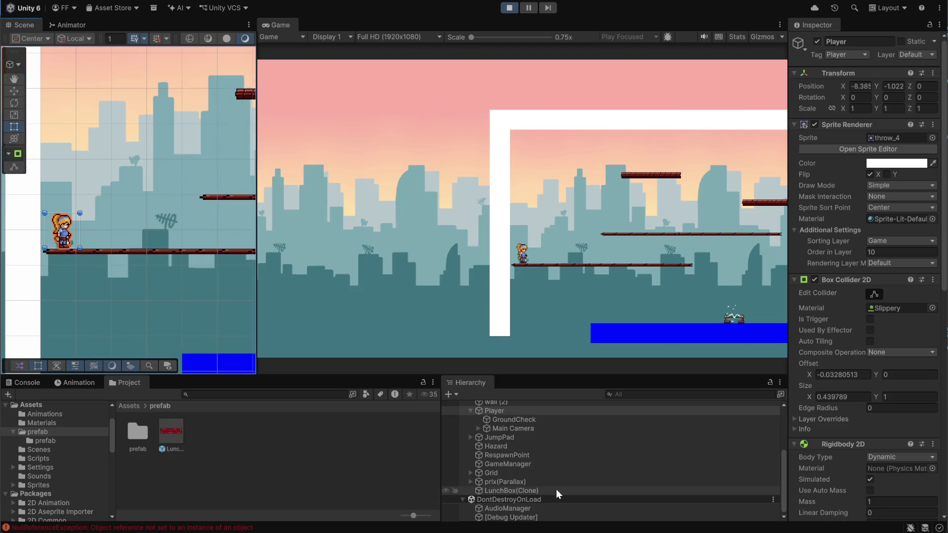
pyautogui.click(500, 492)
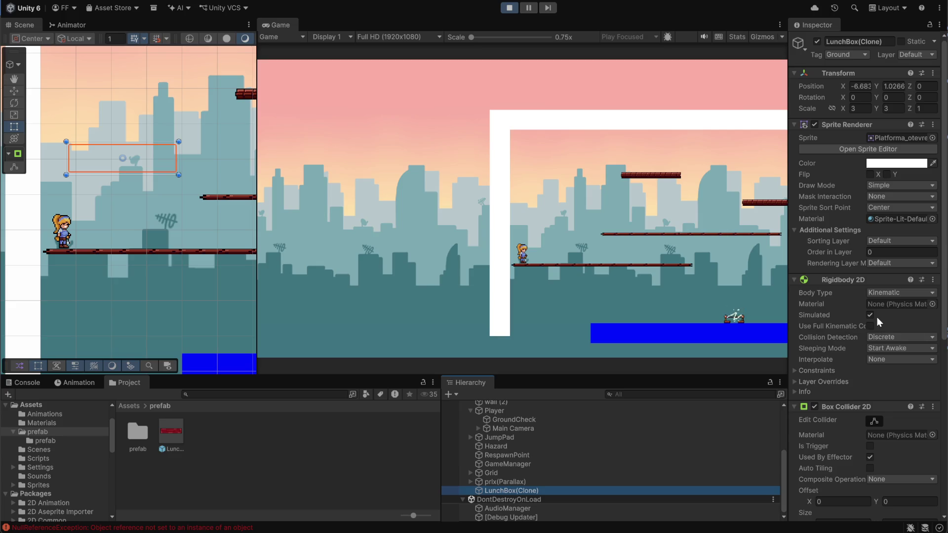
pyautogui.click(883, 240)
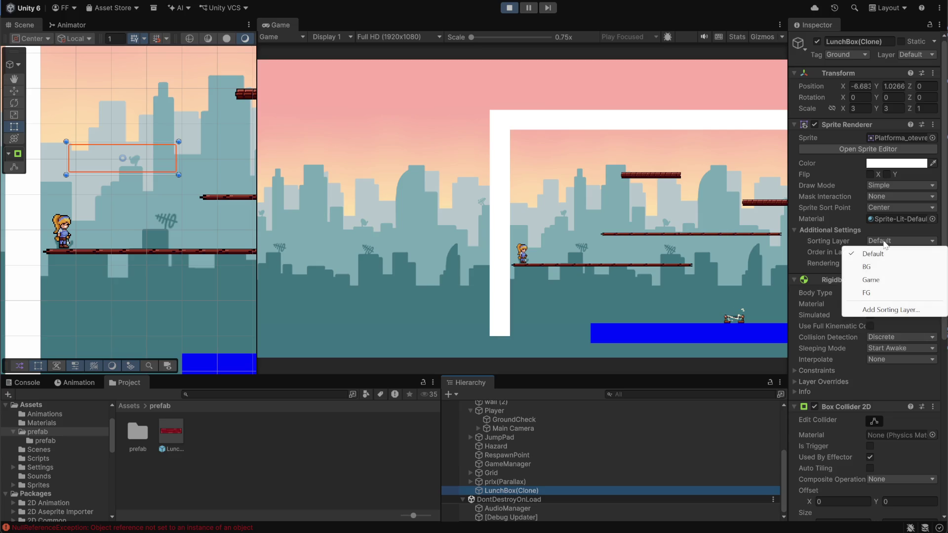
pyautogui.click(867, 278)
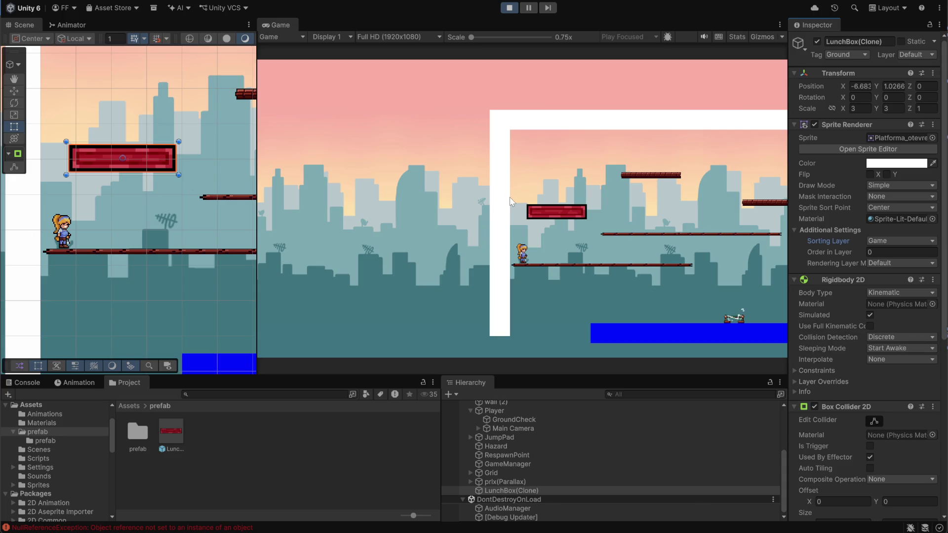
pyautogui.click(531, 248)
pyautogui.click(65, 236)
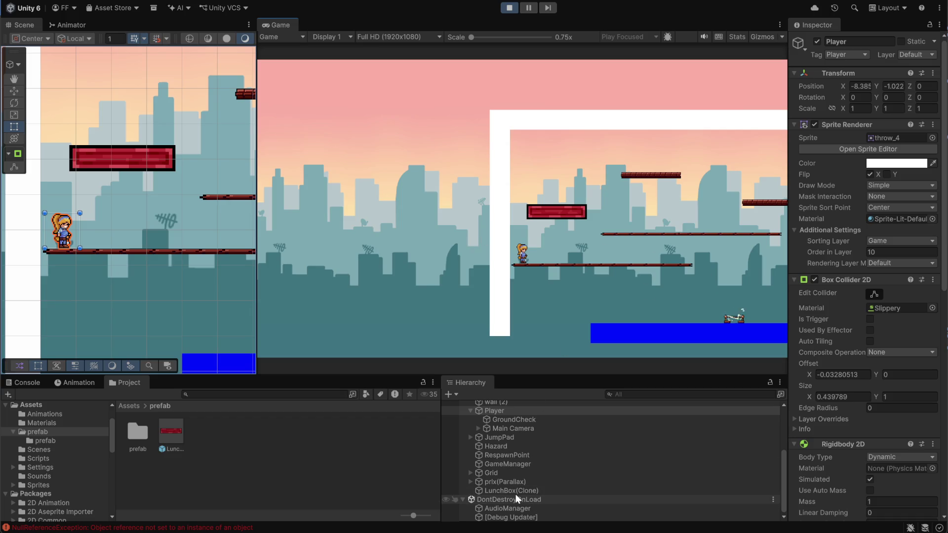
# - Inspect the prlx, Grid, RespawnPoint, Hazard, Main Camera and JumpPad objects
pyautogui.click(505, 482)
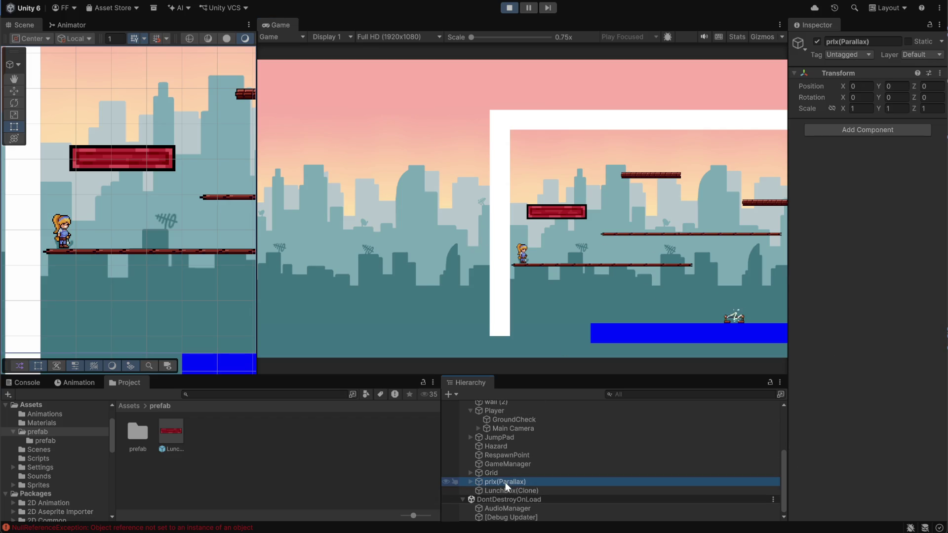
pyautogui.click(500, 474)
pyautogui.click(500, 457)
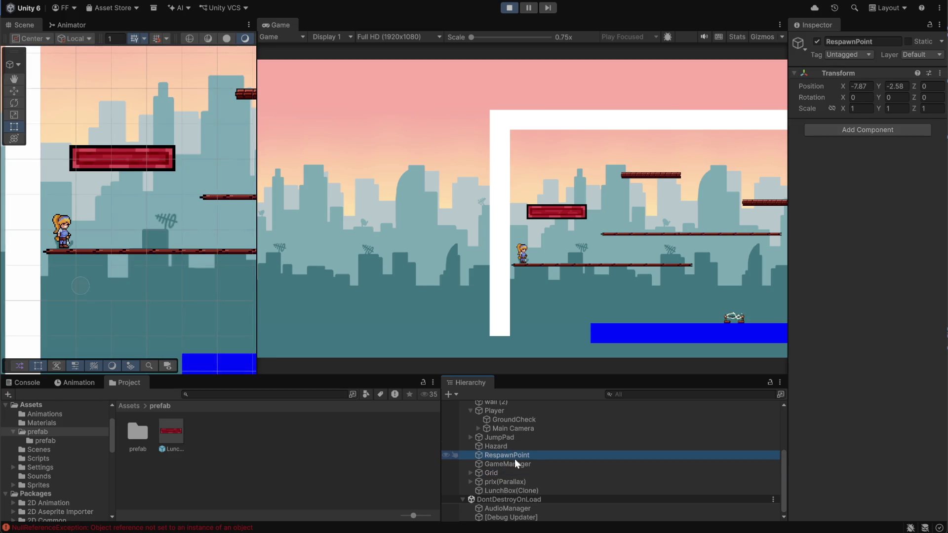
pyautogui.click(510, 446)
pyautogui.click(509, 430)
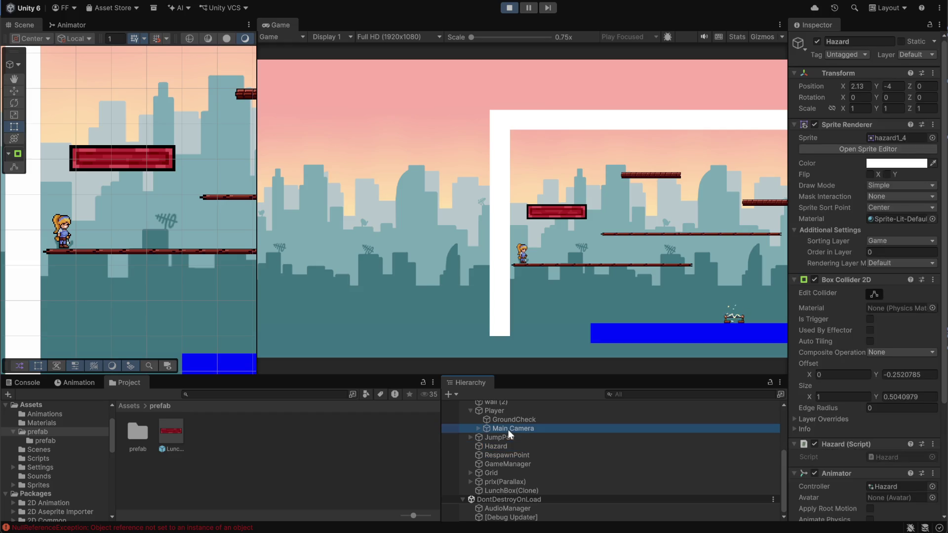
pyautogui.click(508, 438)
pyautogui.click(508, 428)
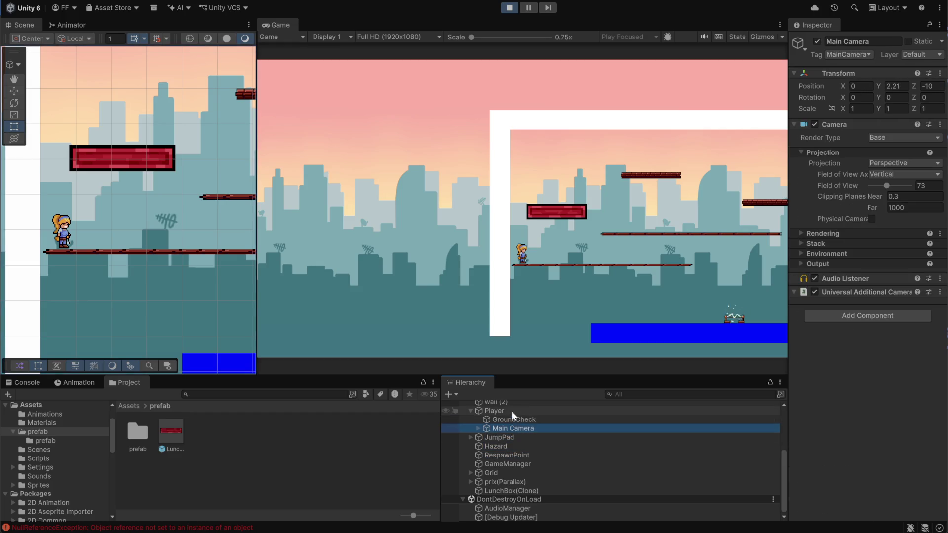
pyautogui.scroll(3, 512, 411)
# - Show the Player's and LunchBox(Clone)'s collider bounds with Edit Collider, then stop the game
pyautogui.click(508, 477)
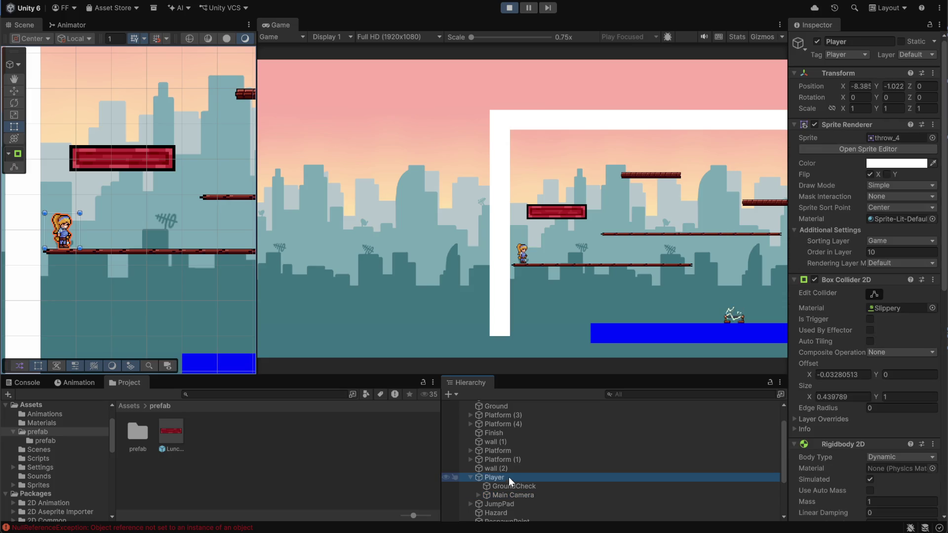
pyautogui.click(872, 295)
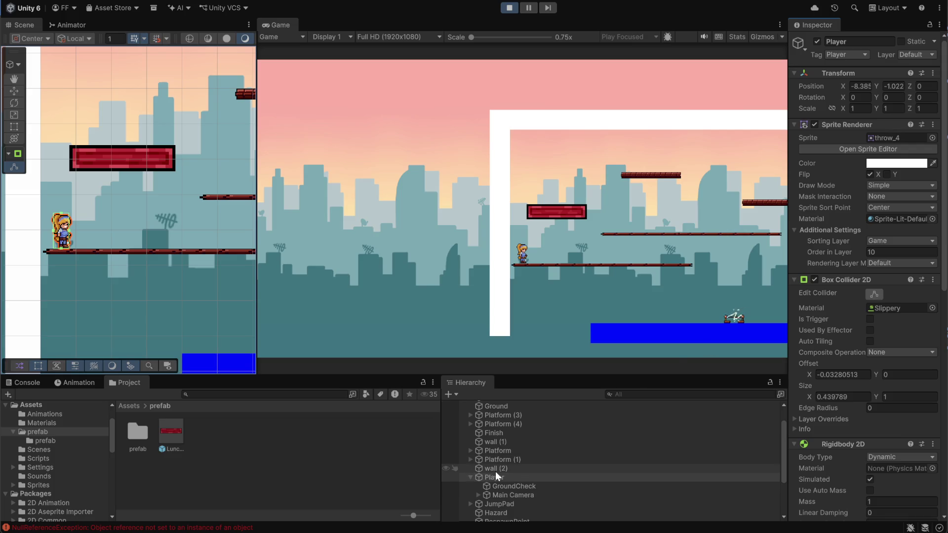
pyautogui.scroll(-3, 520, 471)
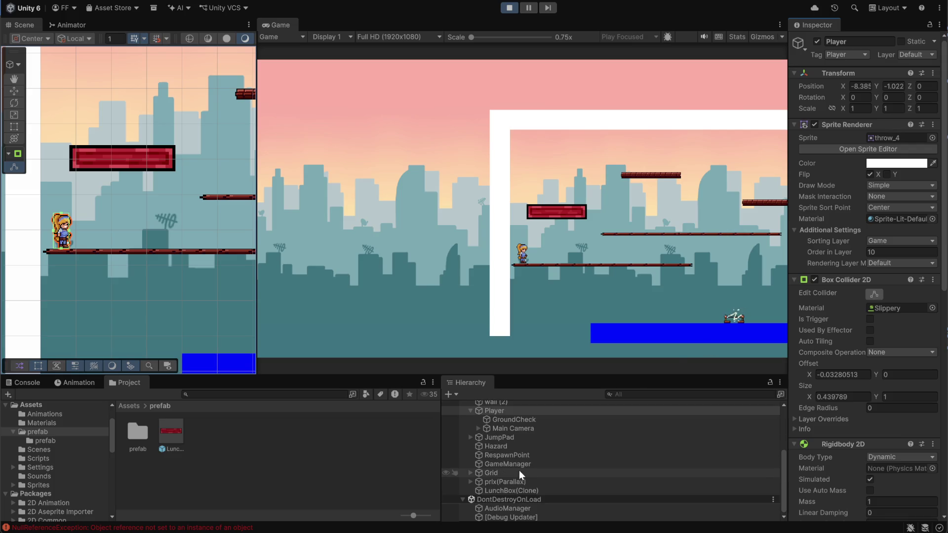
pyautogui.click(504, 490)
pyautogui.scroll(-2, 888, 366)
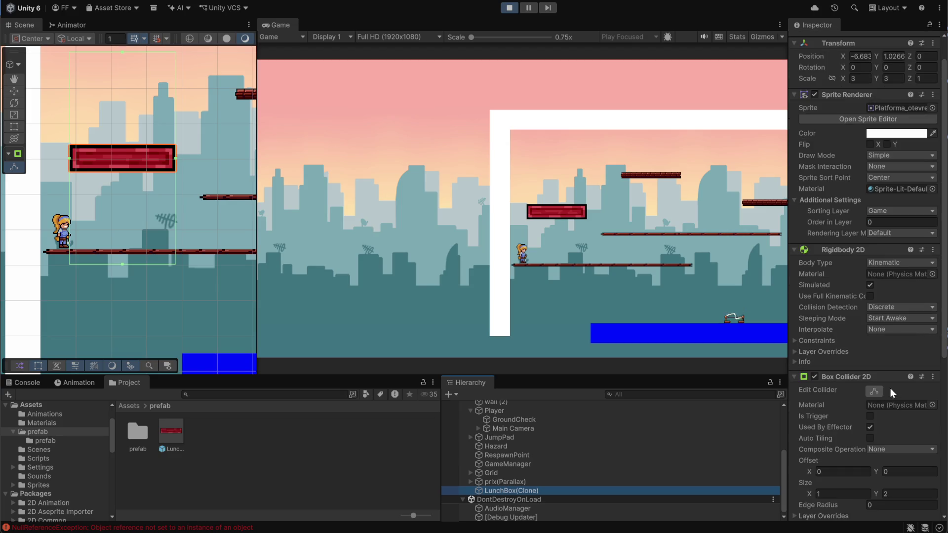
pyautogui.click(872, 391)
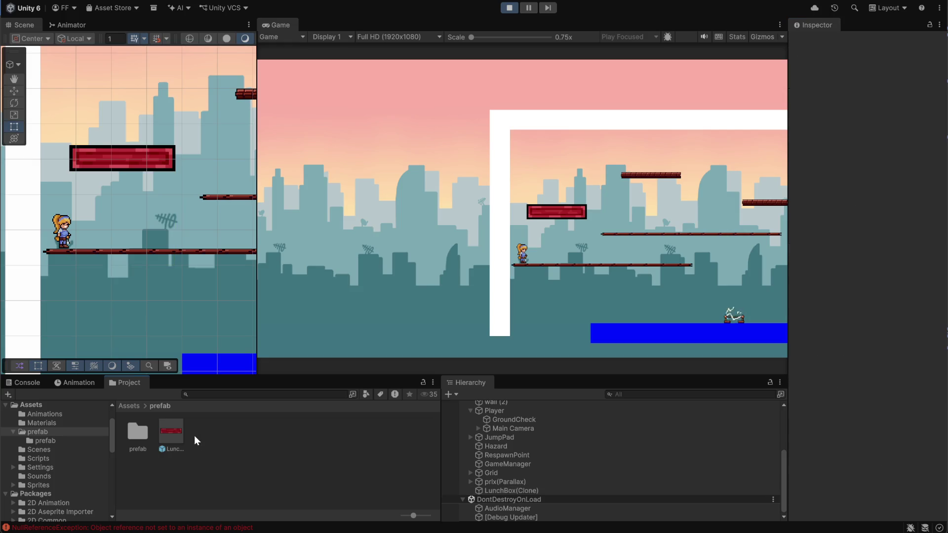
pyautogui.click(509, 7)
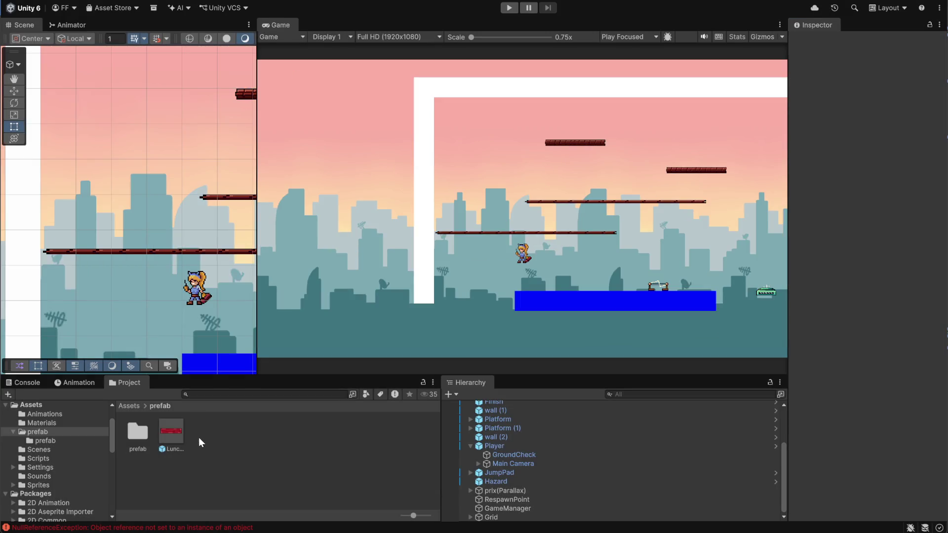
# - Open the LunchBox prefab and put it on the BG sorting layer
pyautogui.doubleClick(181, 434)
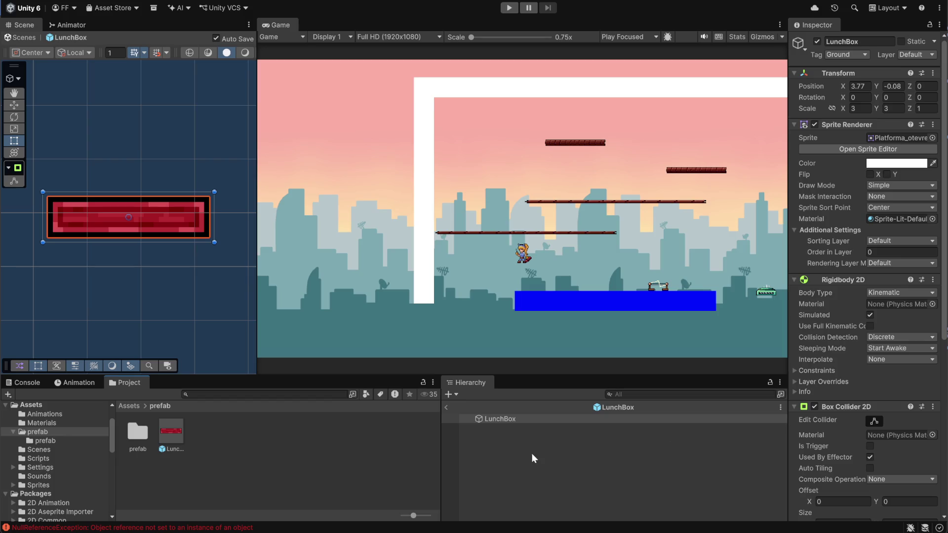
pyautogui.click(497, 420)
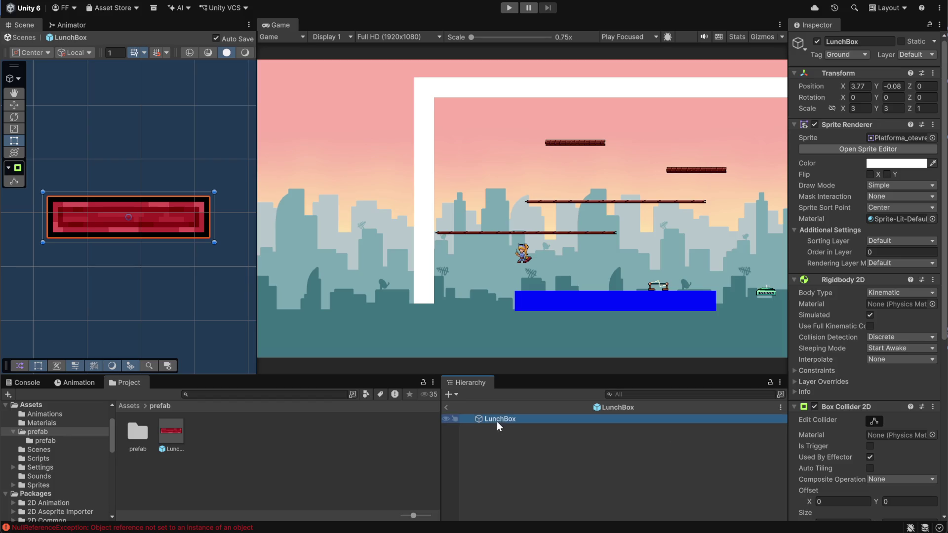
pyautogui.click(887, 241)
pyautogui.click(889, 265)
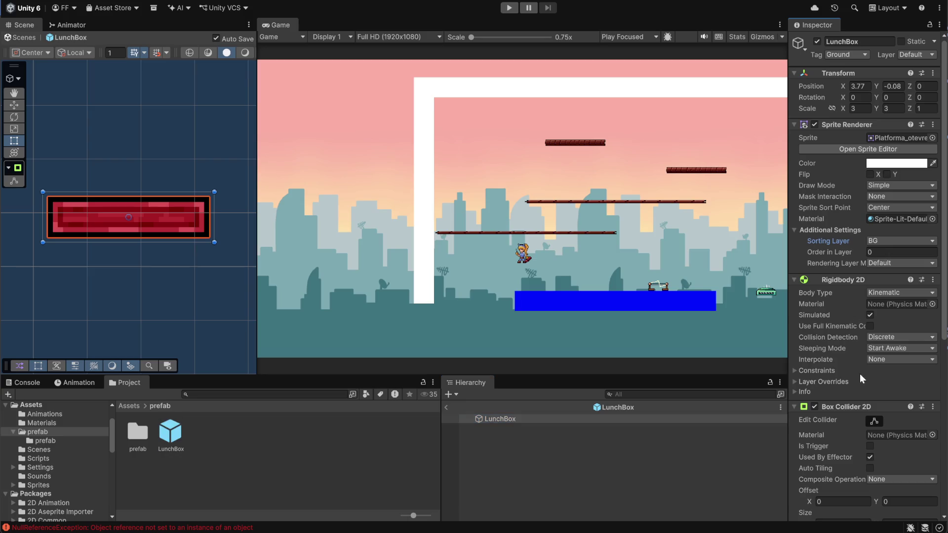
# - Fit the LunchBox collider's top and bottom edges to the sprite, then enter Play mode
pyautogui.click(869, 423)
pyautogui.scroll(-3, 237, 276)
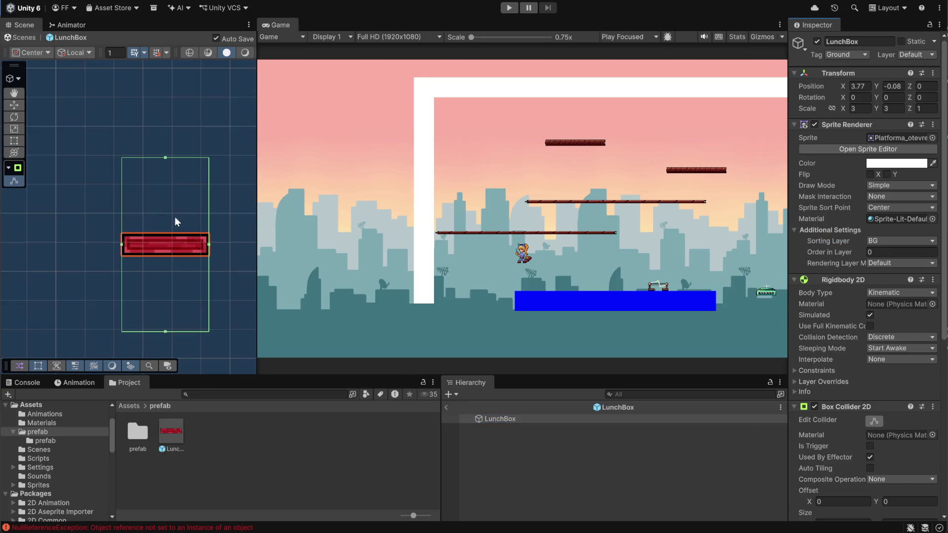
pyautogui.moveTo(165, 158); pyautogui.dragTo(165, 231)
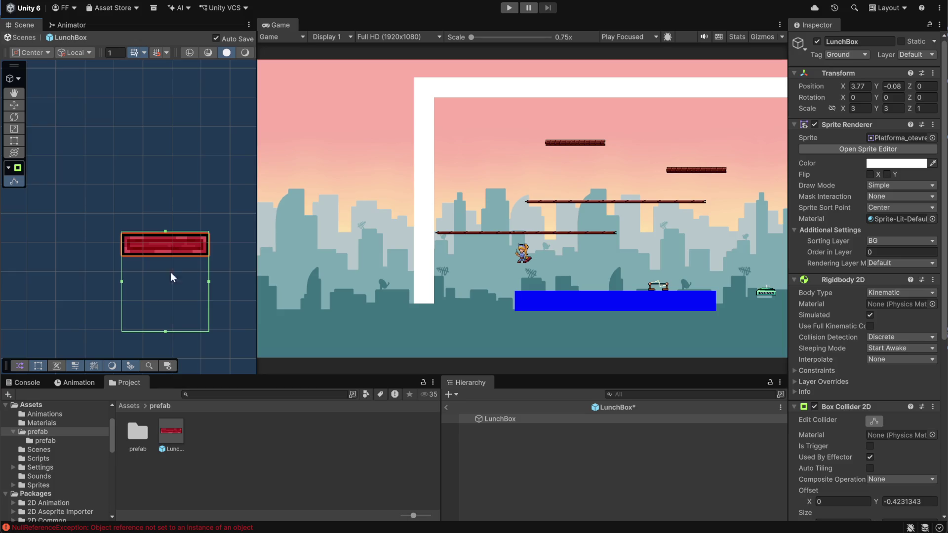
pyautogui.moveTo(170, 330)
pyautogui.mouseDown()
pyautogui.moveTo(174, 276)
pyautogui.moveTo(188, 254)
pyautogui.mouseUp()
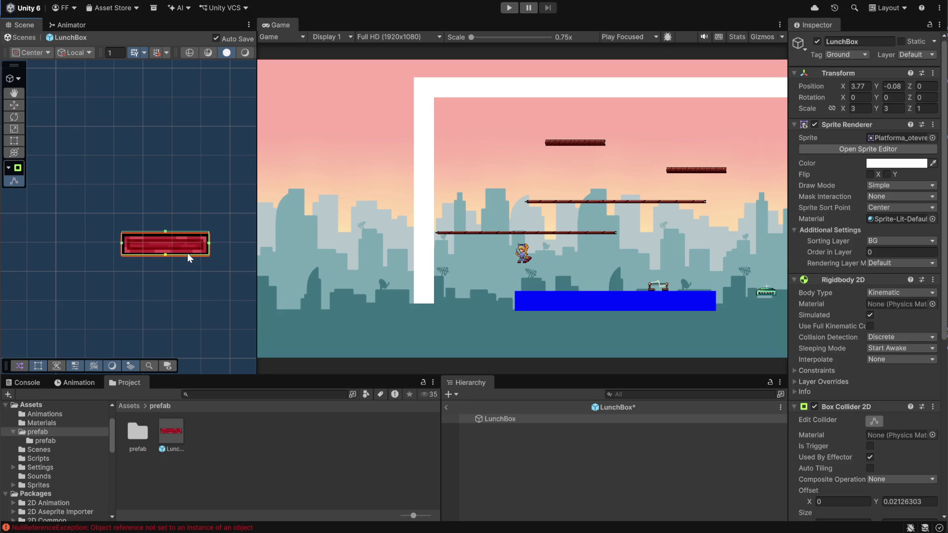
pyautogui.click(252, 457)
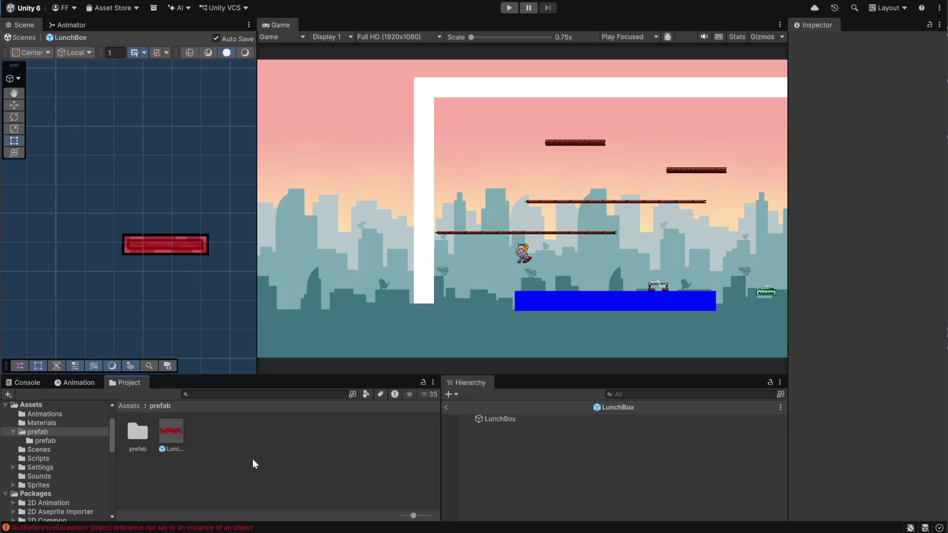
pyautogui.click(493, 452)
pyautogui.click(509, 8)
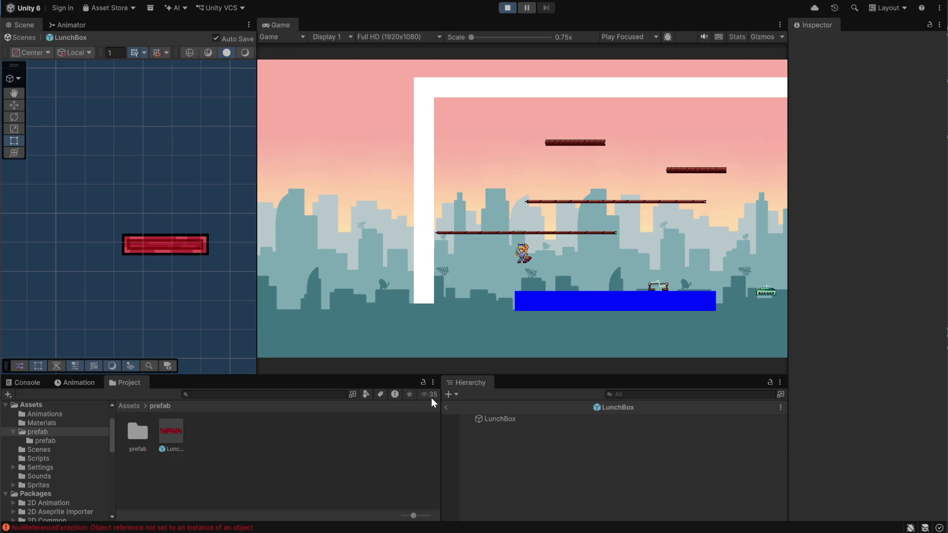
# - Run the player right and then back left along the blue floor with D and A
pyautogui.press('d')
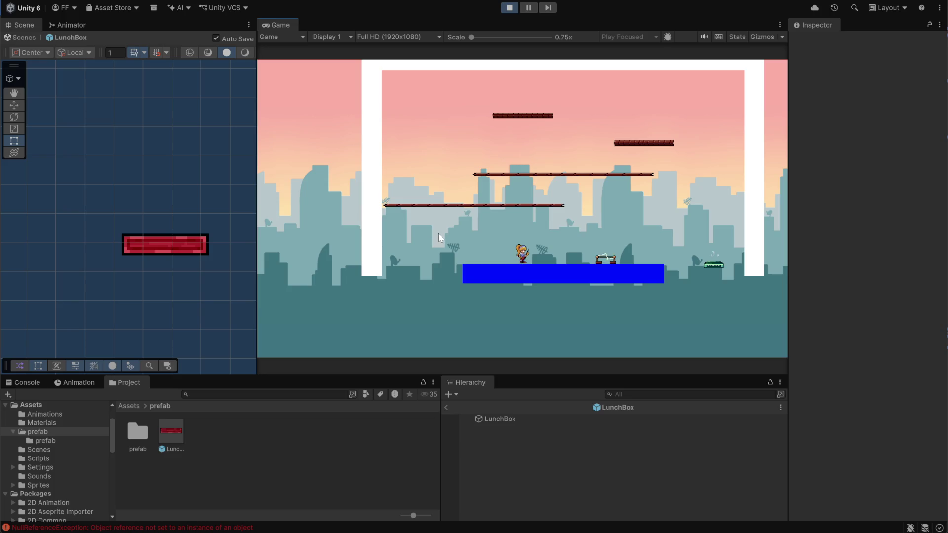
pyautogui.press('a')
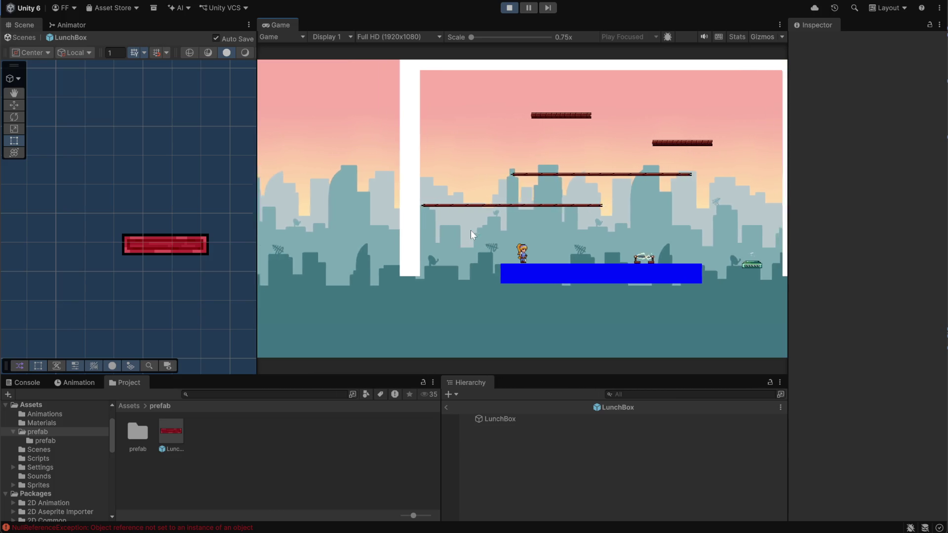
# - Move the player back and forth in the running level
pyautogui.press('d')
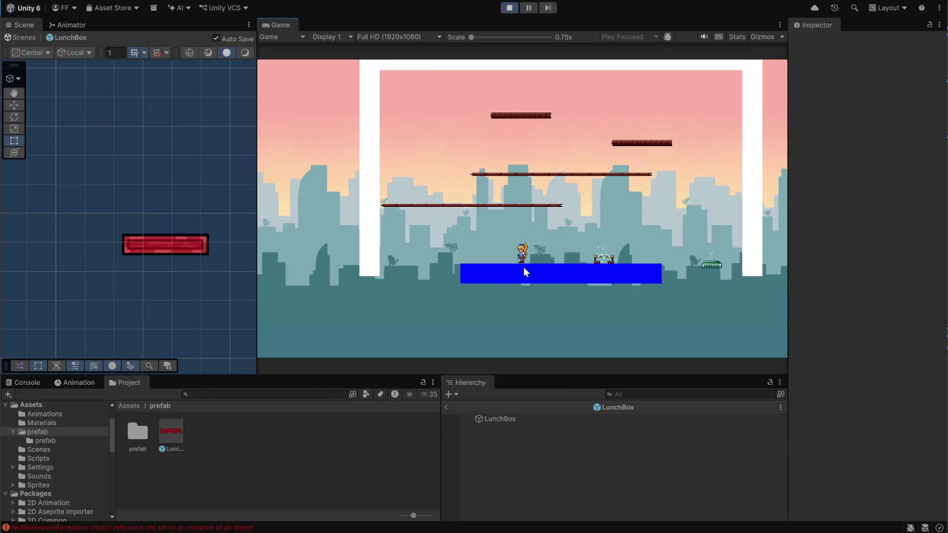
pyautogui.press('a')
pyautogui.press('d')
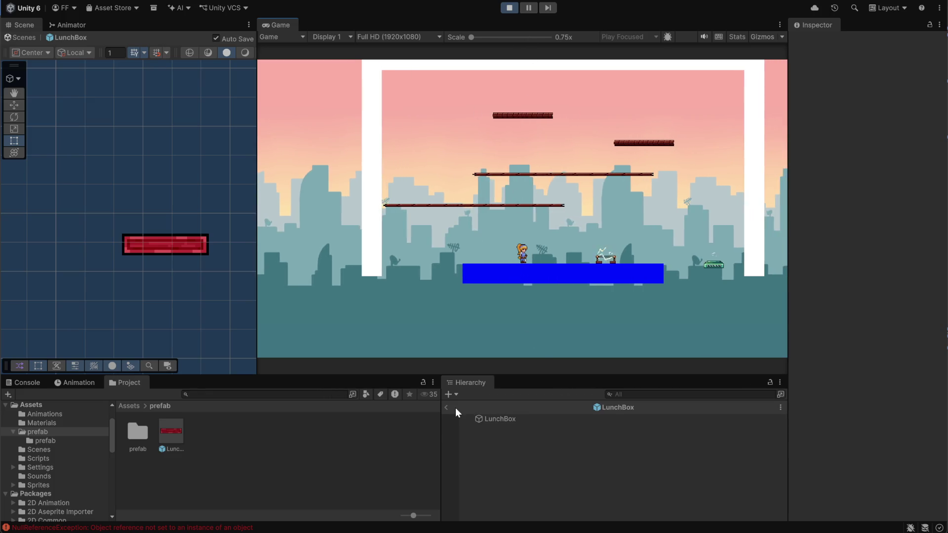
# - Return to the level and confirm LunchBox(Clone)'s Sorting Layer is BG
pyautogui.click(448, 407)
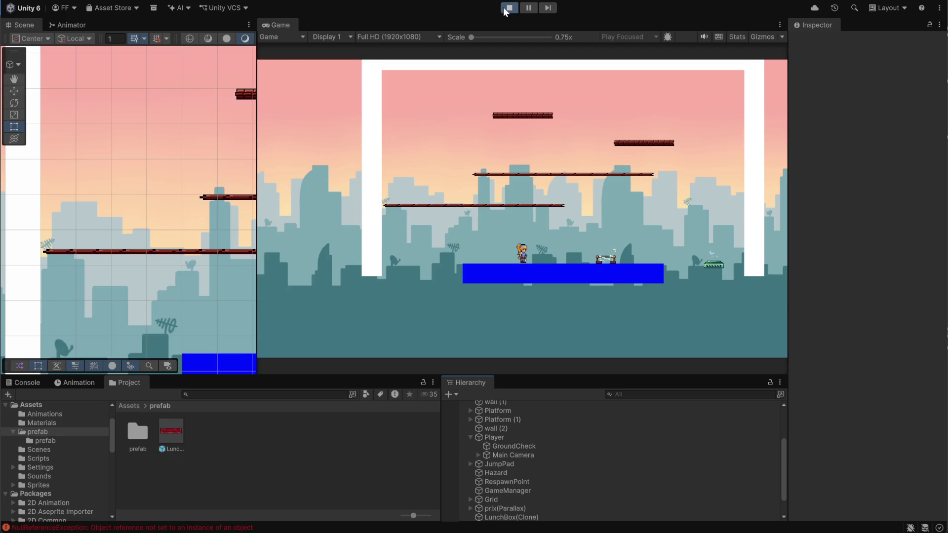
pyautogui.scroll(-2, 580, 488)
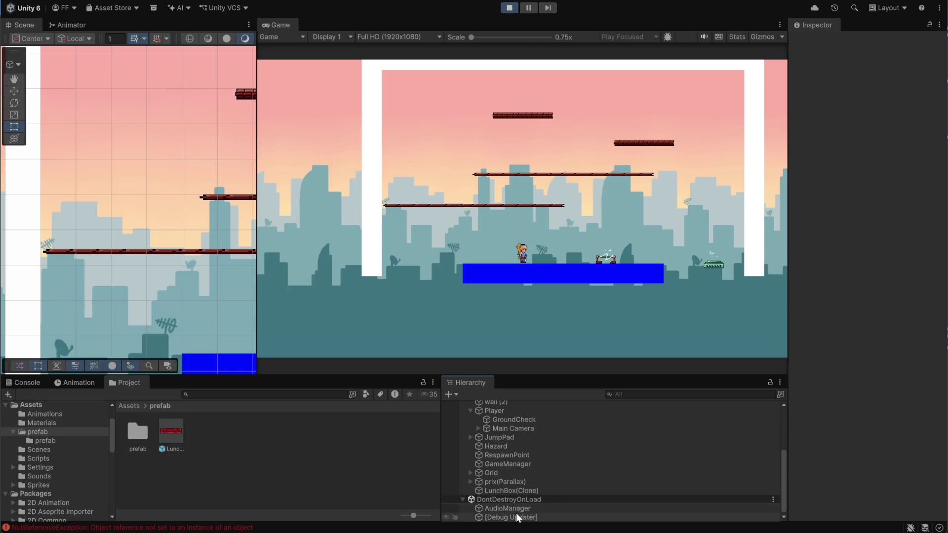
pyautogui.click(515, 492)
pyautogui.scroll(-6, 834, 407)
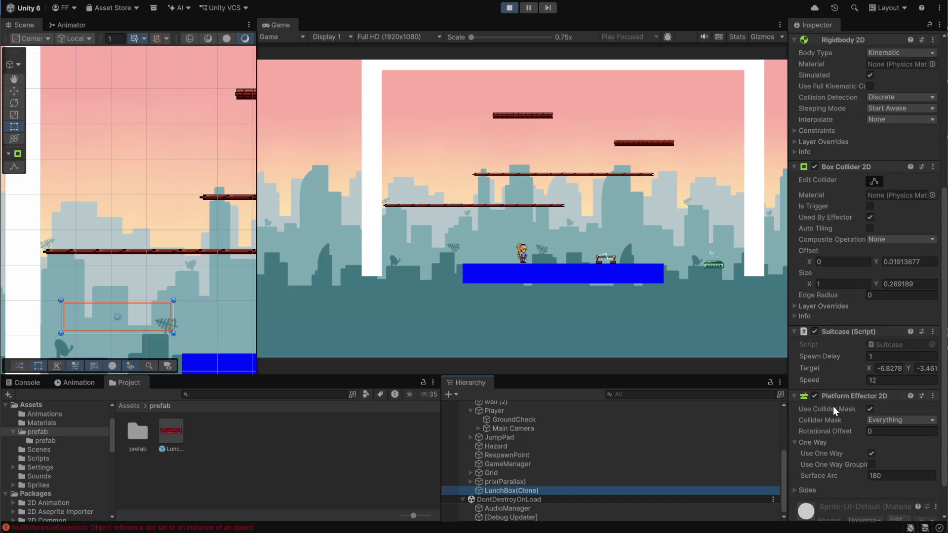
pyautogui.scroll(1, 834, 407)
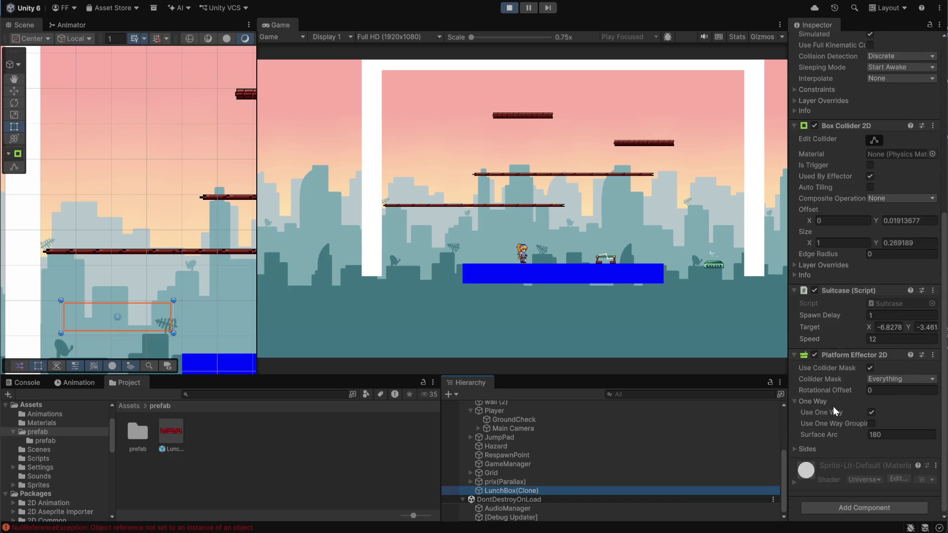
pyautogui.scroll(5, 834, 407)
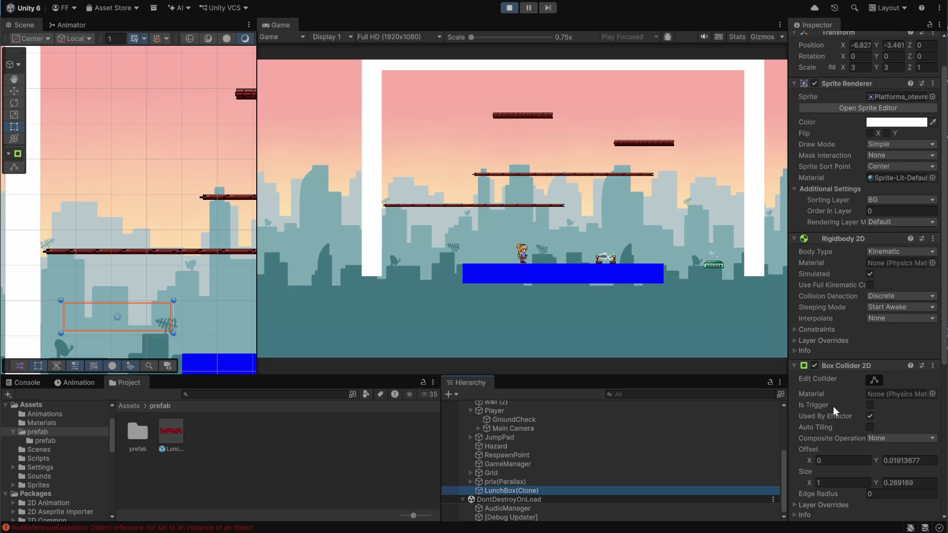
pyautogui.click(882, 194)
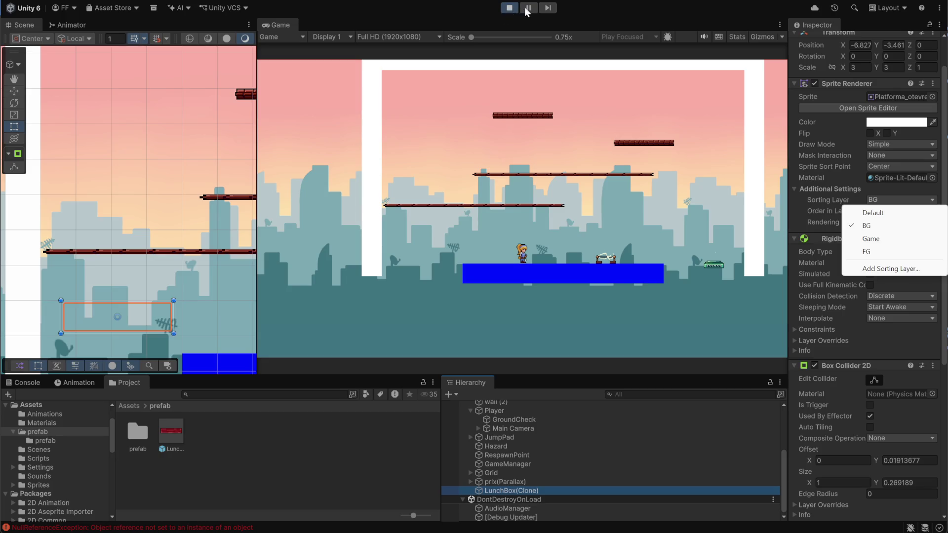
pyautogui.click(510, 8)
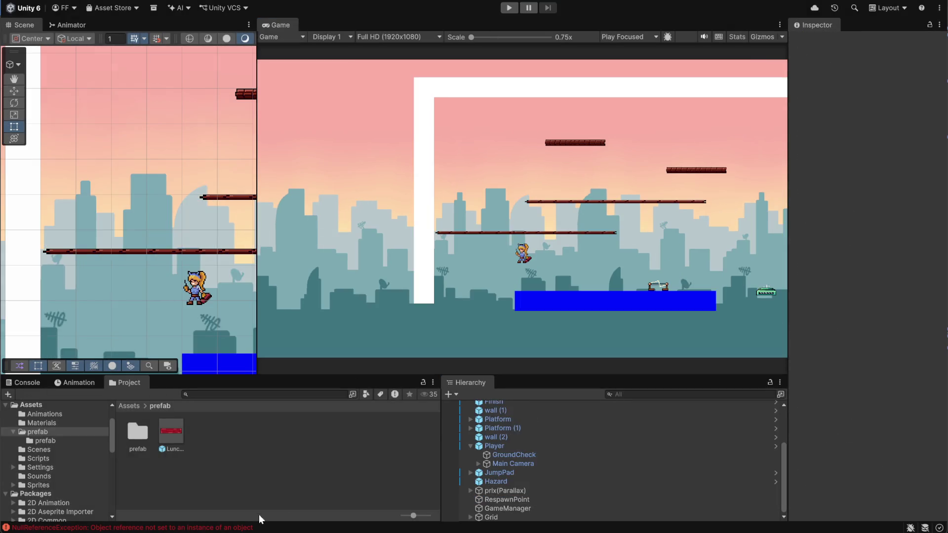
# - Set the LunchBox prefab's Sprite Renderer Sorting Layer to Game
pyautogui.doubleClick(184, 441)
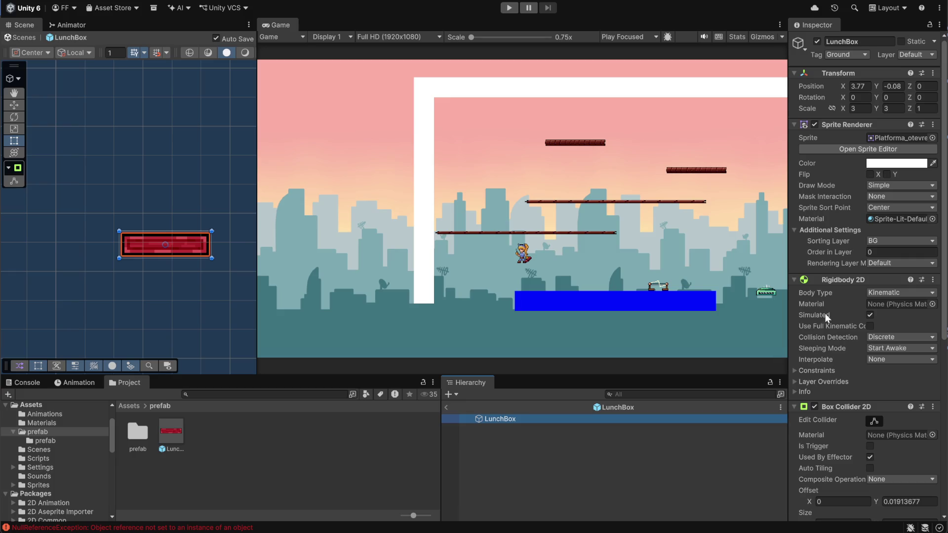
pyautogui.click(879, 241)
pyautogui.click(869, 277)
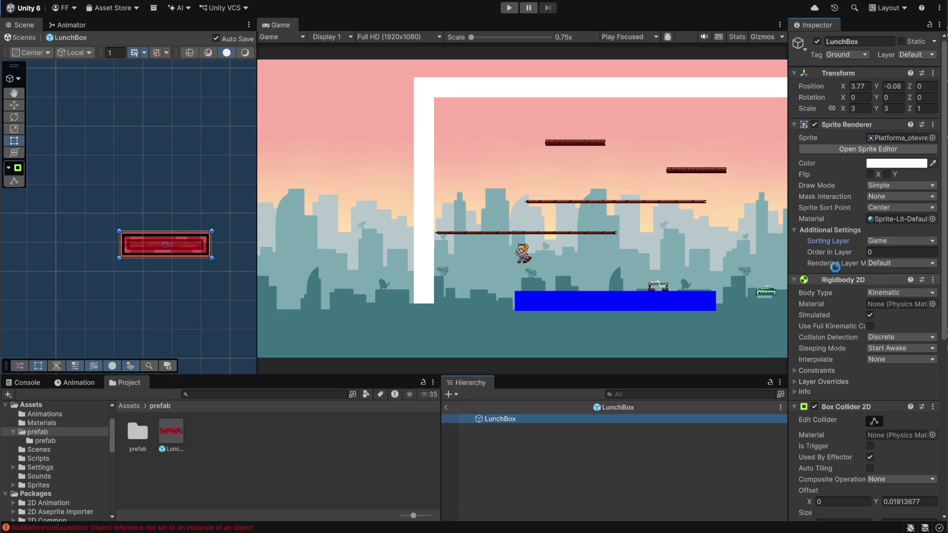
# - Play-test the level, spawn a lunchbox platform and jump toward it, then stop
pyautogui.click(509, 7)
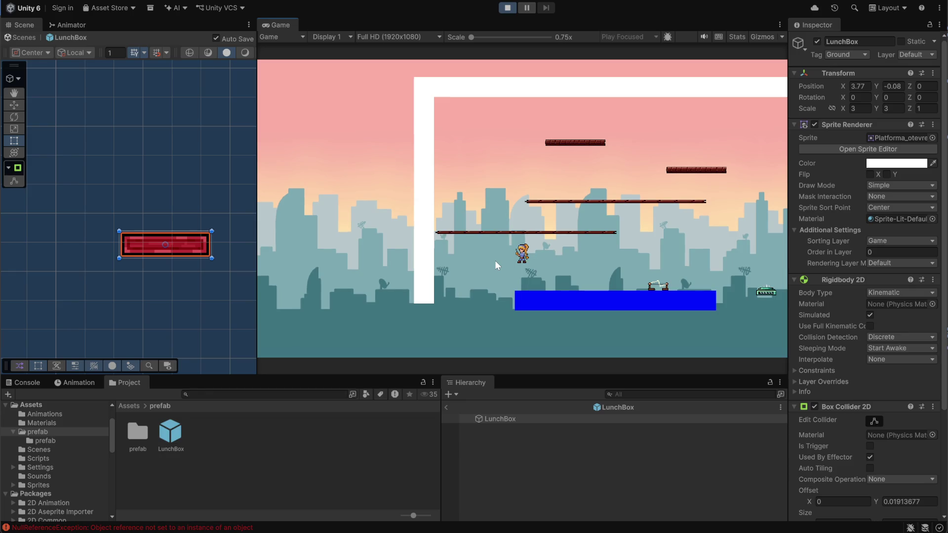
pyautogui.click(451, 242)
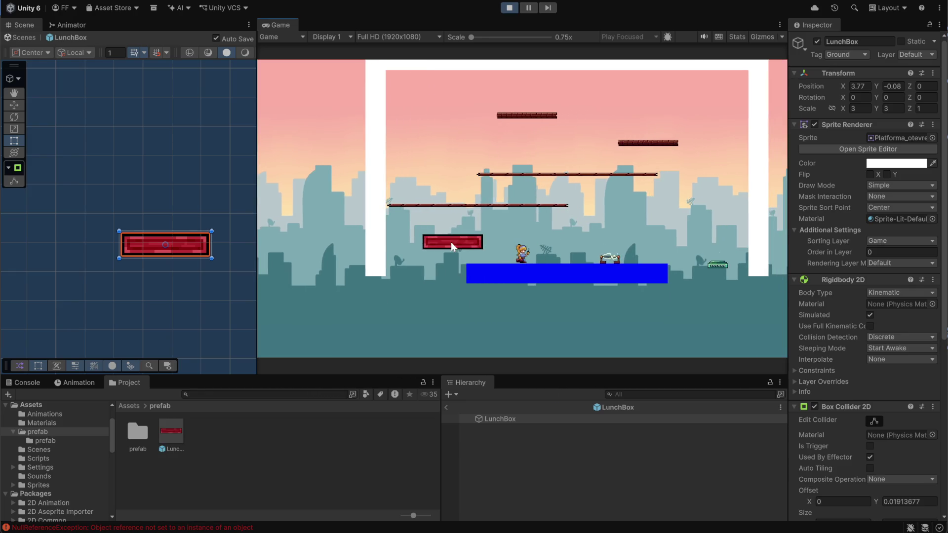
pyautogui.press('space')
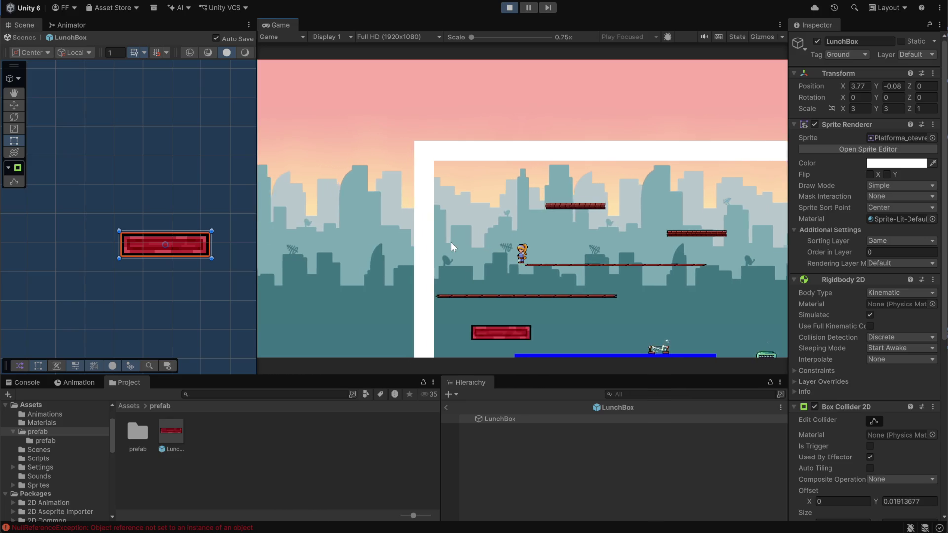
pyautogui.click(511, 8)
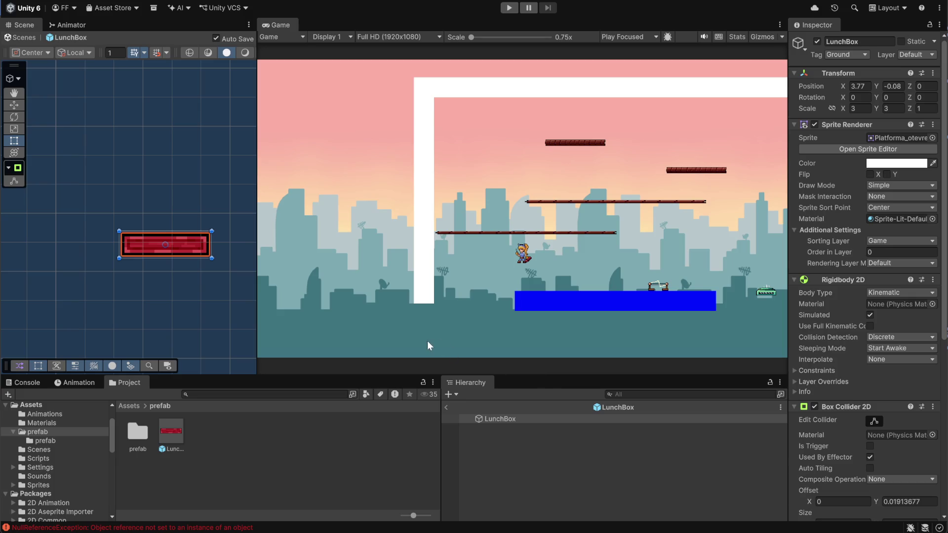
# - Clear the NullReferenceException errors in the Console and exit the LunchBox prefab to the level
pyautogui.click(45, 384)
pyautogui.click(12, 394)
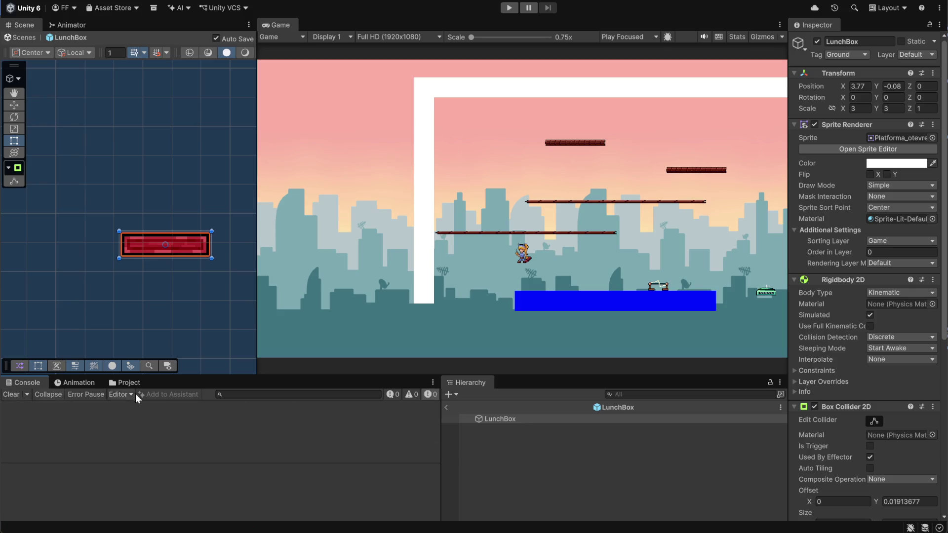
pyautogui.click(448, 408)
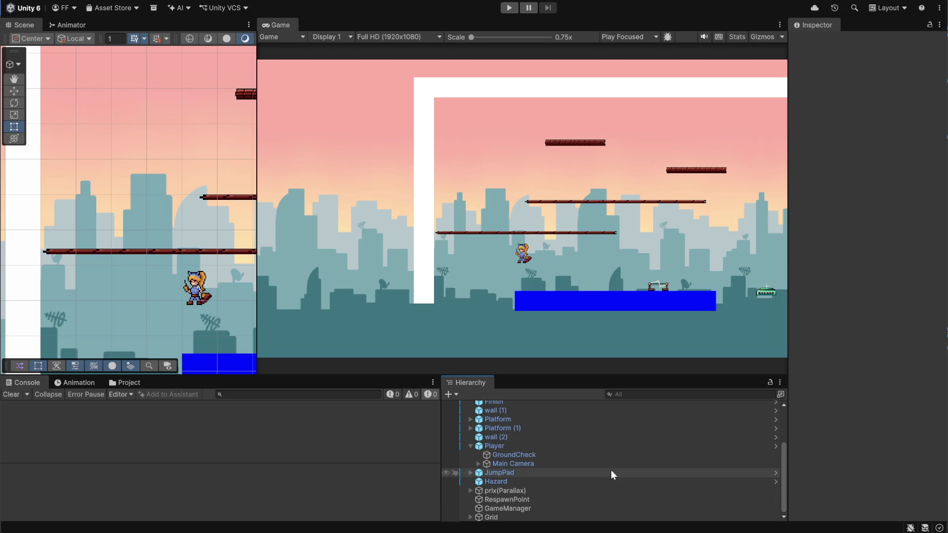
pyautogui.scroll(5, 598, 469)
pyautogui.scroll(-5, 598, 469)
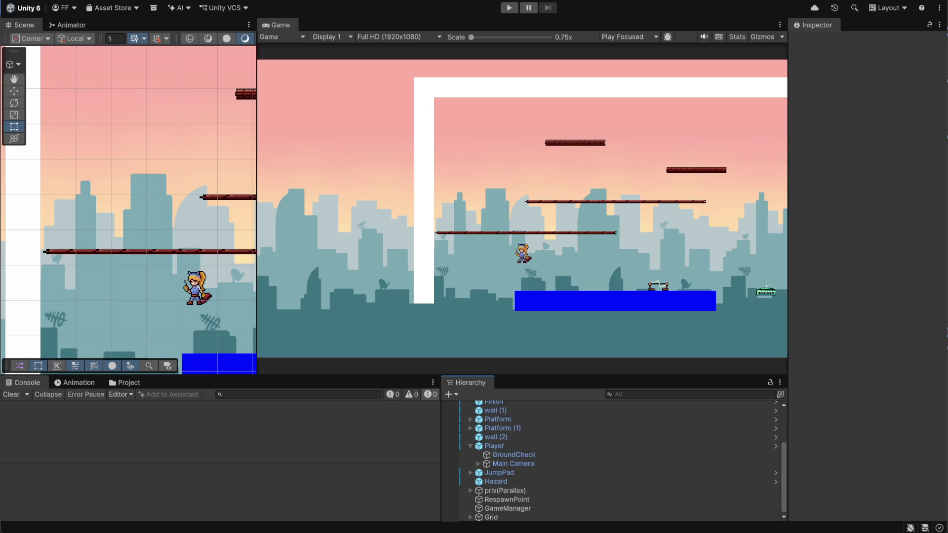
pyautogui.hotkey('alt', 'Tab')
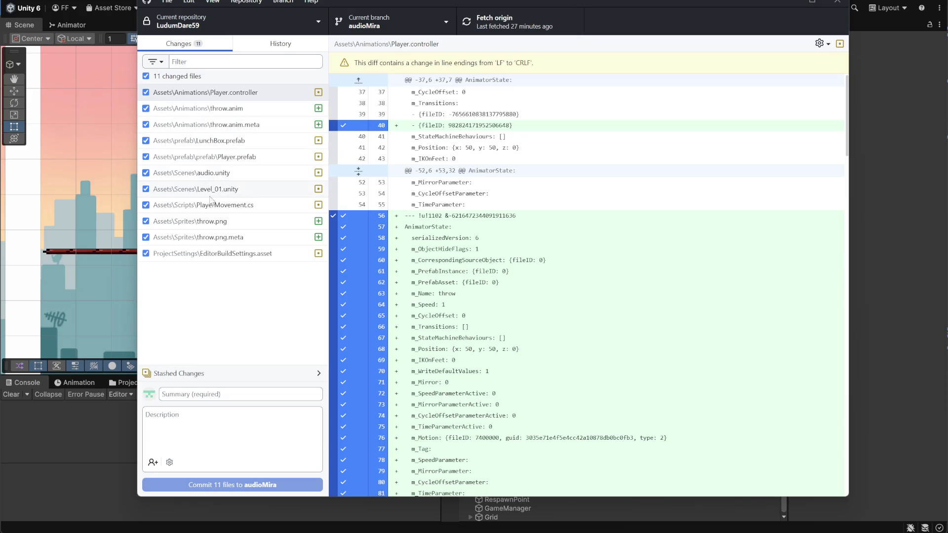
# - Commit the nine files, excluding Level_01.unity and EditorBuildSettings.asset, with a short summary
pyautogui.click(146, 189)
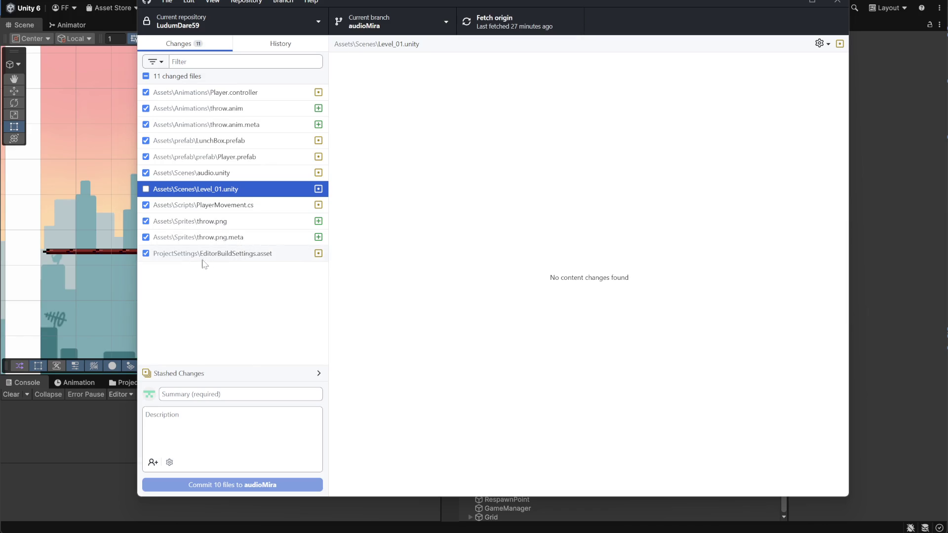
pyautogui.click(144, 255)
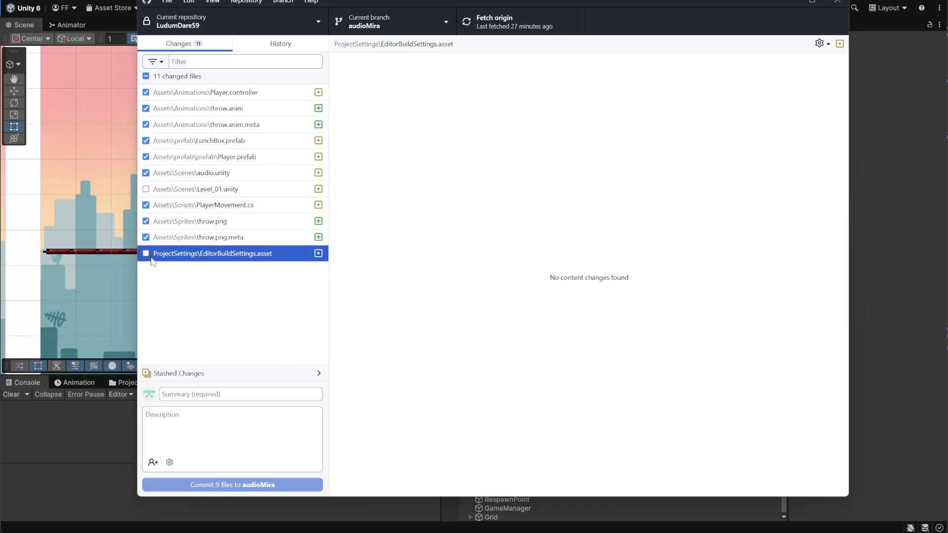
pyautogui.click(217, 394)
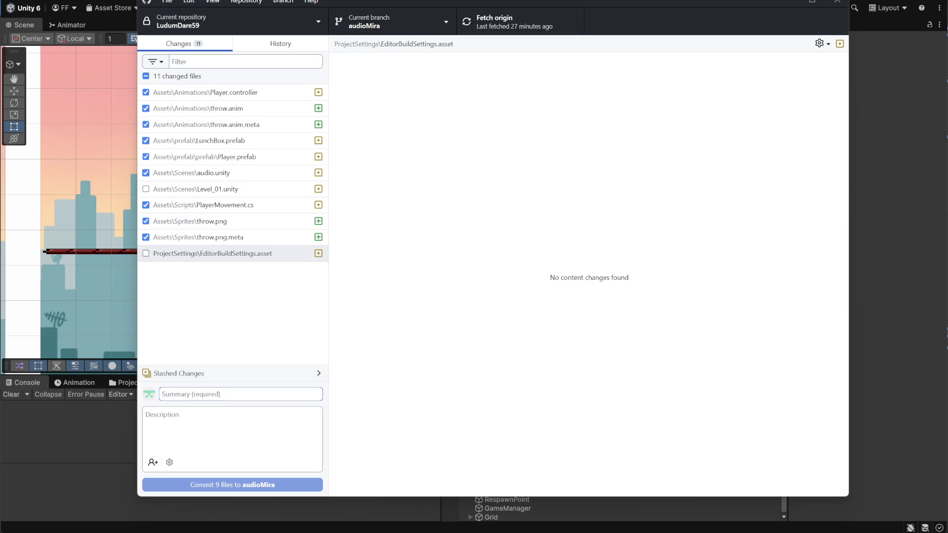
pyautogui.write('opr')
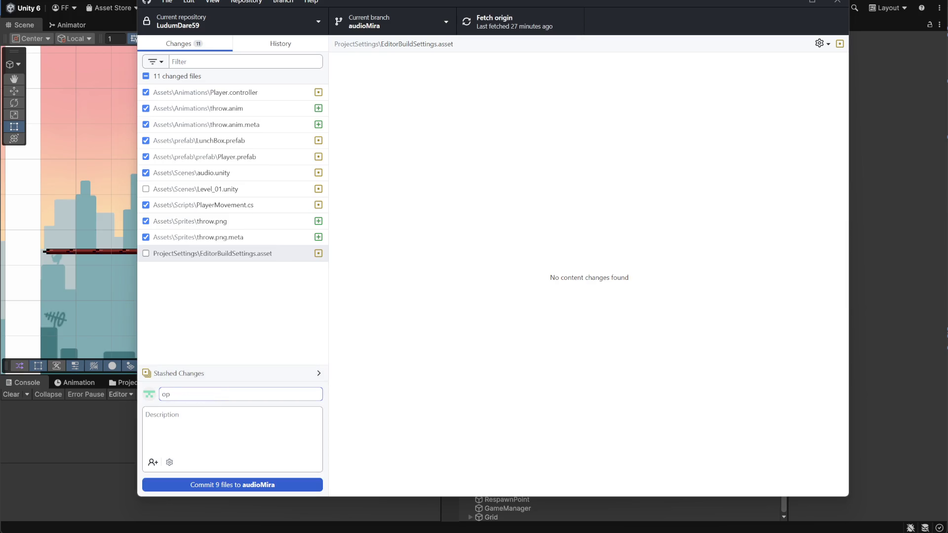
pyautogui.press('BackSpace')
pyautogui.press('BackSpace')
pyautogui.write('p')
pyautogui.click(251, 485)
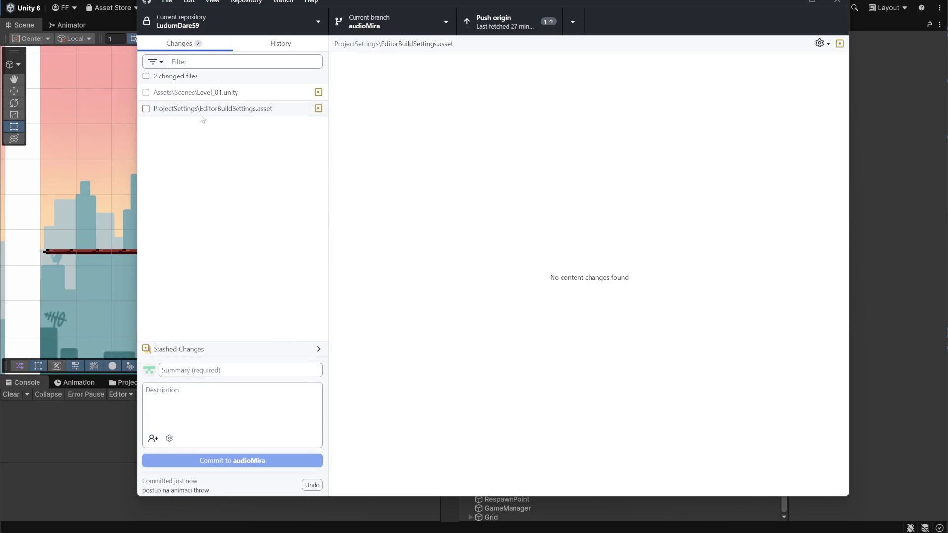
# - Discard the Level_01.unity and EditorBuildSettings.asset changes and push to origin
pyautogui.rightClick(196, 93)
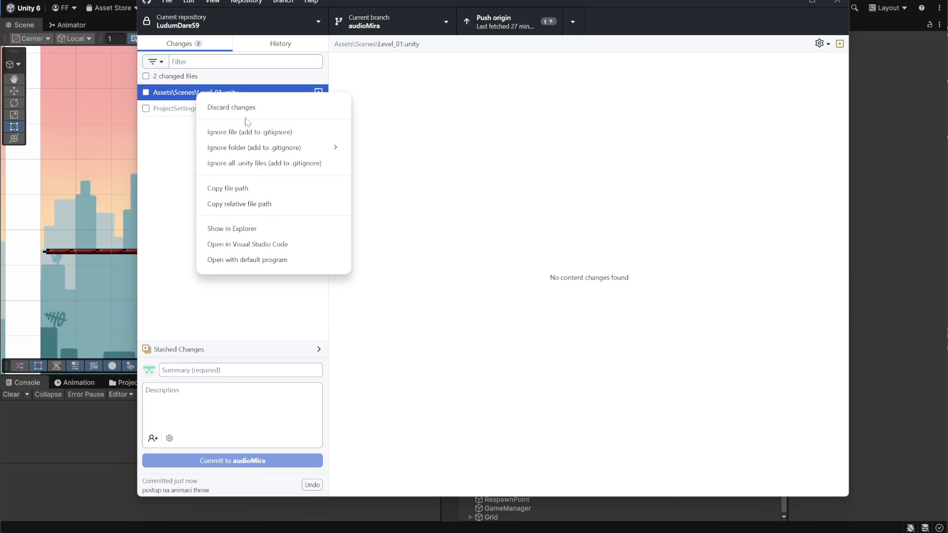
pyautogui.click(232, 108)
pyautogui.rightClick(217, 93)
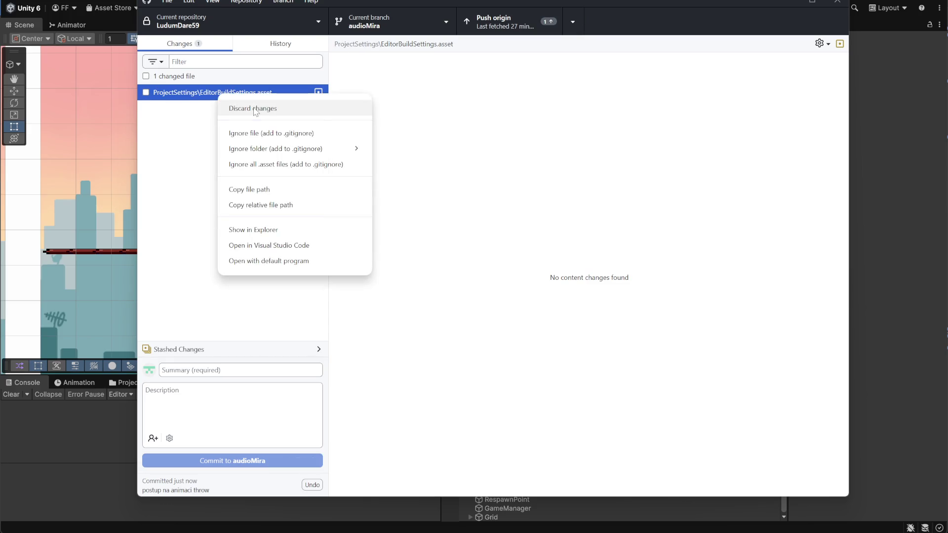
pyautogui.click(253, 109)
pyautogui.click(494, 22)
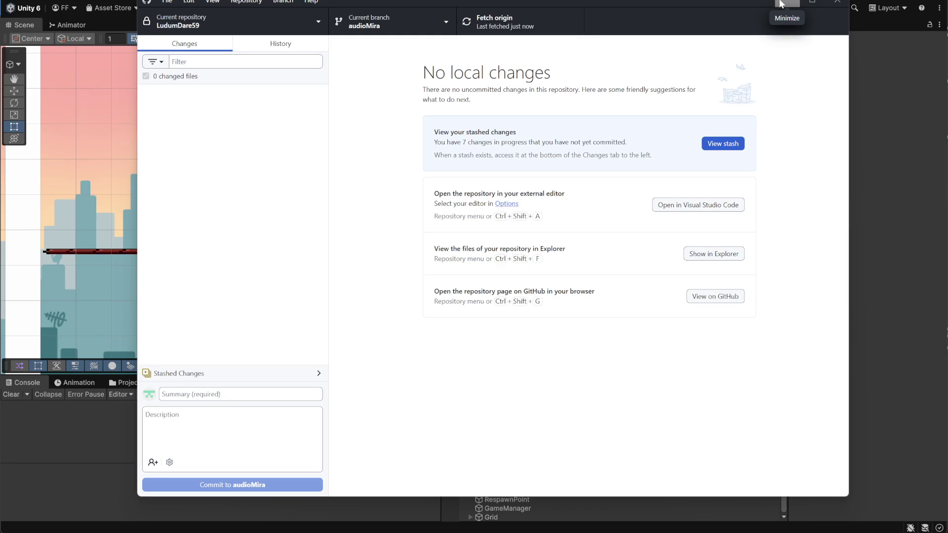
# - Check the branch list, fetch origin, then minimize GitHub Desktop back to Unity
pyautogui.click(447, 24)
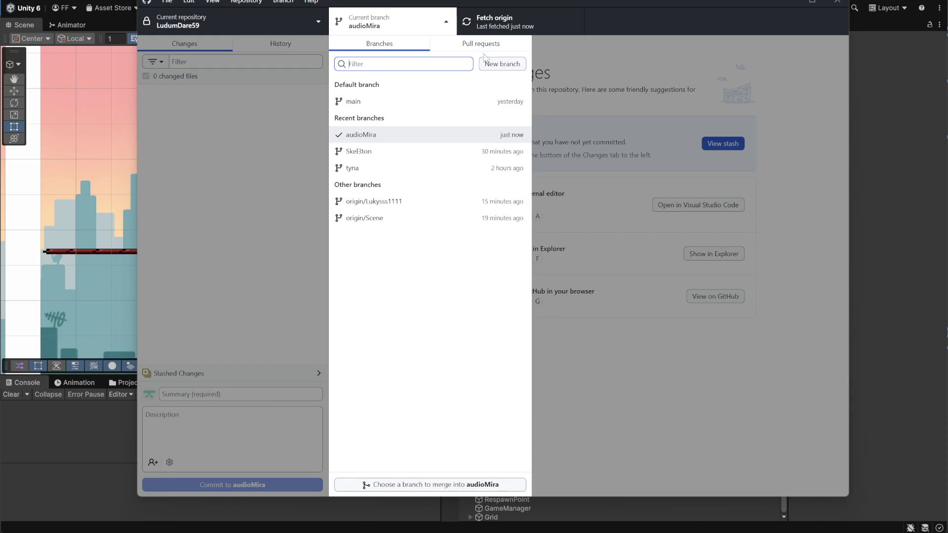
pyautogui.click(492, 23)
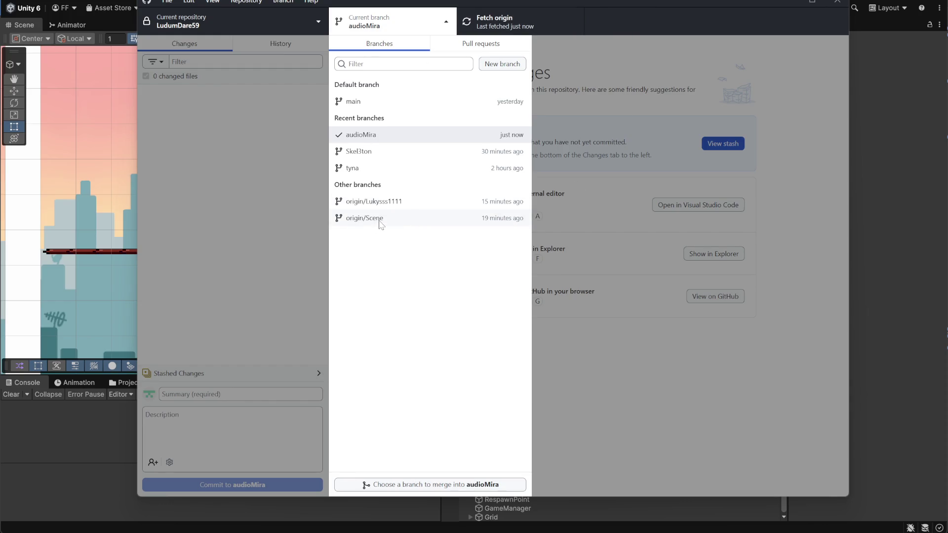
pyautogui.click(408, 21)
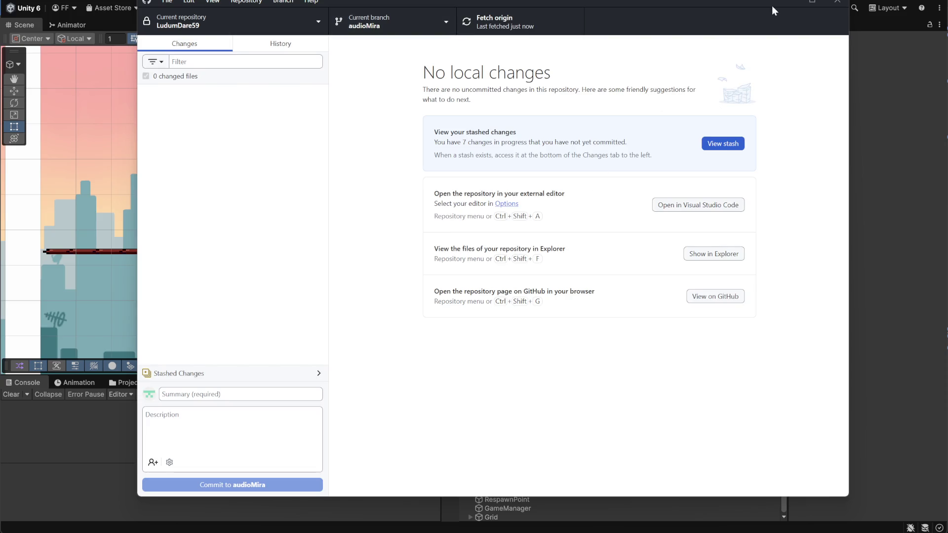
pyautogui.click(790, 2)
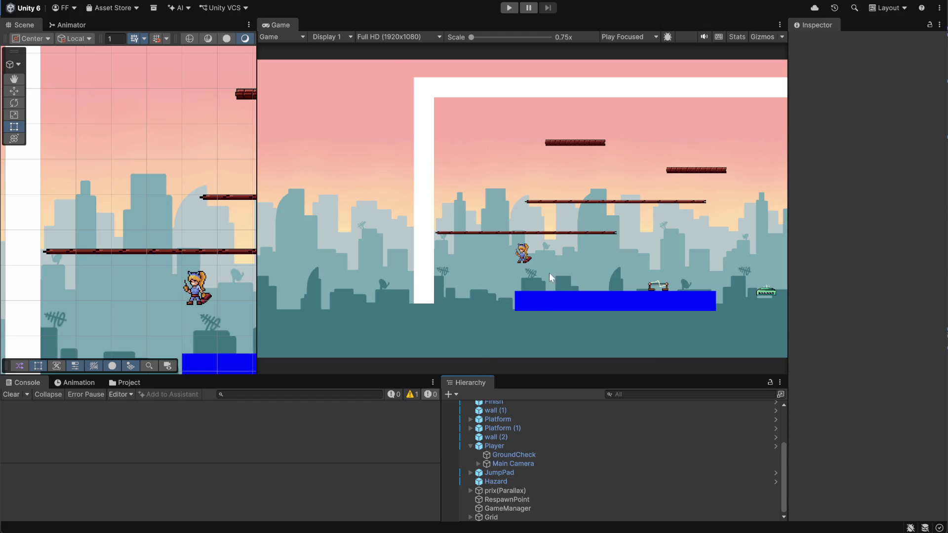
# - Show the Animation window, dock the Project panel, and open the Player prefab
pyautogui.click(75, 383)
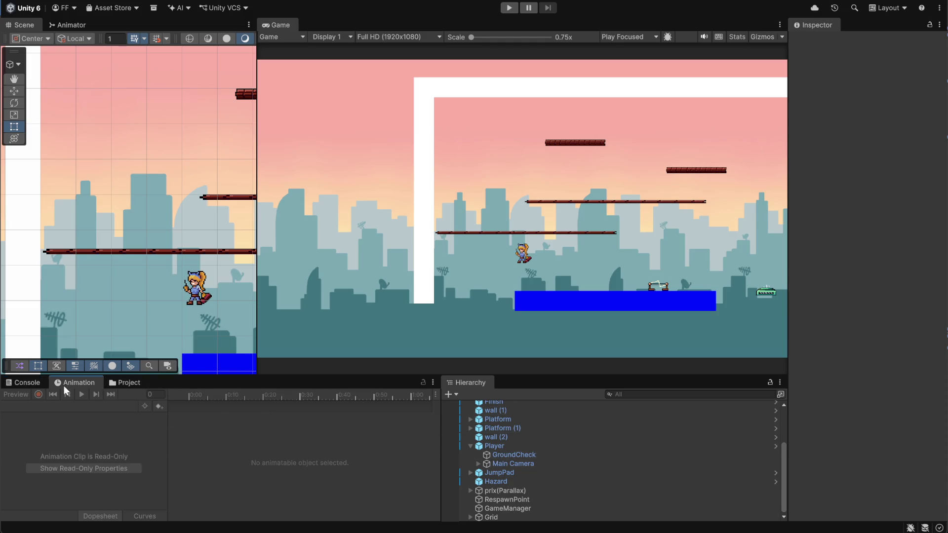
pyautogui.click(130, 384)
pyautogui.moveTo(130, 384); pyautogui.dragTo(519, 390)
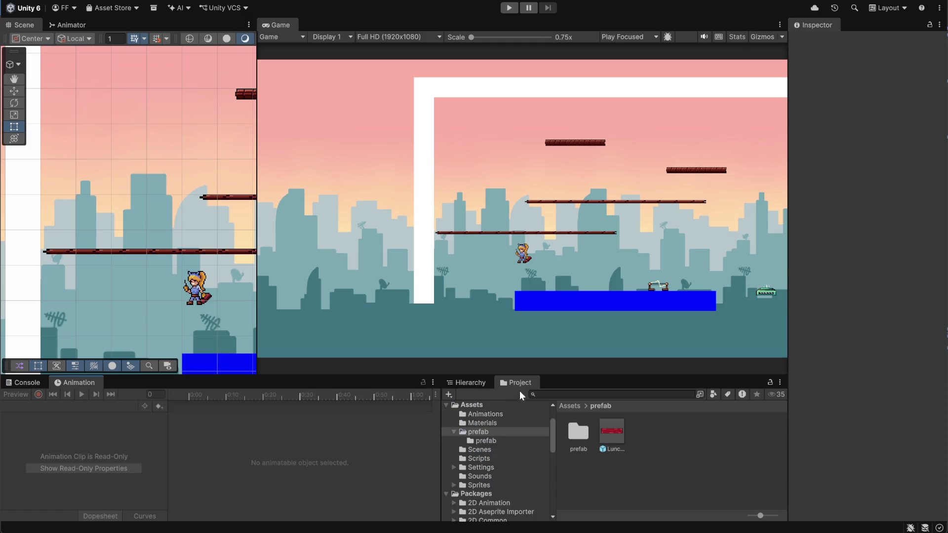
pyautogui.click(637, 472)
pyautogui.doubleClick(575, 436)
pyautogui.click(618, 477)
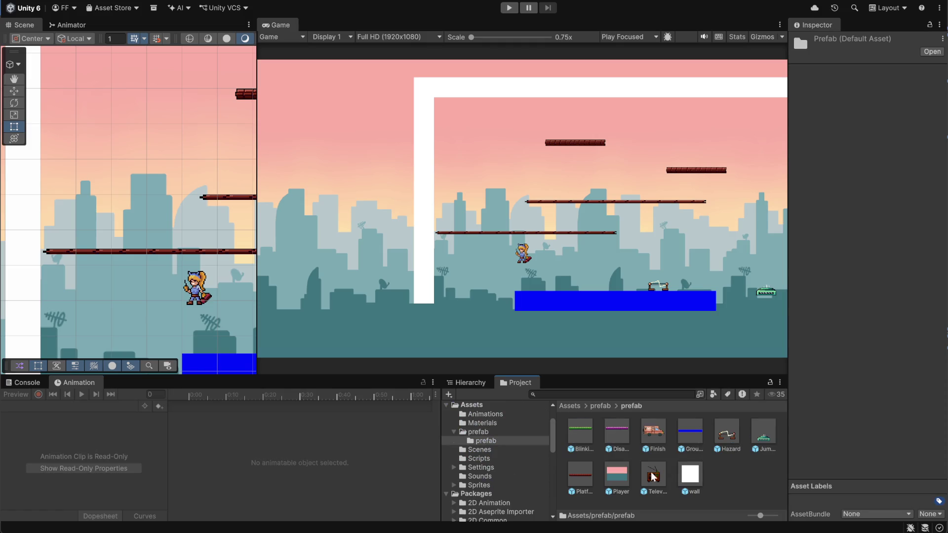
pyautogui.doubleClick(620, 479)
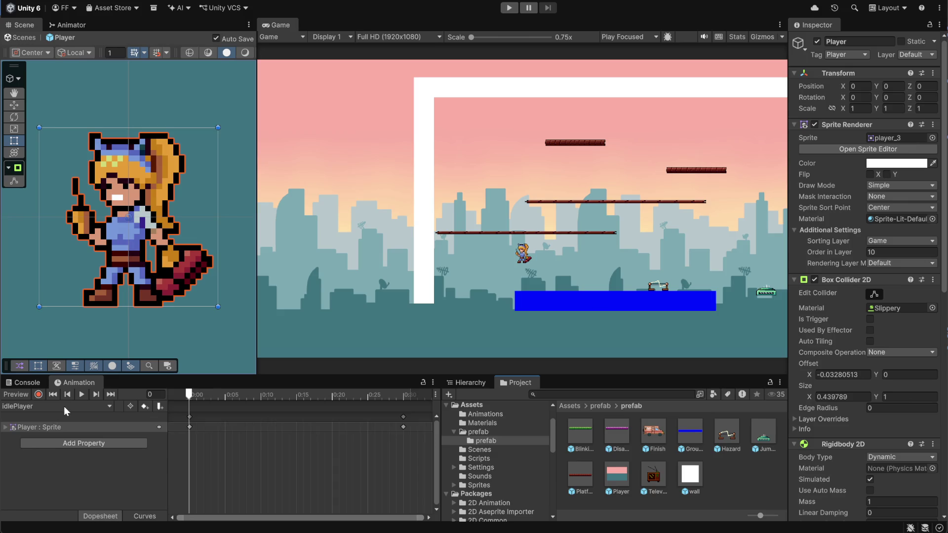
# - Create a new clip named runPlayerHandsFree saved in Assets/Animations
pyautogui.click(64, 407)
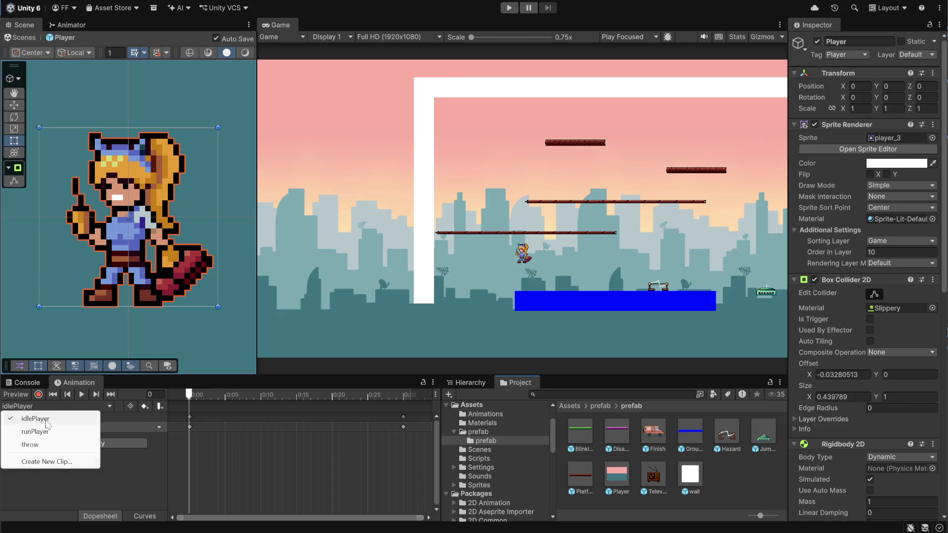
pyautogui.click(48, 463)
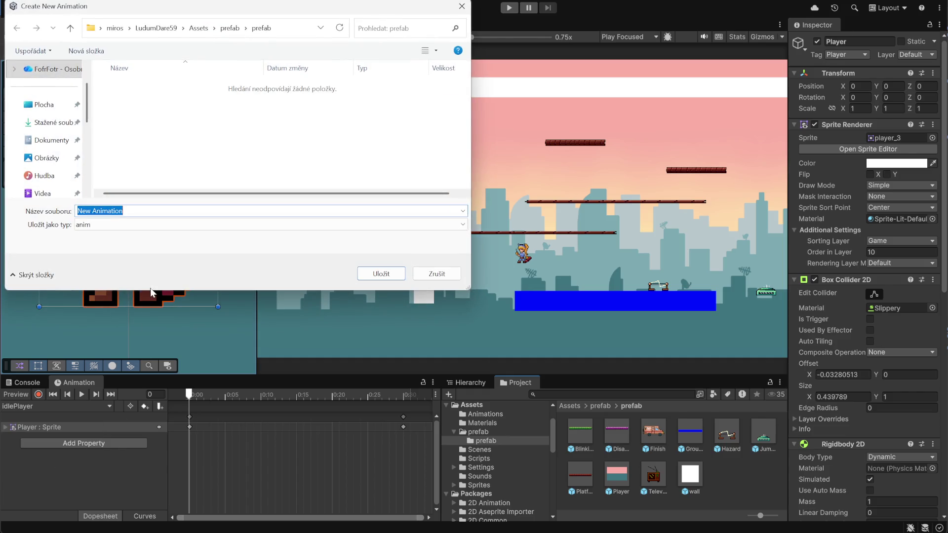
pyautogui.click(198, 27)
pyautogui.doubleClick(129, 86)
pyautogui.click(98, 231)
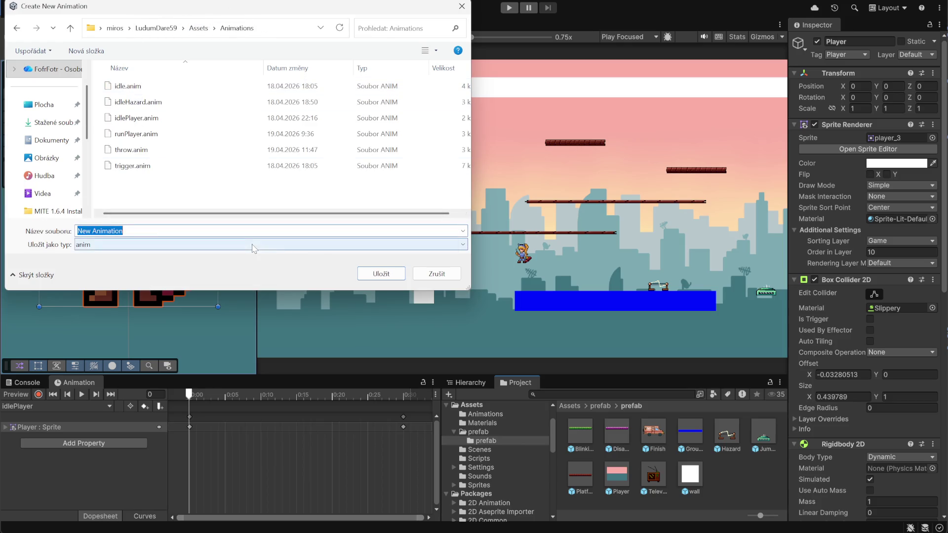
pyautogui.write('runPlaye')
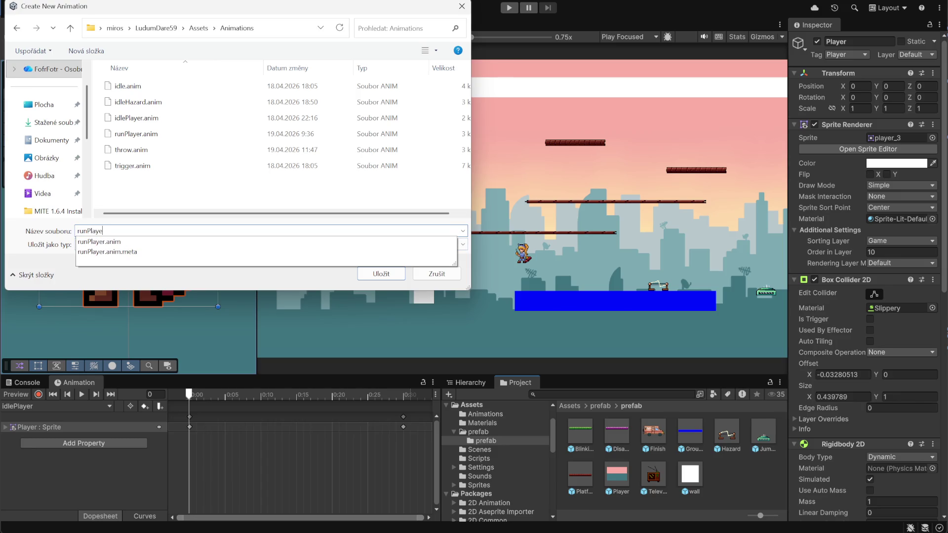
pyautogui.write('HandsFree')
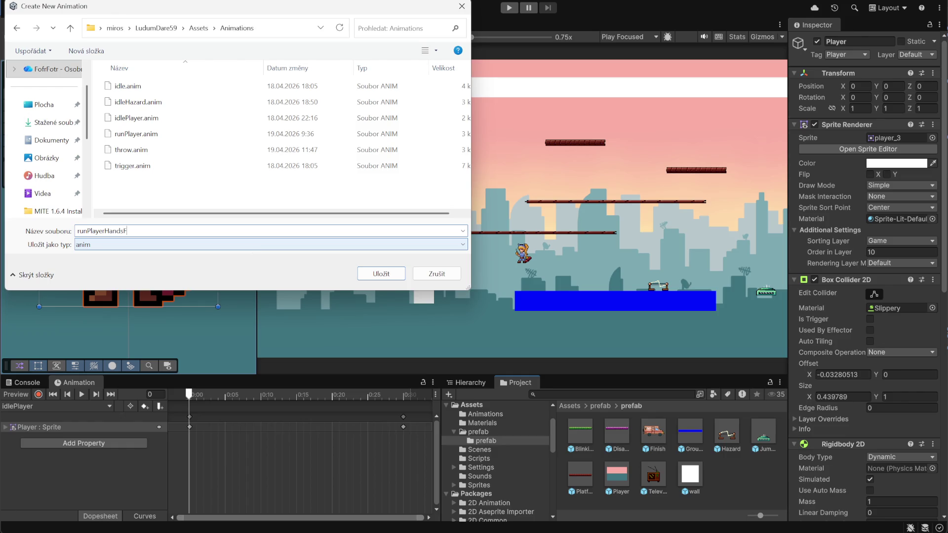
pyautogui.click(381, 274)
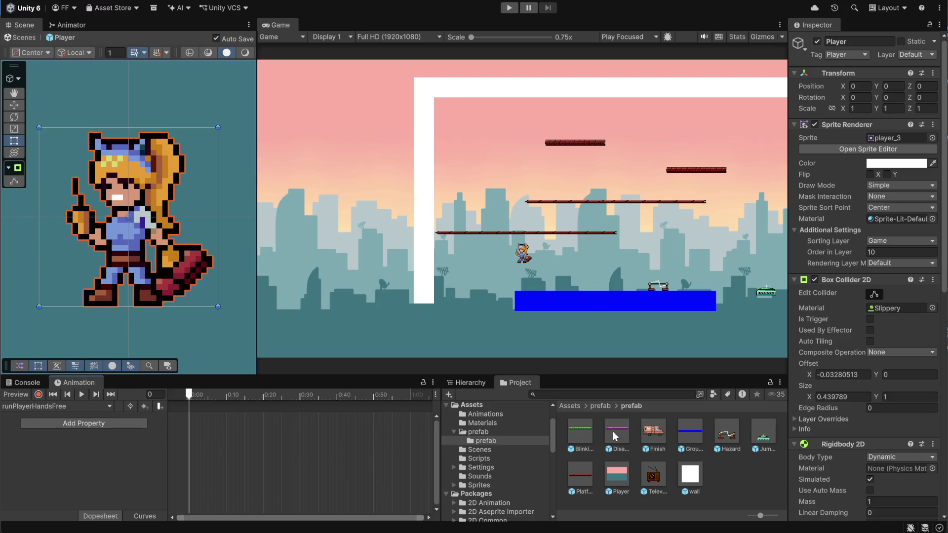
# - Drag sprites kittyRun_4 through kittyRun_7 from Assets/Sprites onto the runPlayerHandsFree timeline
pyautogui.click(591, 408)
pyautogui.click(570, 406)
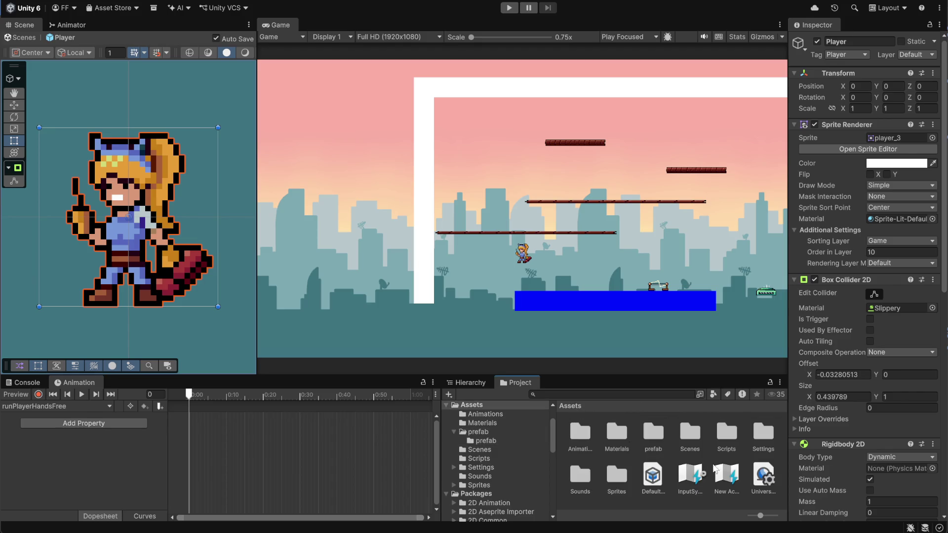
pyautogui.doubleClick(616, 477)
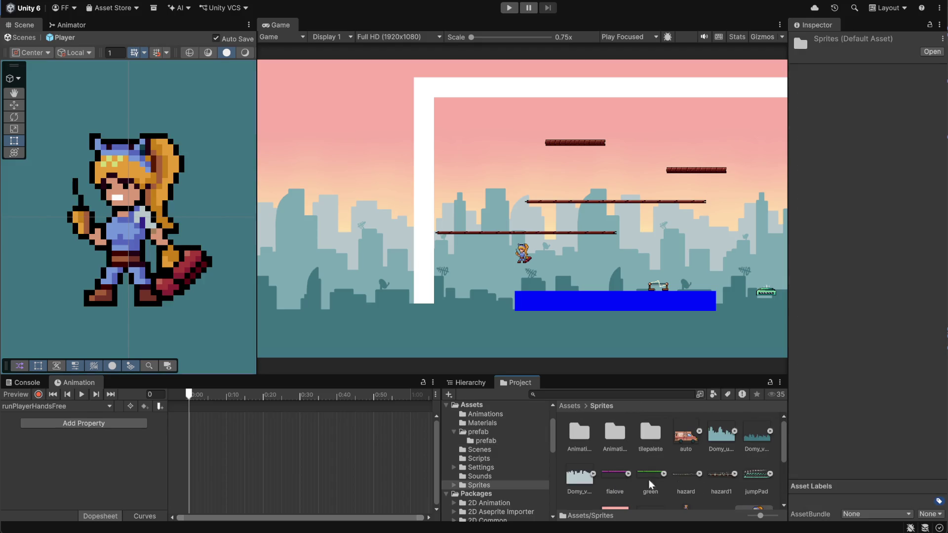
pyautogui.scroll(-2, 695, 476)
pyautogui.scroll(-1, 696, 476)
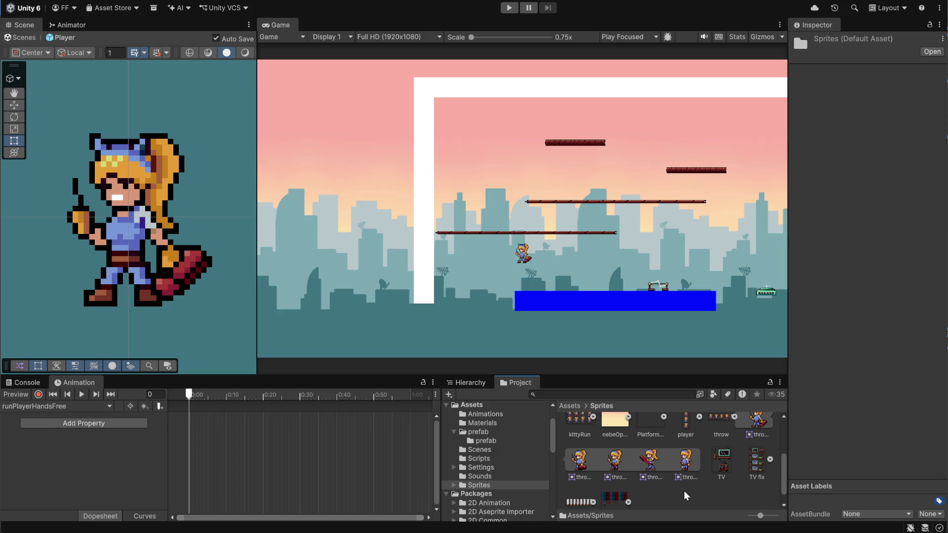
pyautogui.scroll(-1, 684, 489)
pyautogui.scroll(3, 686, 485)
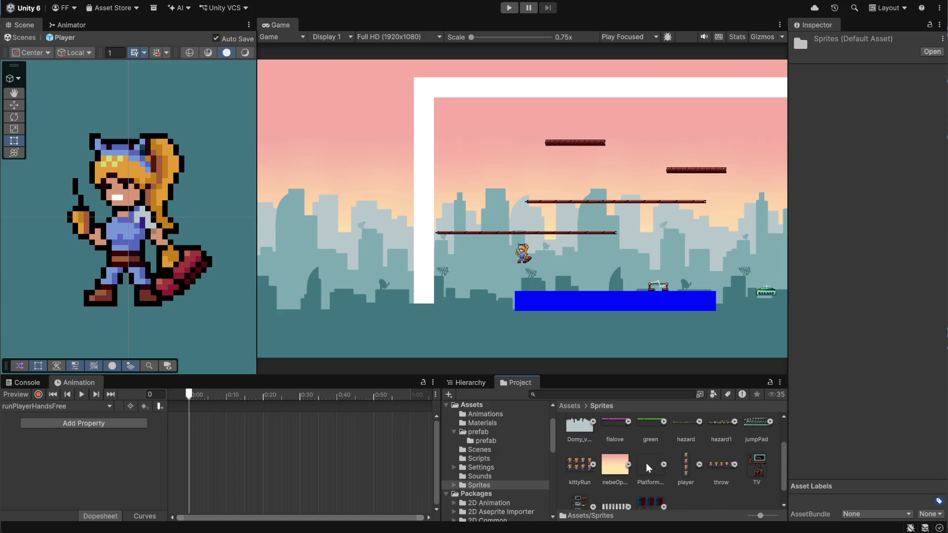
pyautogui.click(594, 464)
pyautogui.scroll(-1, 599, 467)
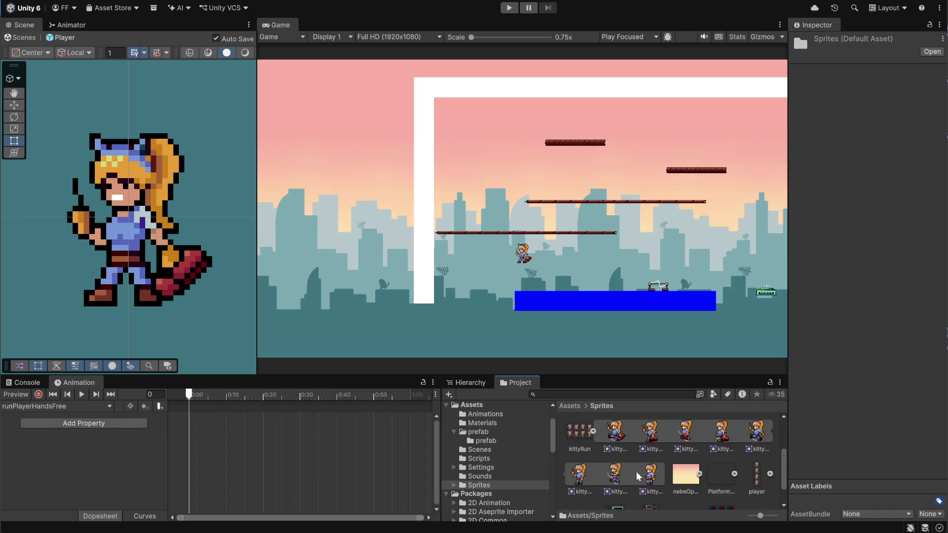
pyautogui.click(763, 435)
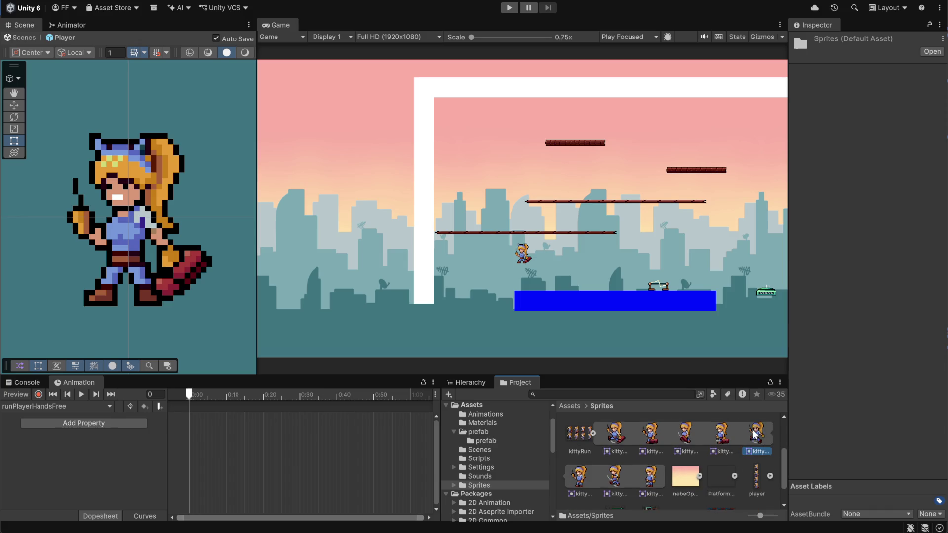
pyautogui.hotkey('shift', 'Right')
pyautogui.hotkey('shift', 'Right')
pyautogui.hotkey('shift', 'Right')
pyautogui.moveTo(754, 438)
pyautogui.mouseDown()
pyautogui.moveTo(304, 440)
pyautogui.moveTo(278, 453)
pyautogui.mouseUp()
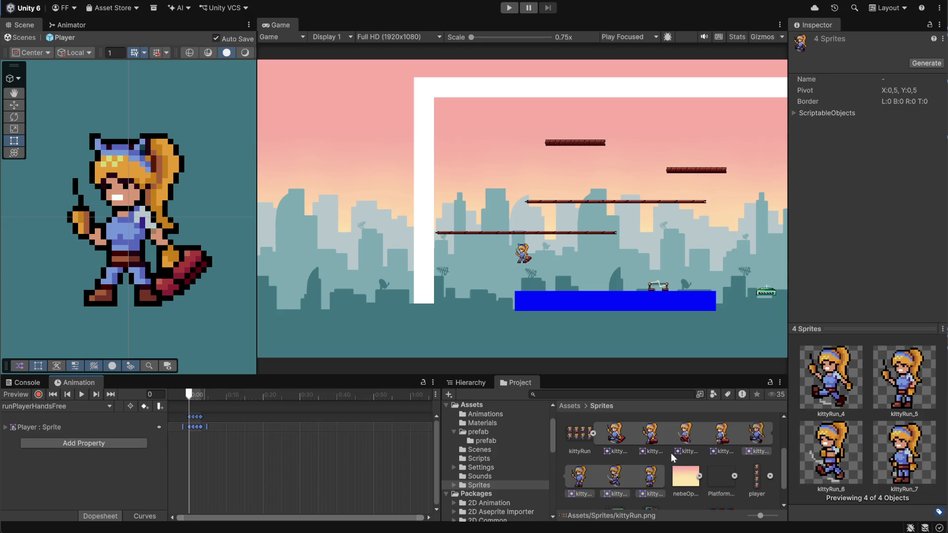
# - Switch to the runPlayer clip and scrub it to compare keyframe timing
pyautogui.click(109, 406)
pyautogui.click(36, 432)
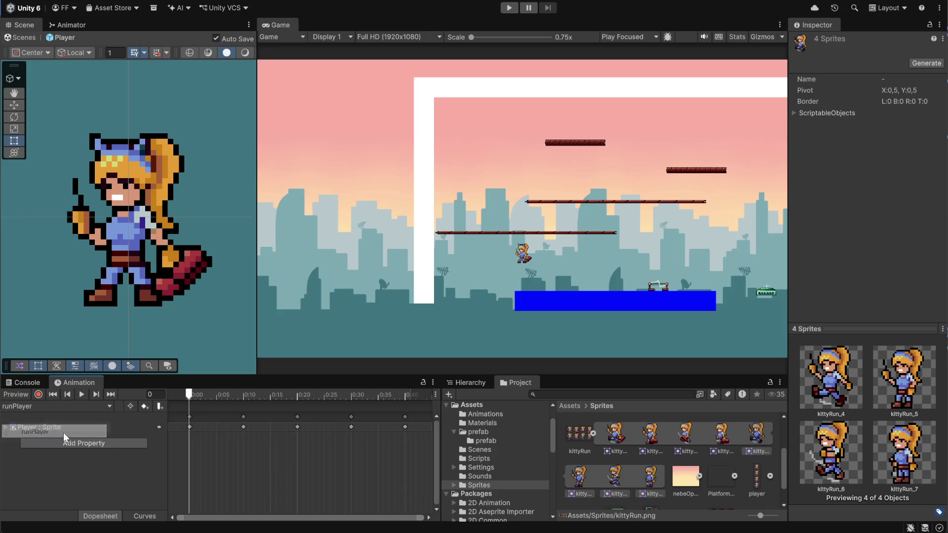
pyautogui.scroll(-1, 186, 444)
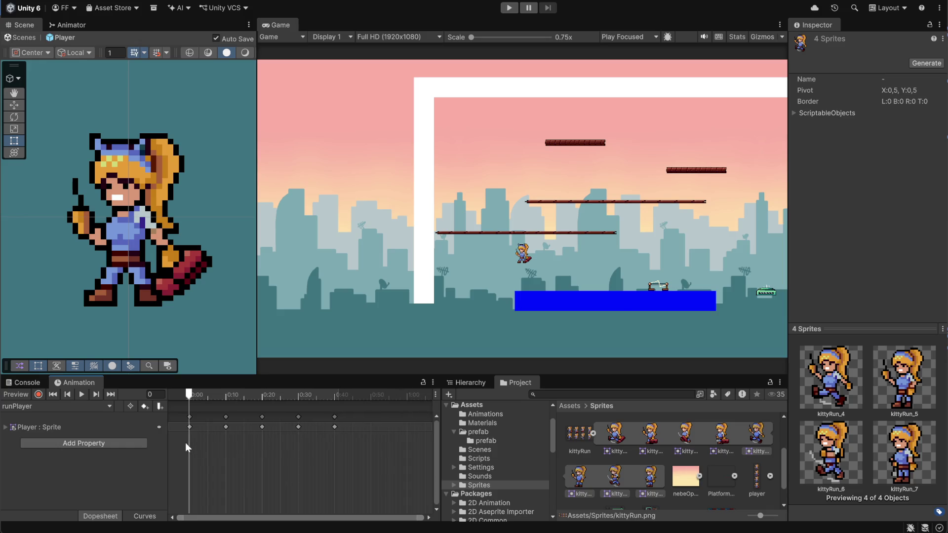
pyautogui.click(298, 427)
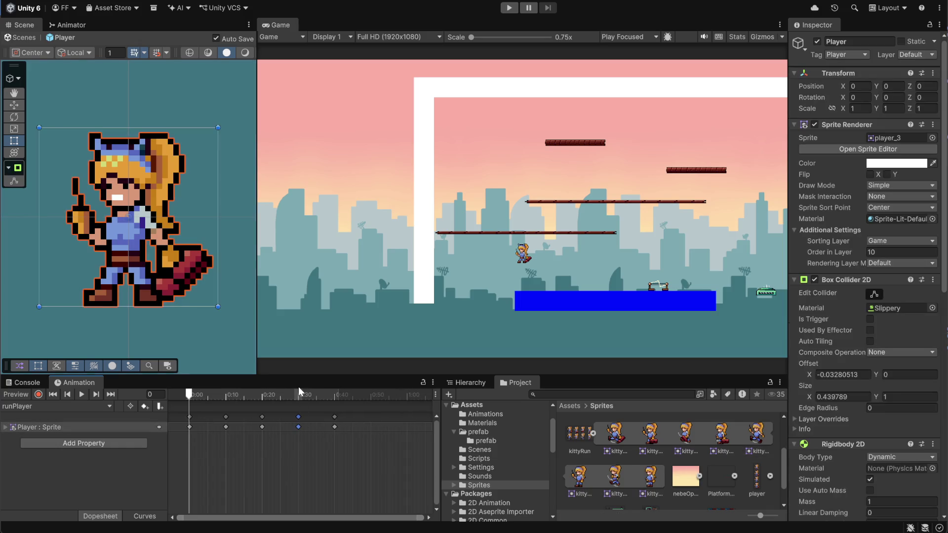
pyautogui.moveTo(298, 390)
pyautogui.mouseDown()
pyautogui.moveTo(347, 393)
pyautogui.moveTo(191, 395)
pyautogui.moveTo(334, 395)
pyautogui.mouseUp()
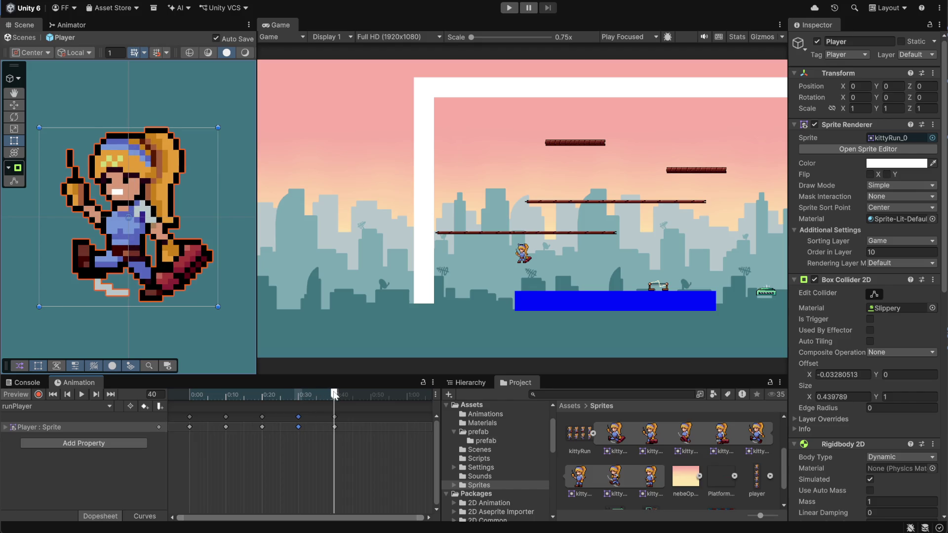
# - Back in runPlayerHandsFree, add a closing kittyRun_4 keyframe at frame 4
pyautogui.click(41, 404)
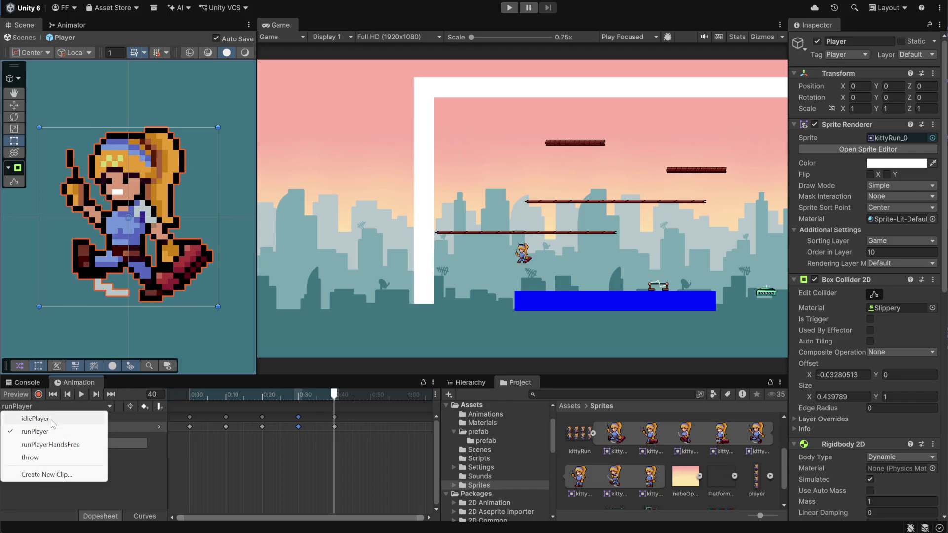
pyautogui.click(53, 448)
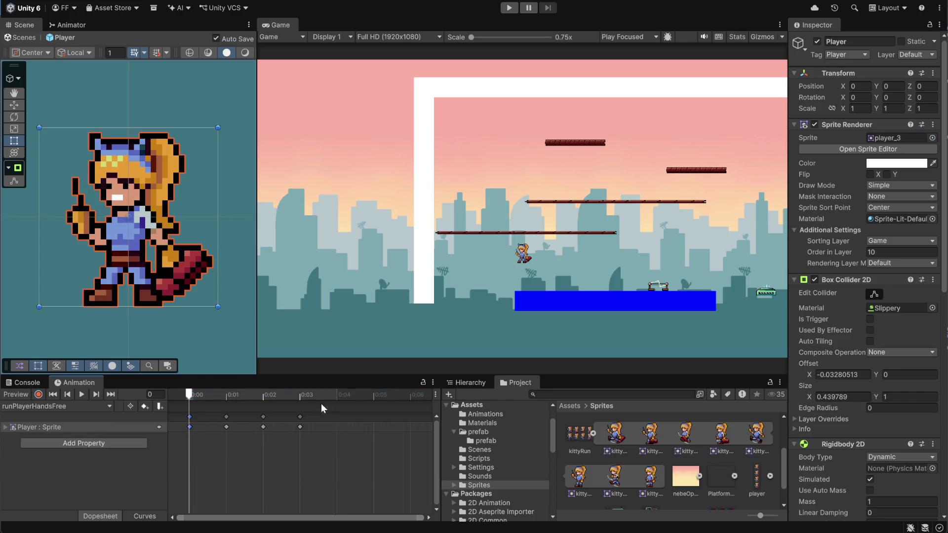
pyautogui.click(336, 396)
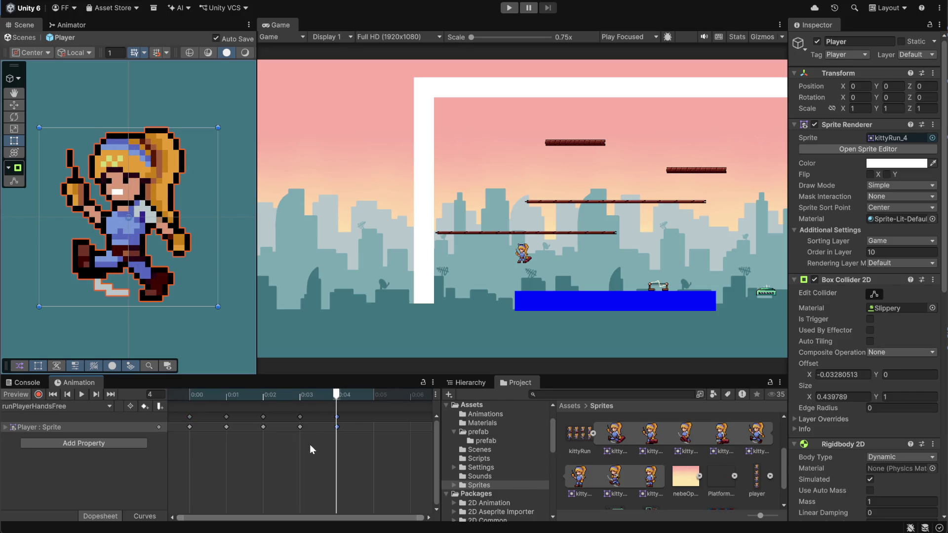
# - Stretch all runPlayerHandsFree keyframes out to about 0:40 and preview the run cycle
pyautogui.hotkey('ctrl', 'a')
pyautogui.click(344, 422)
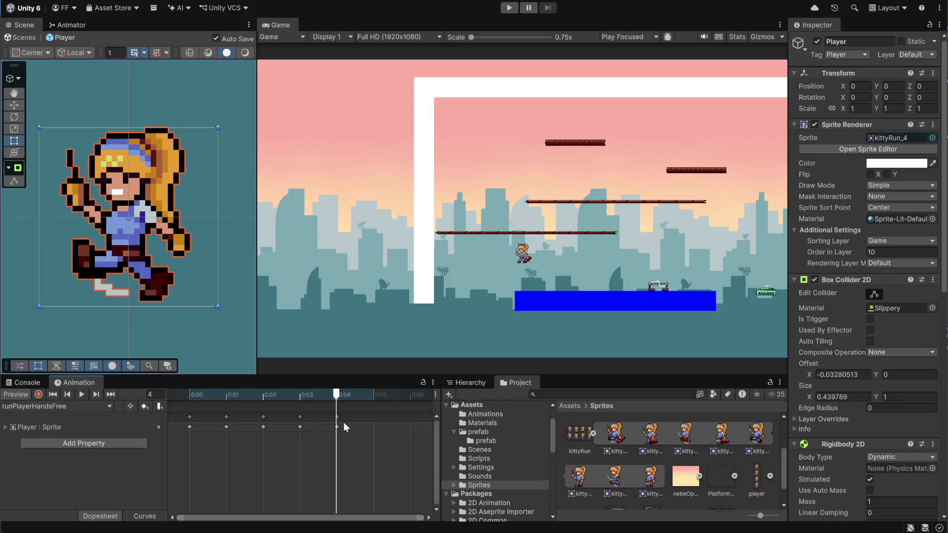
pyautogui.scroll(-5, 342, 430)
pyautogui.hotkey('ctrl', 'a')
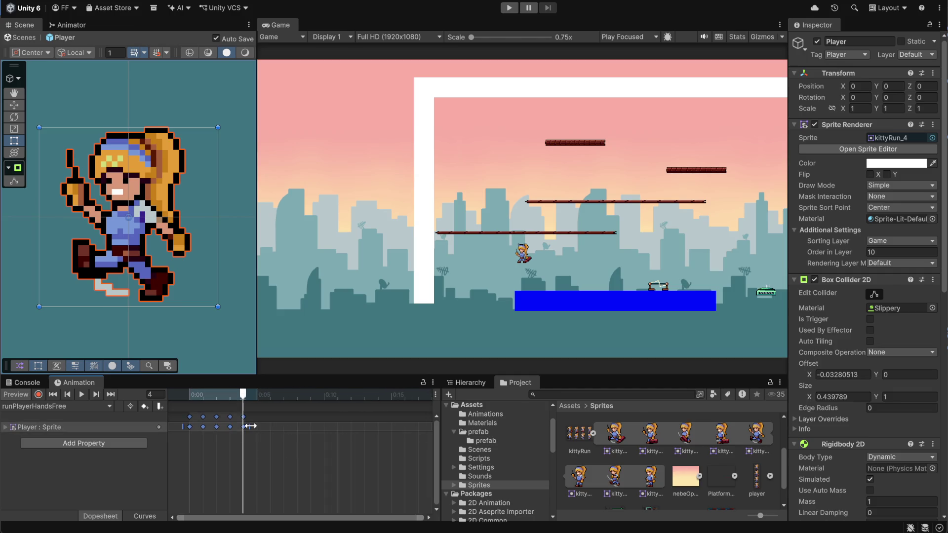
pyautogui.moveTo(251, 427)
pyautogui.mouseDown()
pyautogui.moveTo(383, 431)
pyautogui.moveTo(354, 427)
pyautogui.moveTo(376, 426)
pyautogui.mouseUp()
pyautogui.scroll(-4, 377, 431)
pyautogui.scroll(-2, 355, 427)
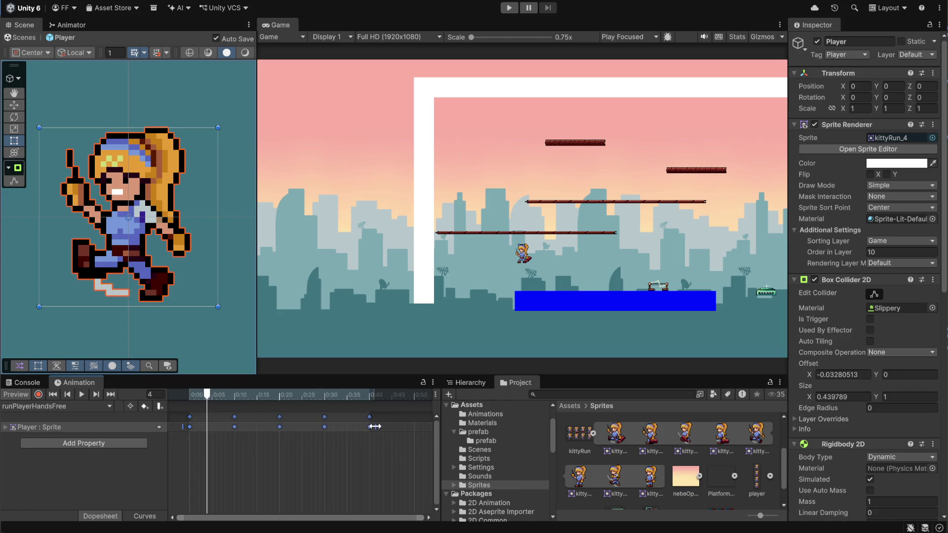
pyautogui.click(83, 395)
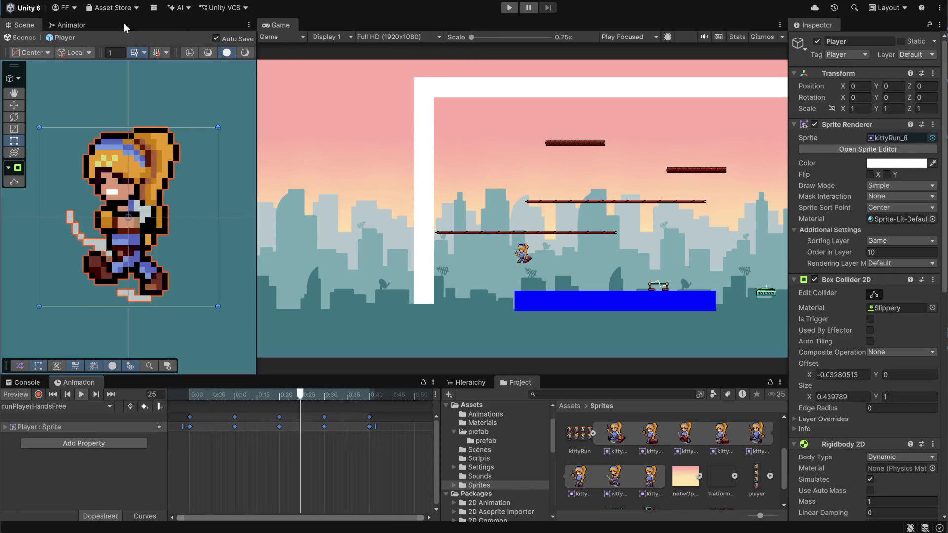
# - In the Animator, enlarge the graph and place runPlayerHandsFree beside runPlayer
pyautogui.click(72, 24)
pyautogui.moveTo(257, 153); pyautogui.dragTo(502, 153)
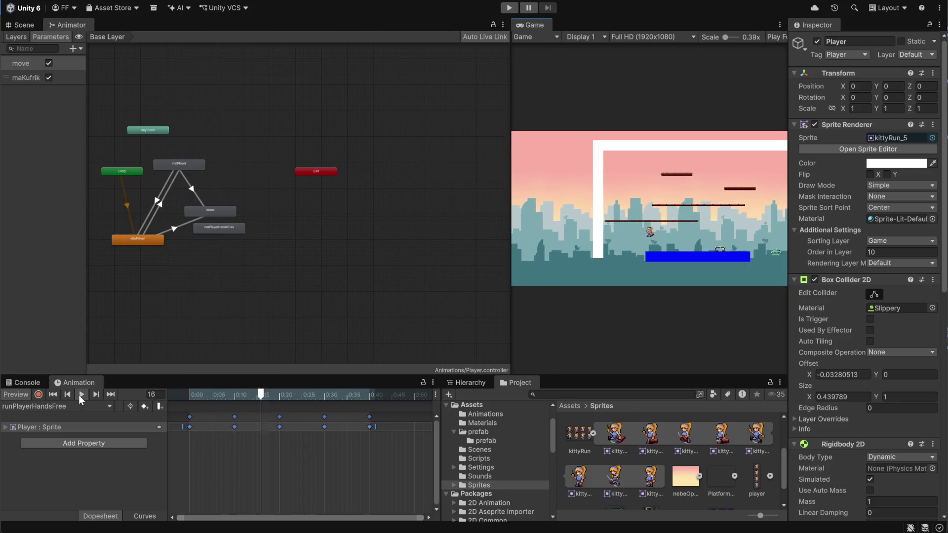
pyautogui.moveTo(249, 244)
pyautogui.mouseDown()
pyautogui.moveTo(365, 256)
pyautogui.moveTo(275, 13)
pyautogui.moveTo(279, 108)
pyautogui.mouseUp()
pyautogui.scroll(5, 300, 115)
pyautogui.moveTo(309, 226); pyautogui.dragTo(358, 78)
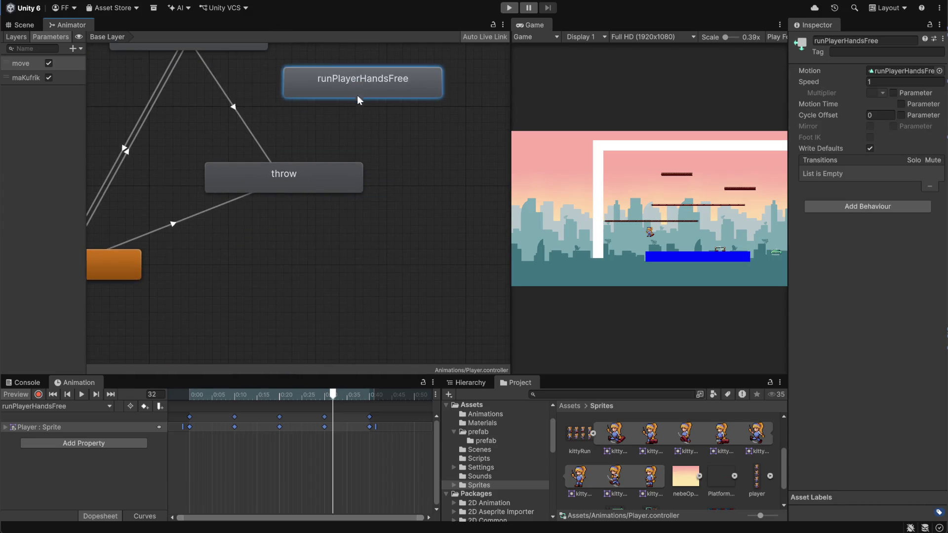
pyautogui.moveTo(358, 131); pyautogui.dragTo(286, 213)
pyautogui.moveTo(283, 156); pyautogui.dragTo(324, 121)
pyautogui.scroll(-5, 309, 200)
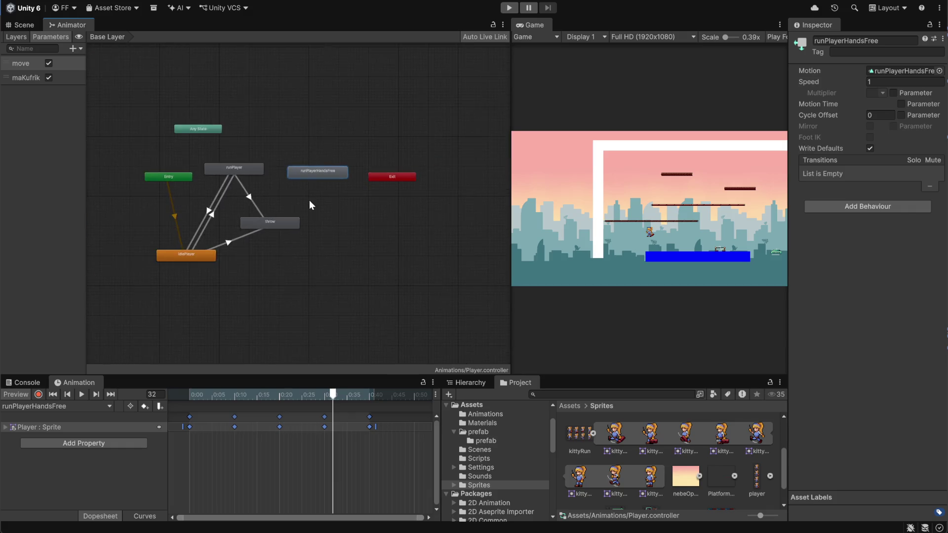
pyautogui.moveTo(309, 200); pyautogui.dragTo(336, 212)
pyautogui.scroll(3, 341, 198)
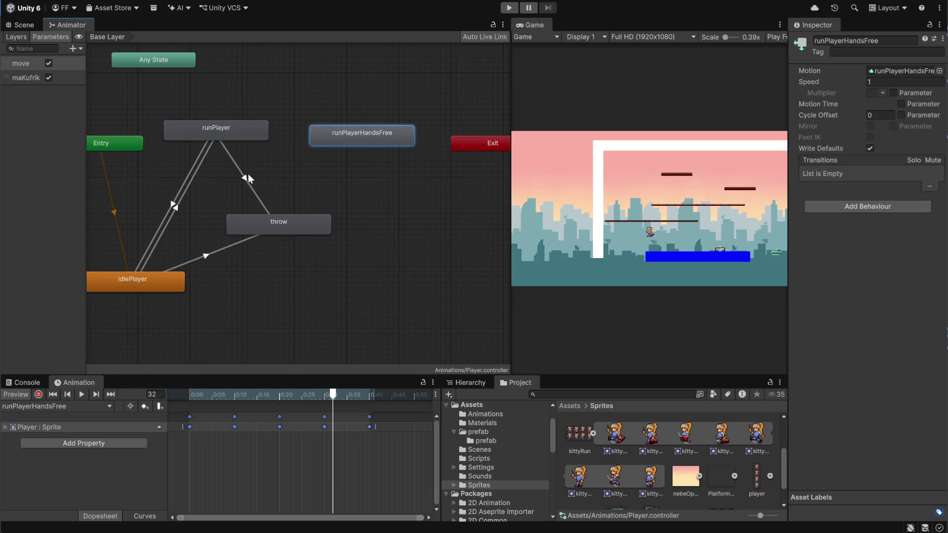
# - Add a throw → runPlayerHandsFree transition with conditions move true and maKufrik false
pyautogui.rightClick(298, 222)
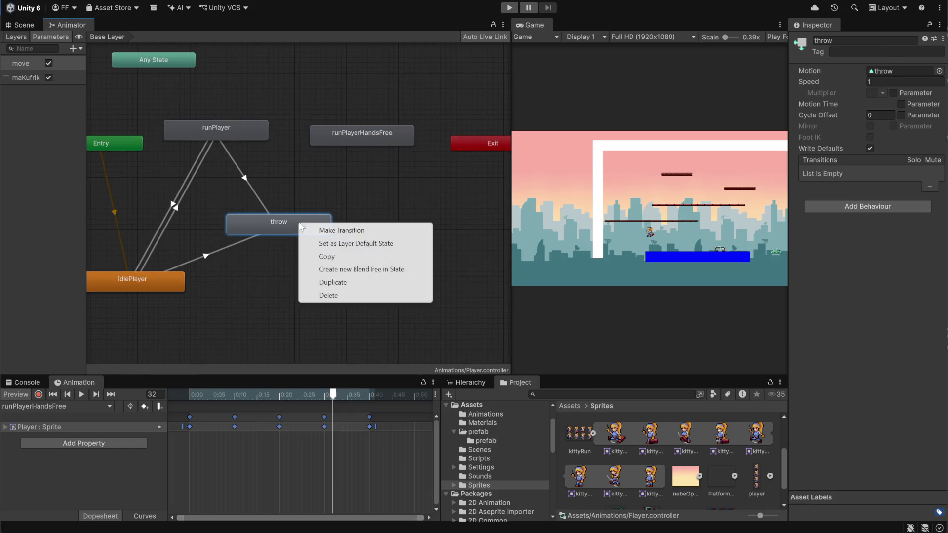
pyautogui.click(358, 230)
pyautogui.click(363, 138)
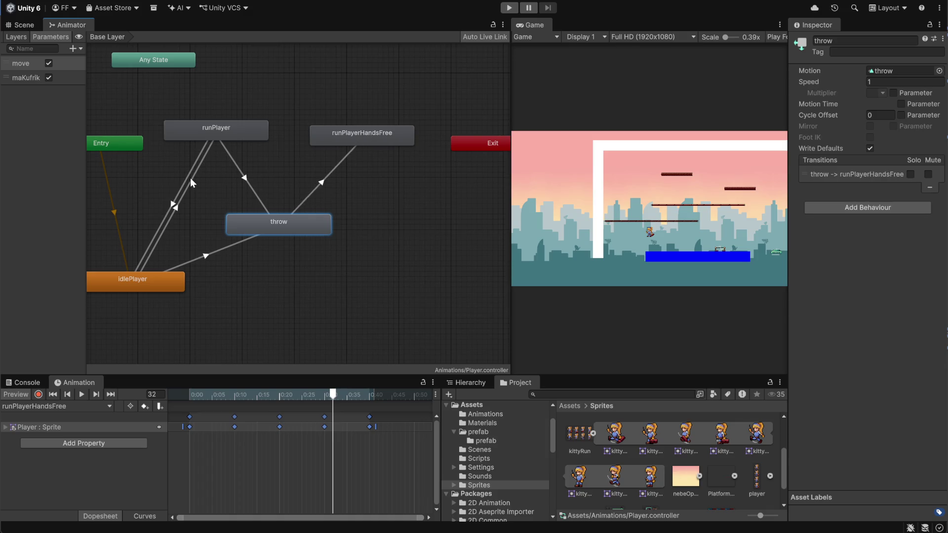
pyautogui.click(326, 181)
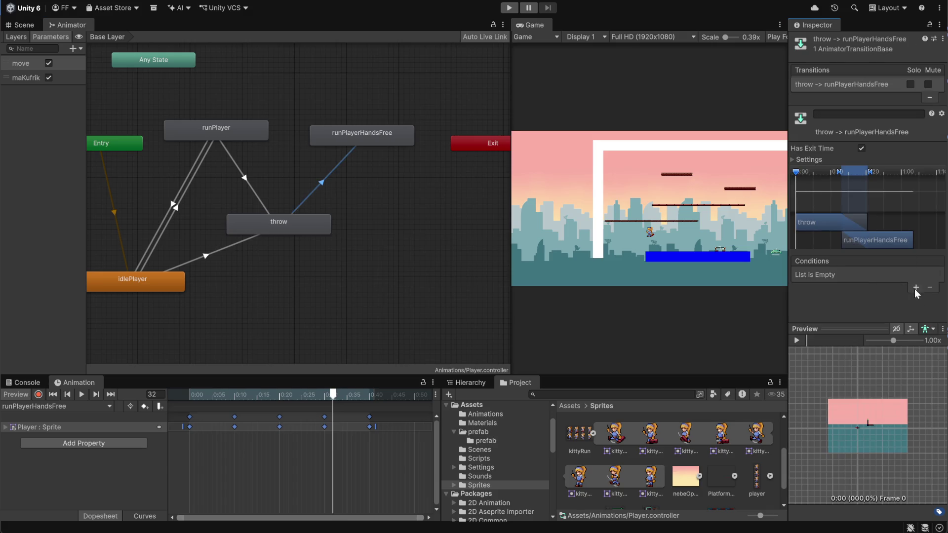
pyautogui.click(915, 288)
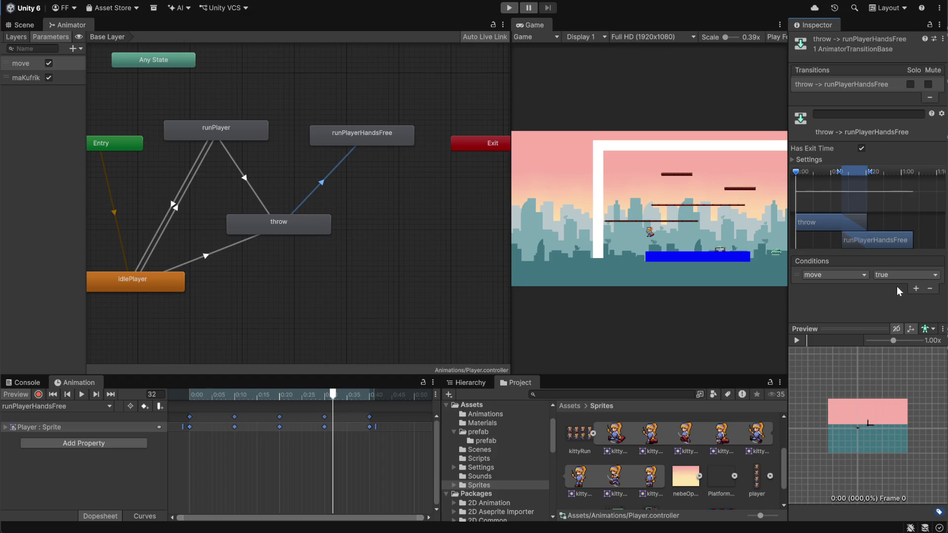
pyautogui.click(914, 289)
pyautogui.click(847, 288)
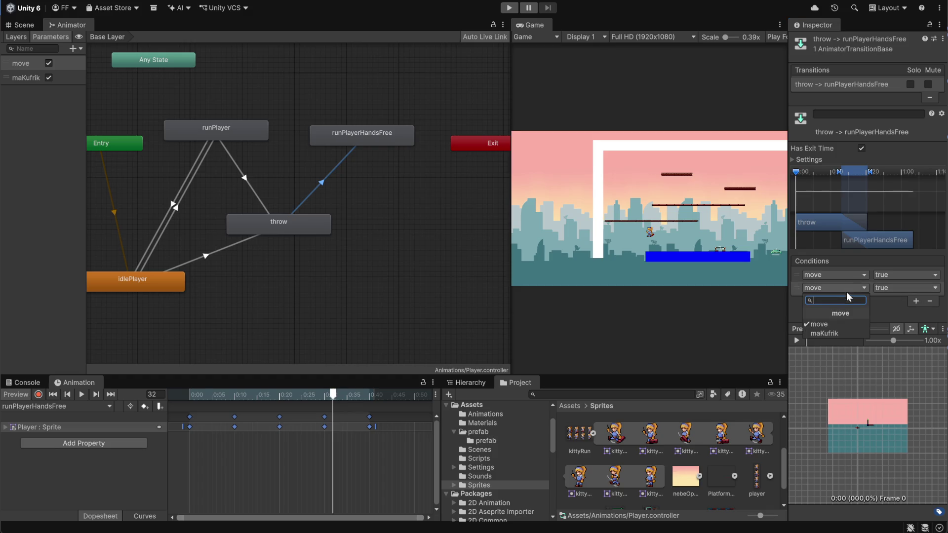
pyautogui.click(836, 333)
pyautogui.click(902, 290)
pyautogui.click(887, 313)
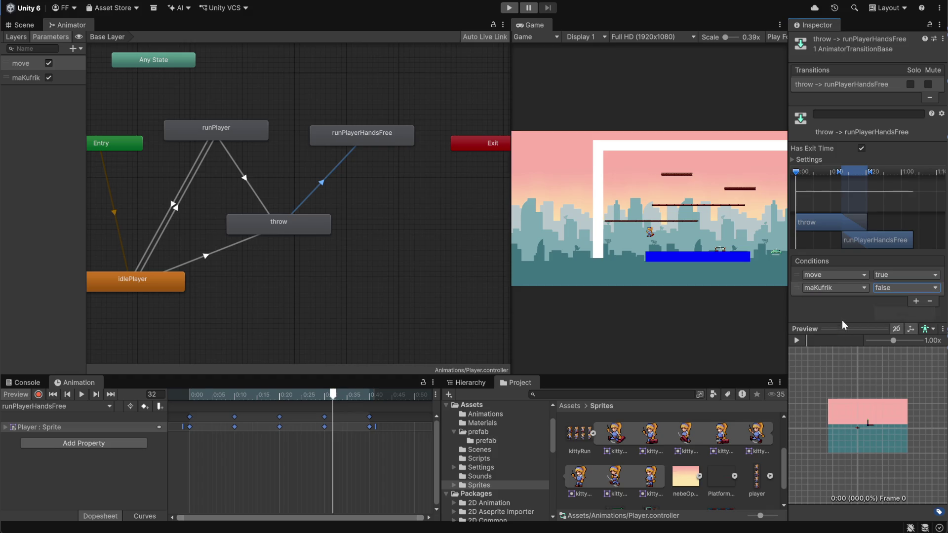
pyautogui.click(388, 287)
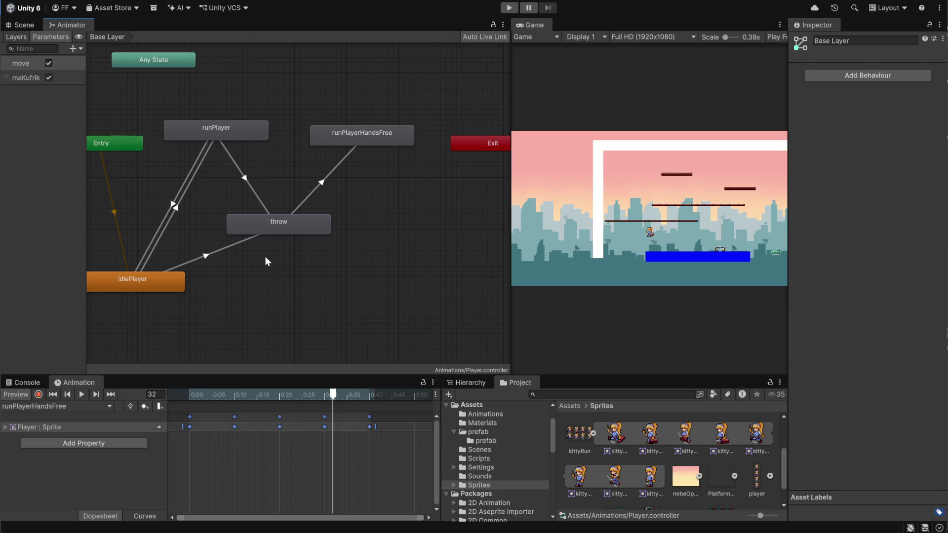
# - Reposition the throw, idlePlayer and runPlayerHandsFree nodes to tidy the Animator graph
pyautogui.moveTo(287, 230); pyautogui.dragTo(280, 214)
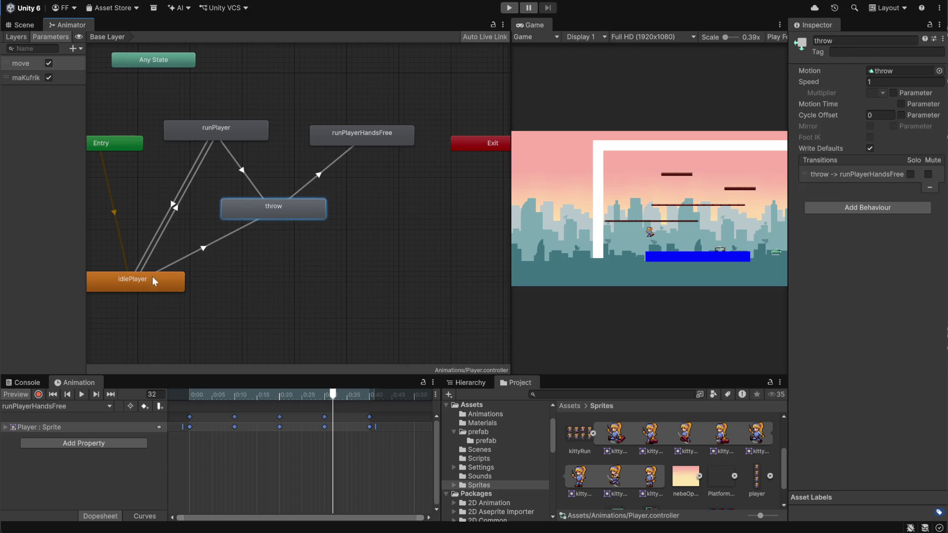
pyautogui.moveTo(153, 279); pyautogui.dragTo(170, 286)
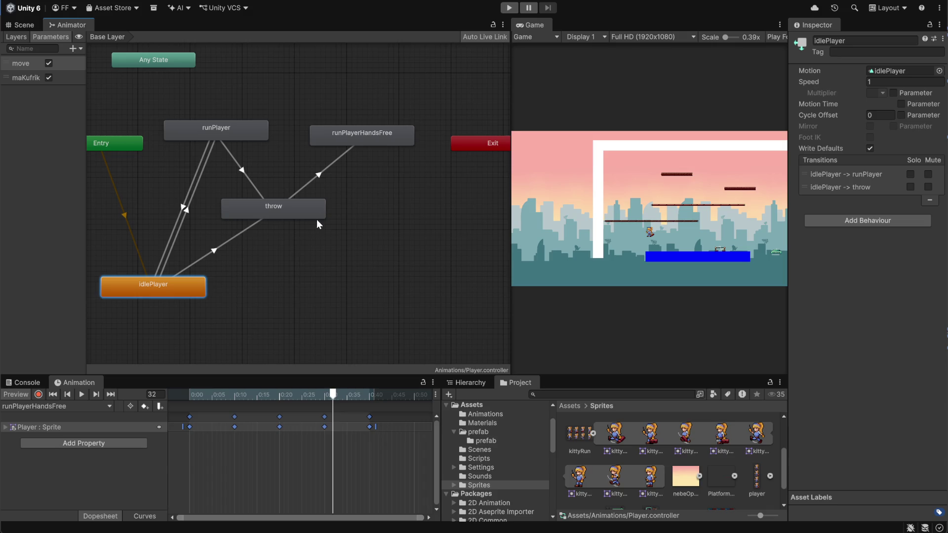
pyautogui.click(292, 267)
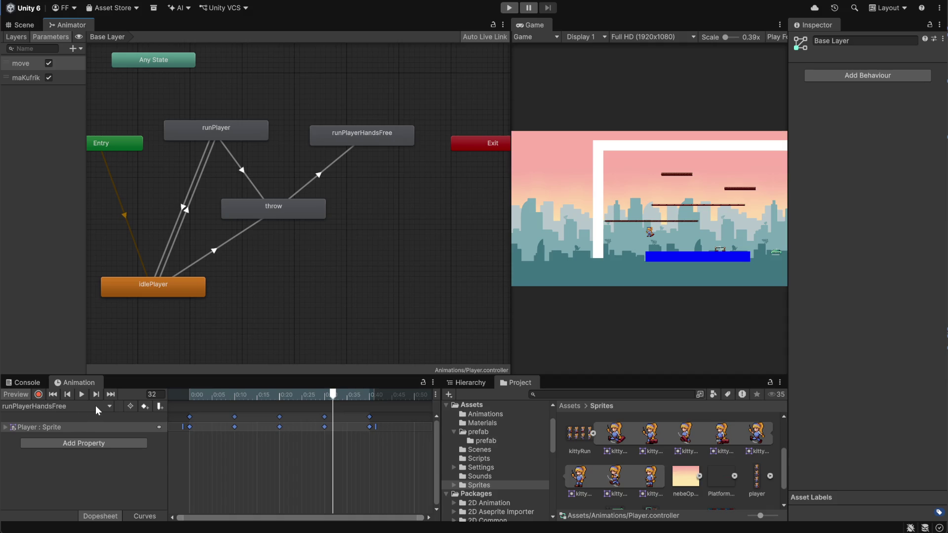
pyautogui.moveTo(369, 145); pyautogui.dragTo(374, 141)
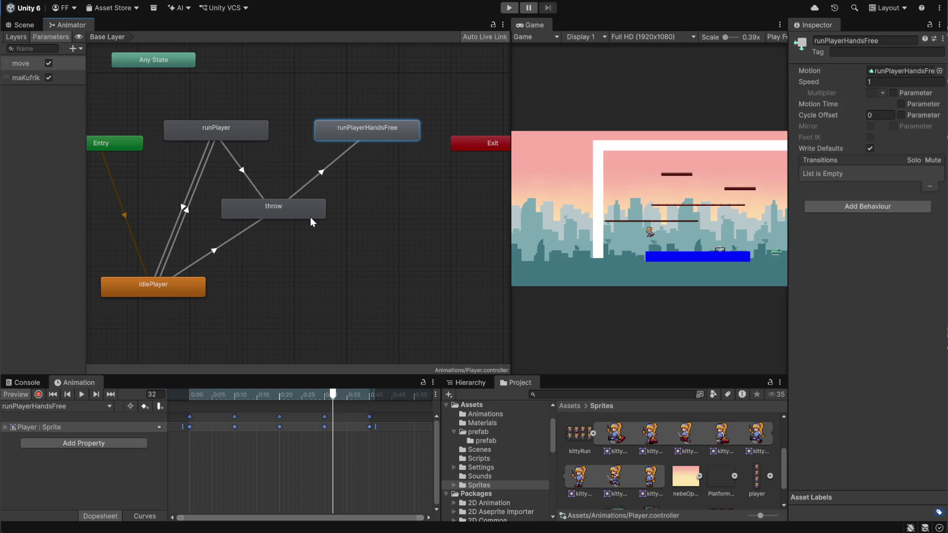
pyautogui.moveTo(287, 215); pyautogui.dragTo(307, 231)
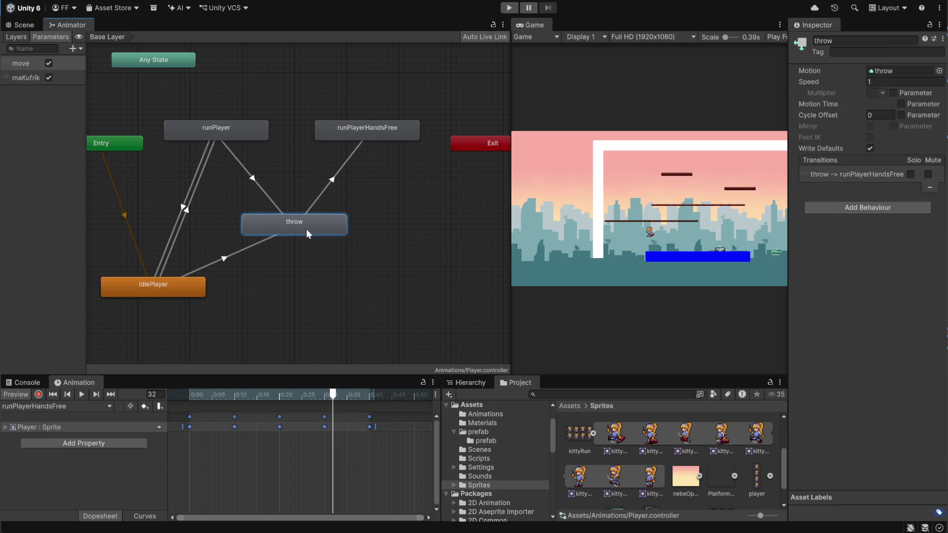
pyautogui.moveTo(361, 128); pyautogui.dragTo(363, 133)
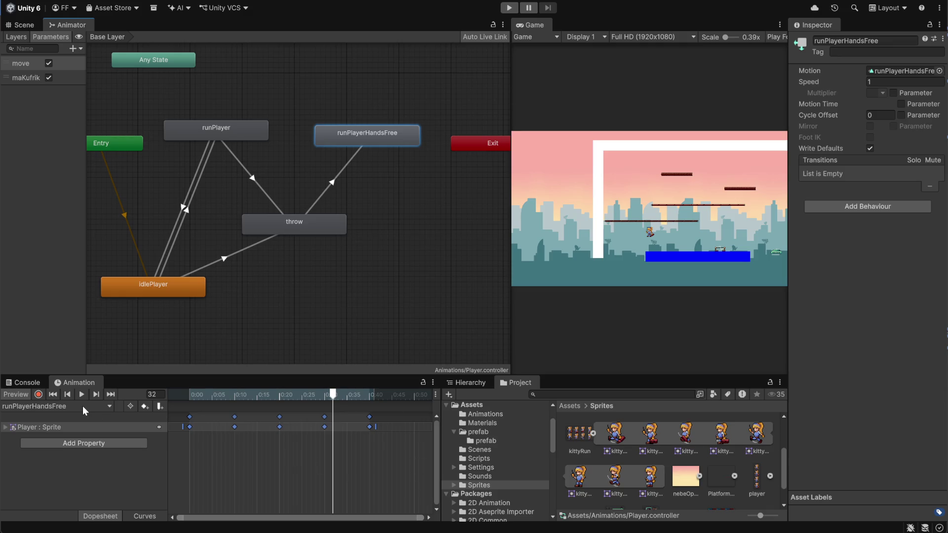
# - Duplicate idlePlayer as idlePlayer 0 and place it below-right of throw
pyautogui.click(108, 407)
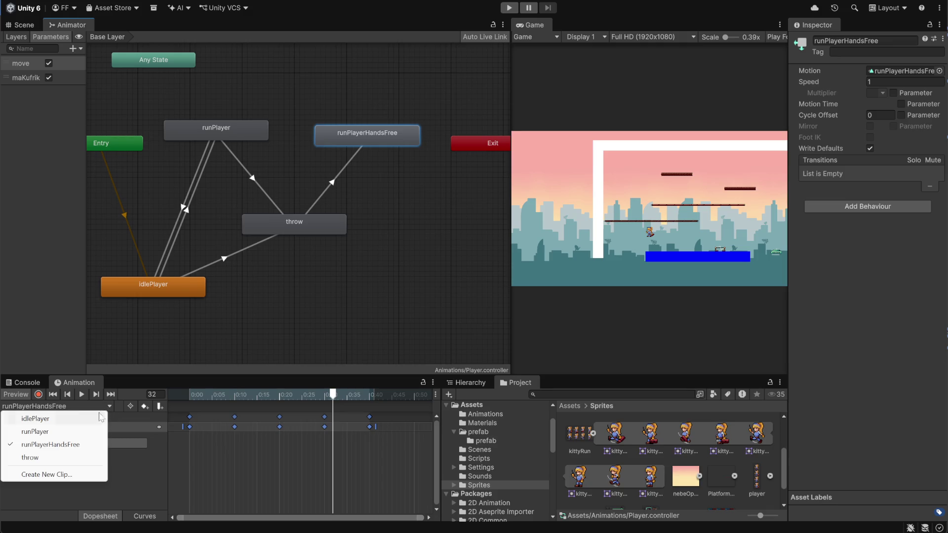
pyautogui.click(163, 336)
pyautogui.click(174, 291)
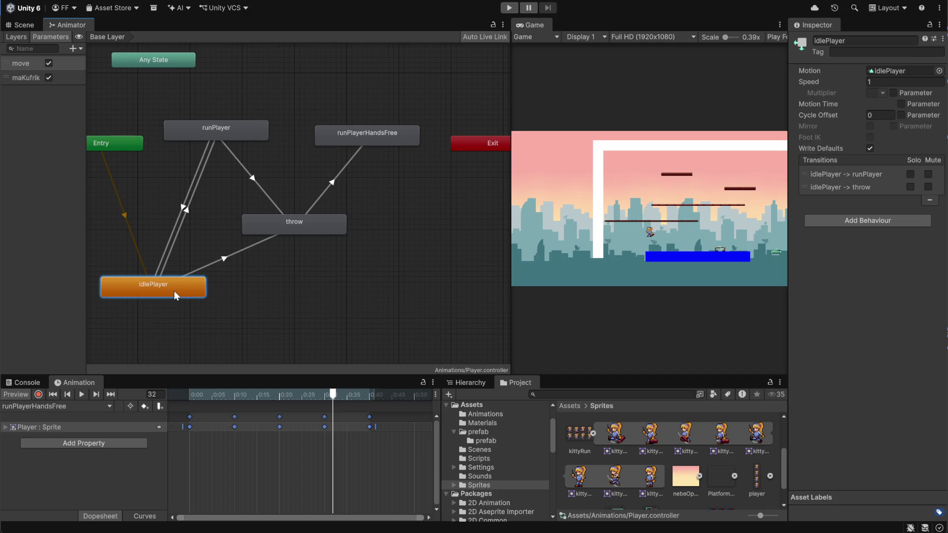
pyautogui.click(296, 301)
pyautogui.hotkey('ctrl', 'v')
pyautogui.moveTo(374, 316); pyautogui.dragTo(414, 285)
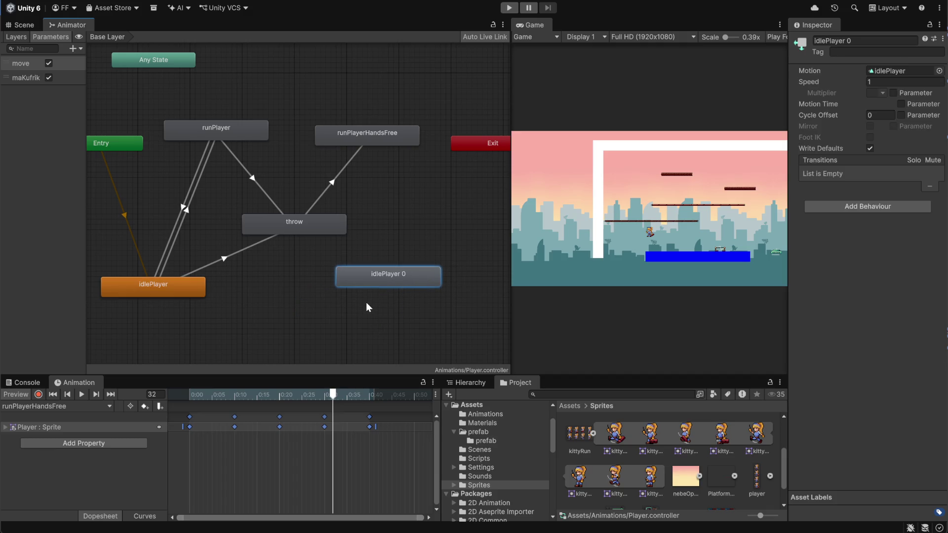
# - Rearrange the animator graph, moving idlePlayer 0 lower and the throw state up-left
pyautogui.click(168, 281)
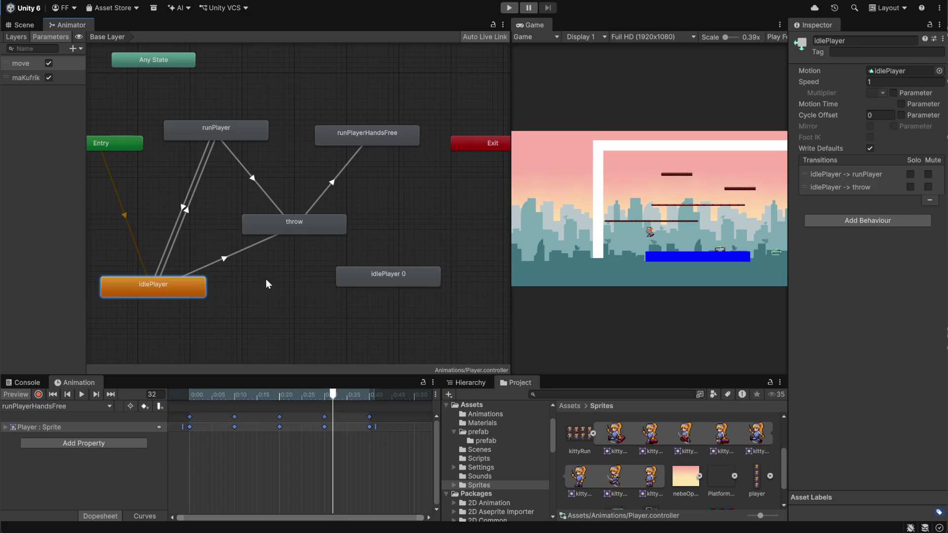
pyautogui.click(365, 285)
pyautogui.moveTo(363, 283); pyautogui.dragTo(364, 298)
pyautogui.moveTo(287, 230); pyautogui.dragTo(267, 217)
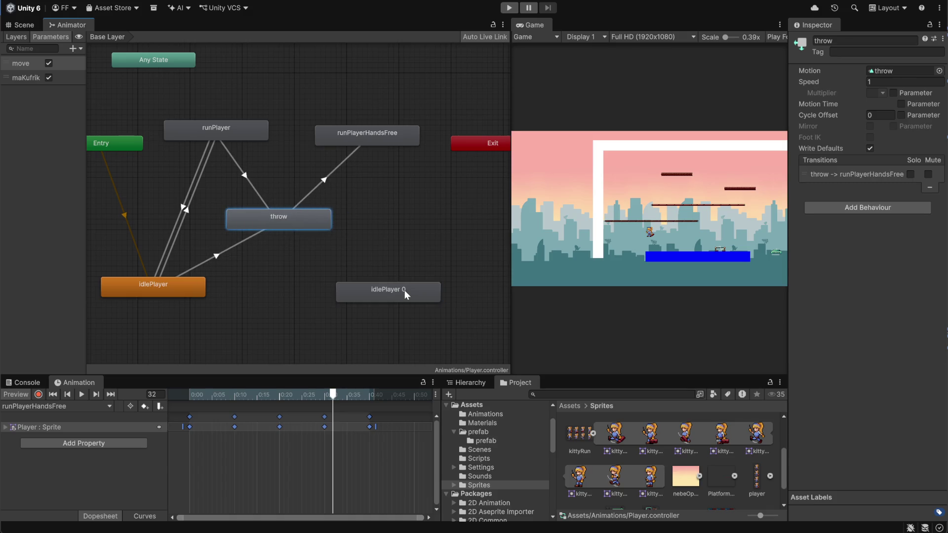
# - Create a transition from the throw state to idlePlayer 0
pyautogui.rightClick(308, 218)
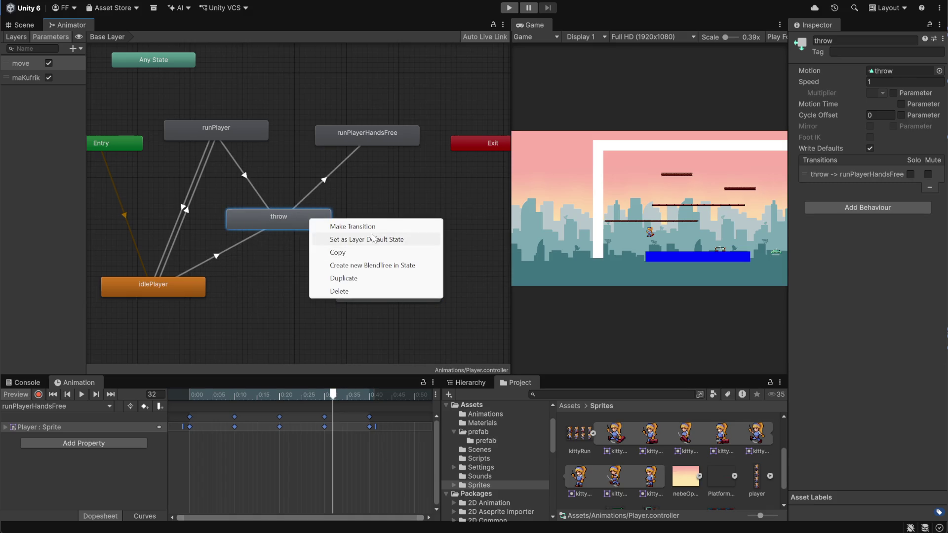
pyautogui.click(336, 223)
pyautogui.click(373, 295)
pyautogui.click(366, 275)
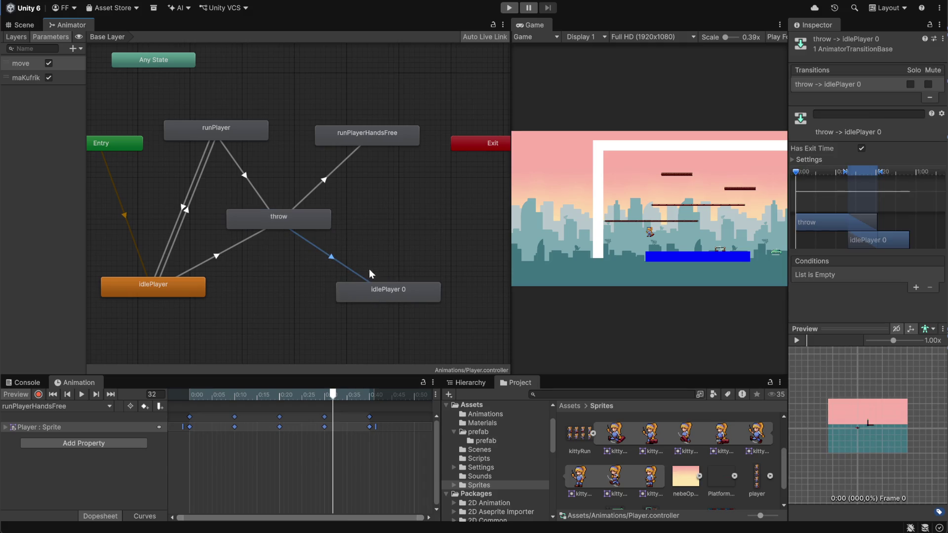
# - Condition the throw to idlePlayer 0 transition on move false and maKufrik false
pyautogui.click(915, 288)
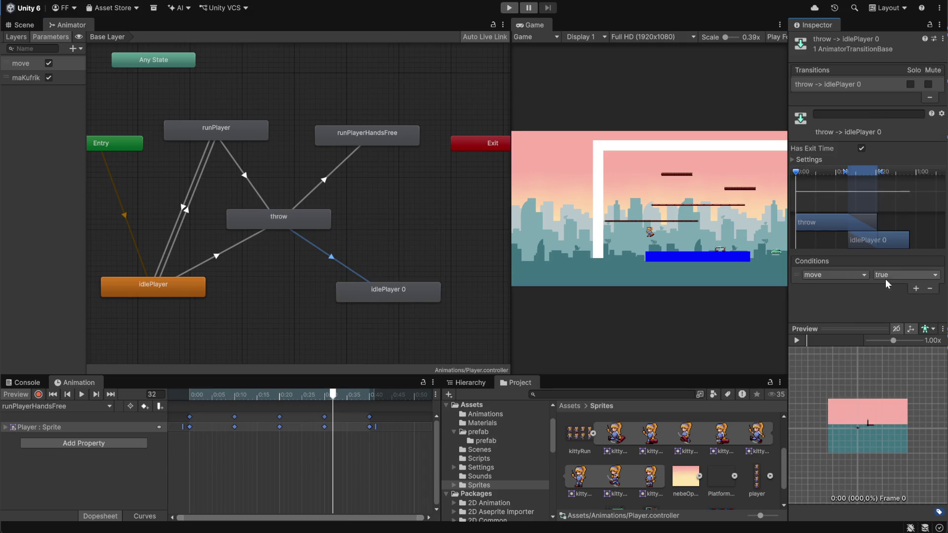
pyautogui.click(885, 280)
pyautogui.click(904, 294)
pyautogui.click(916, 288)
pyautogui.click(851, 287)
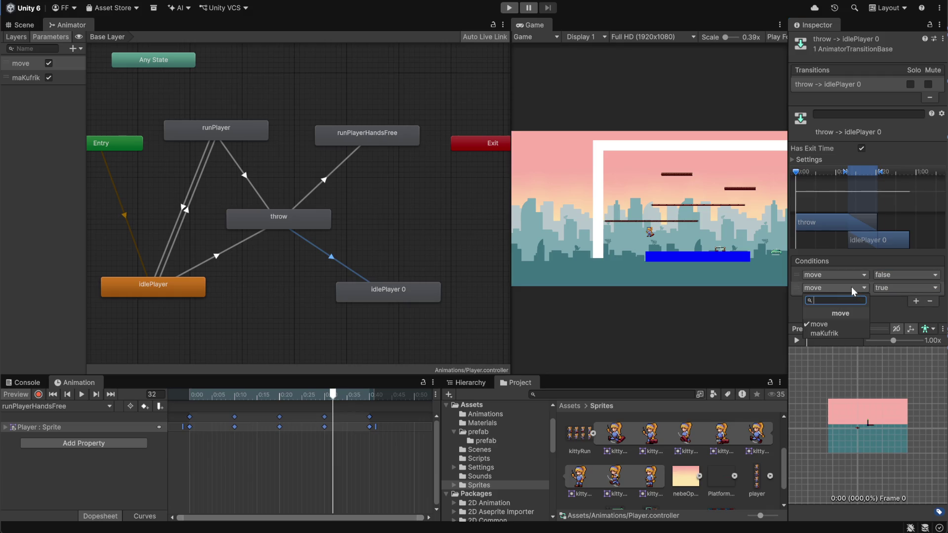
pyautogui.click(840, 333)
pyautogui.click(911, 287)
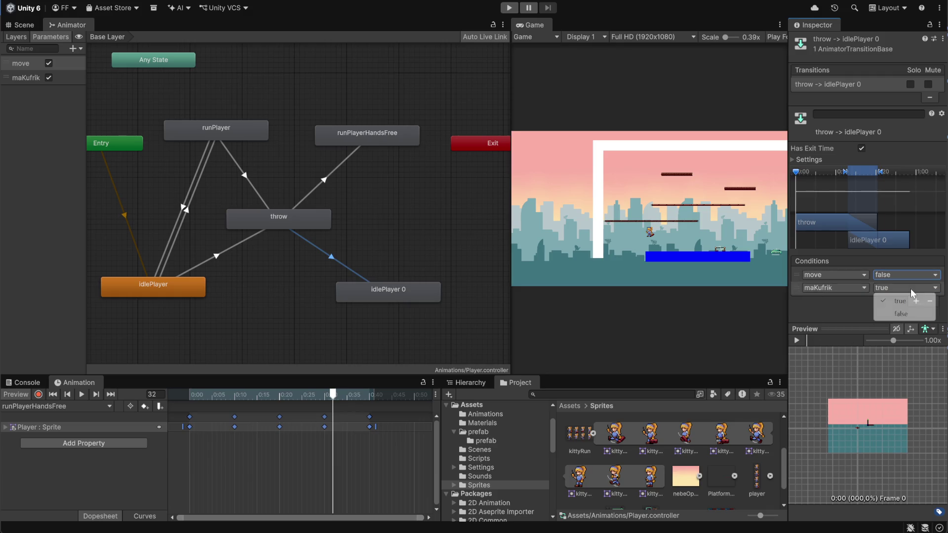
pyautogui.click(899, 315)
# - Nudge idlePlayer 0 and review the runPlayer and idlePlayer transitions' conditions
pyautogui.click(421, 252)
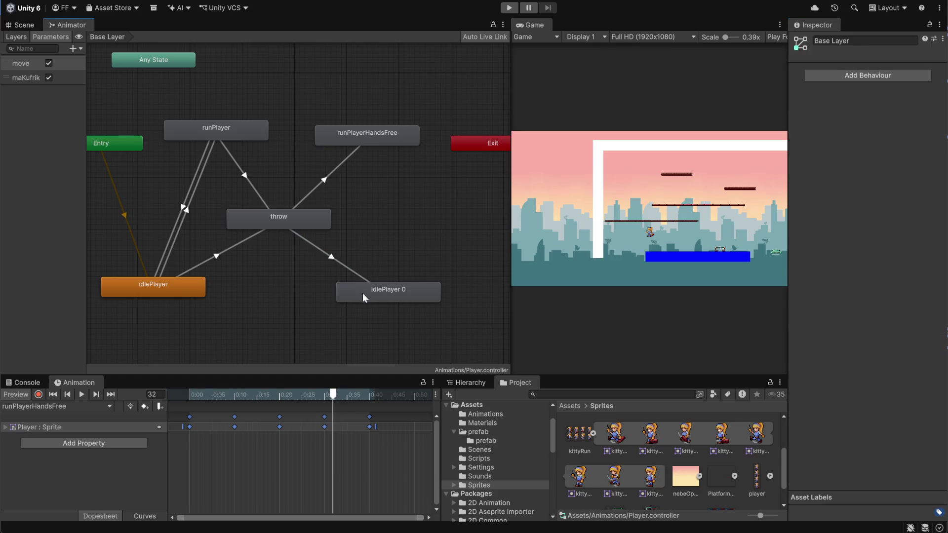
pyautogui.moveTo(384, 296); pyautogui.dragTo(372, 292)
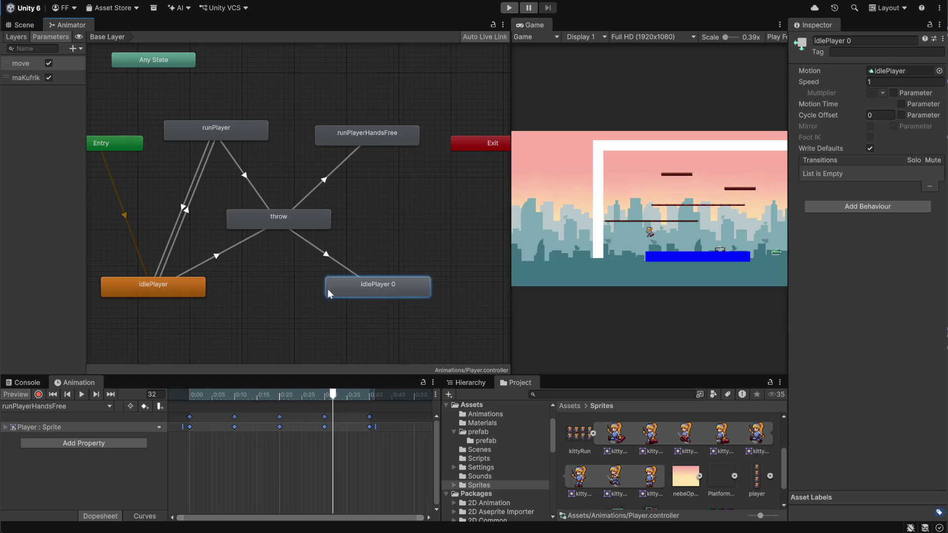
pyautogui.click(182, 210)
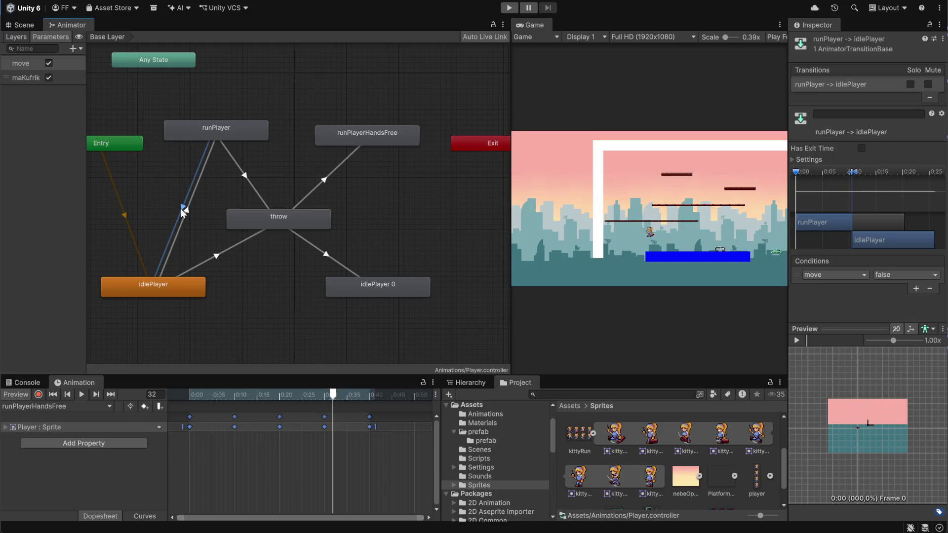
pyautogui.click(186, 210)
pyautogui.click(404, 258)
pyautogui.rightClick(372, 281)
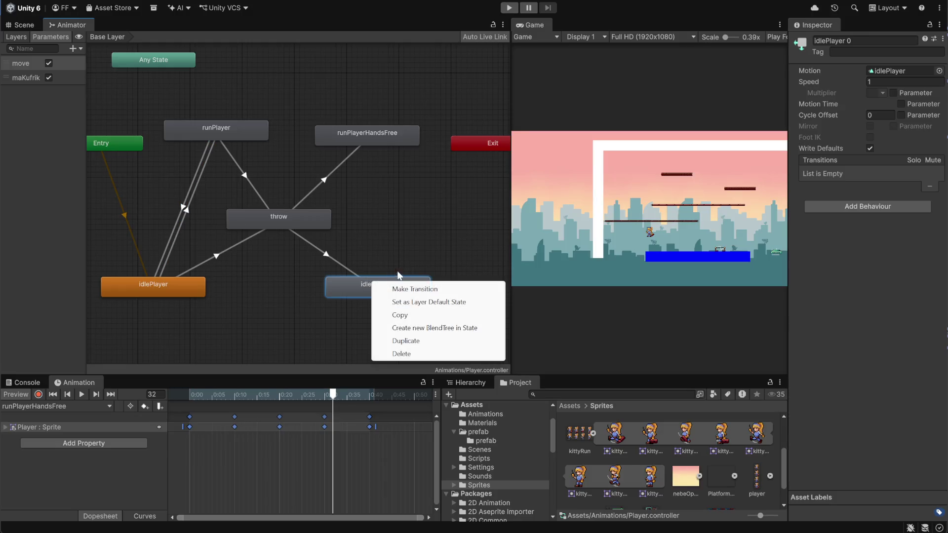
# - Add an idlePlayer 0 to runPlayerHandsFree transition requiring move true and maKufrik false
pyautogui.click(391, 291)
pyautogui.click(383, 138)
pyautogui.click(378, 222)
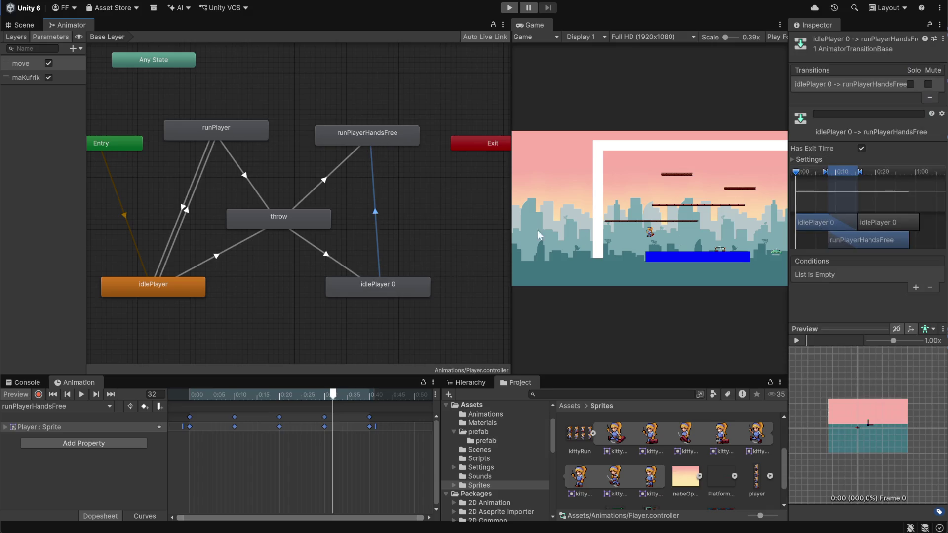
pyautogui.click(917, 287)
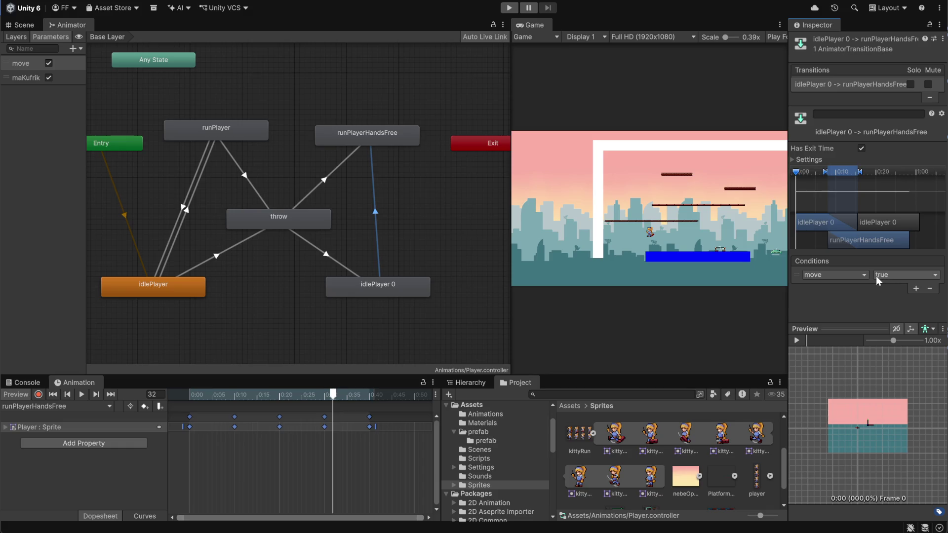
pyautogui.click(877, 275)
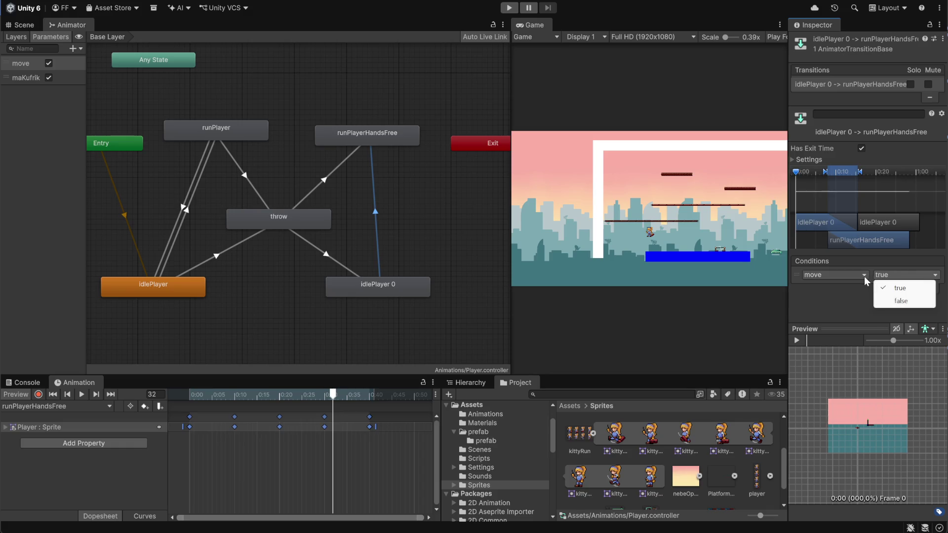
pyautogui.click(907, 288)
pyautogui.click(917, 289)
pyautogui.click(855, 289)
pyautogui.click(836, 334)
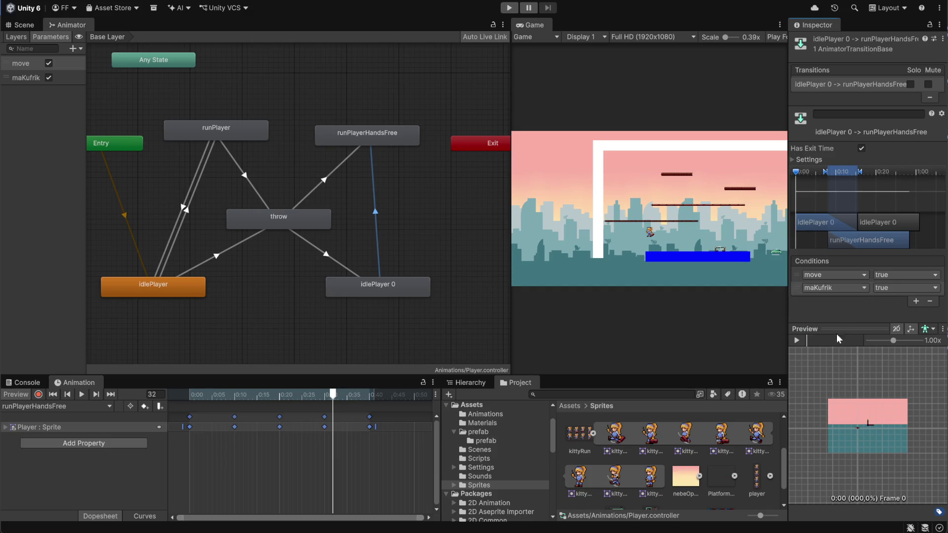
pyautogui.click(893, 289)
pyautogui.click(894, 314)
# - Add a runPlayerHandsFree to idlePlayer 0 transition with move false and a maKufrik condition
pyautogui.rightClick(396, 139)
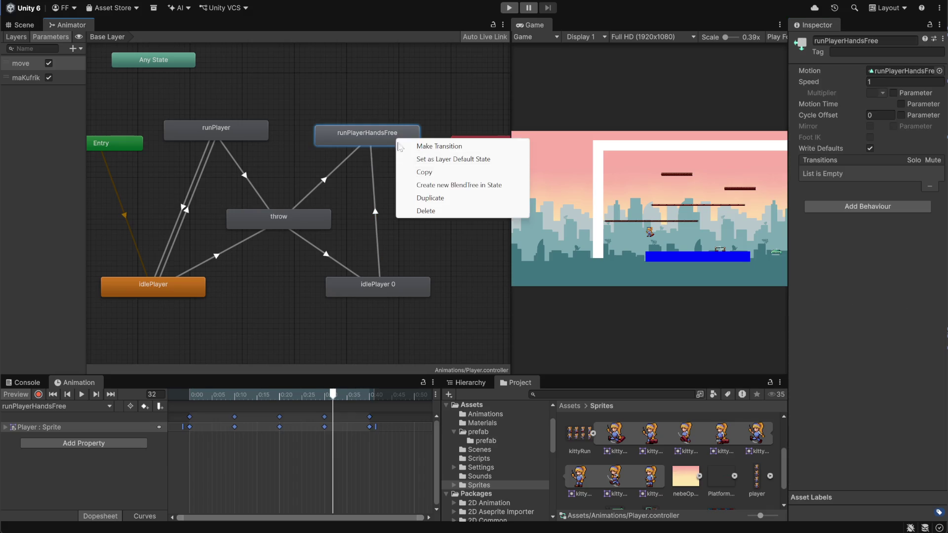
pyautogui.click(415, 144)
pyautogui.click(375, 282)
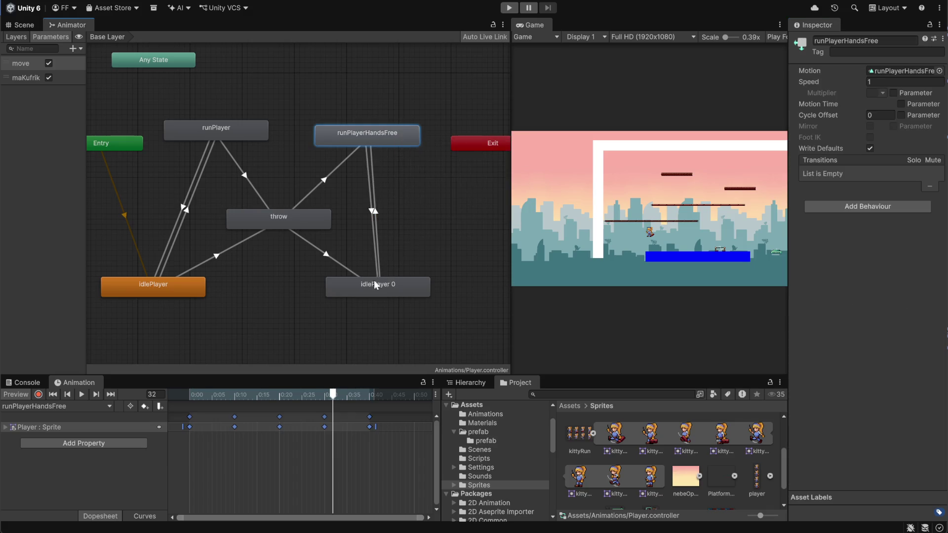
pyautogui.click(370, 211)
pyautogui.click(915, 287)
pyautogui.click(883, 275)
pyautogui.click(889, 299)
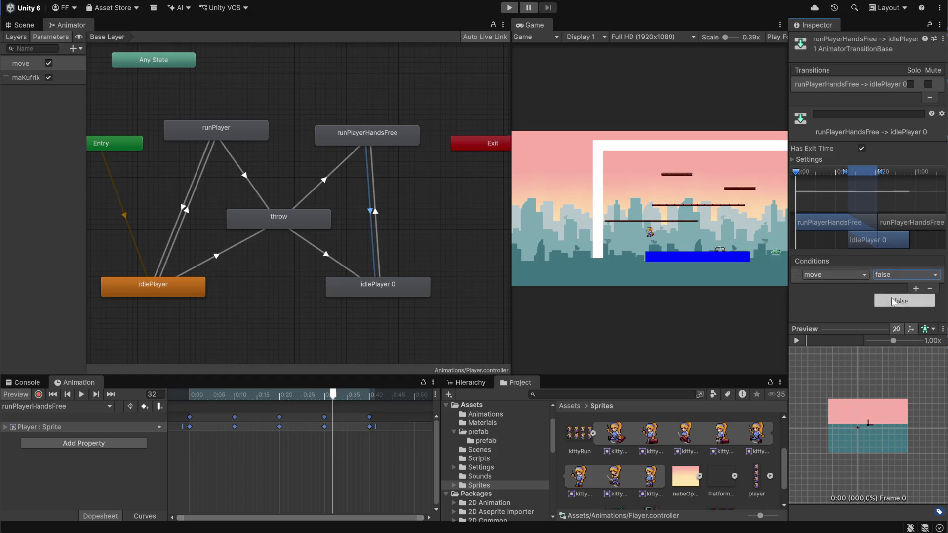
pyautogui.click(916, 288)
pyautogui.click(856, 288)
pyautogui.click(833, 334)
pyautogui.click(426, 215)
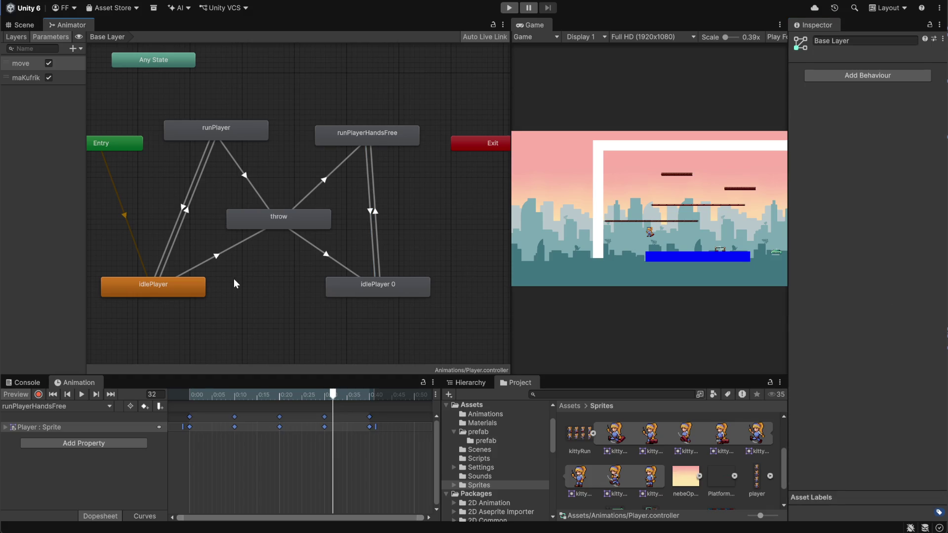
pyautogui.click(183, 208)
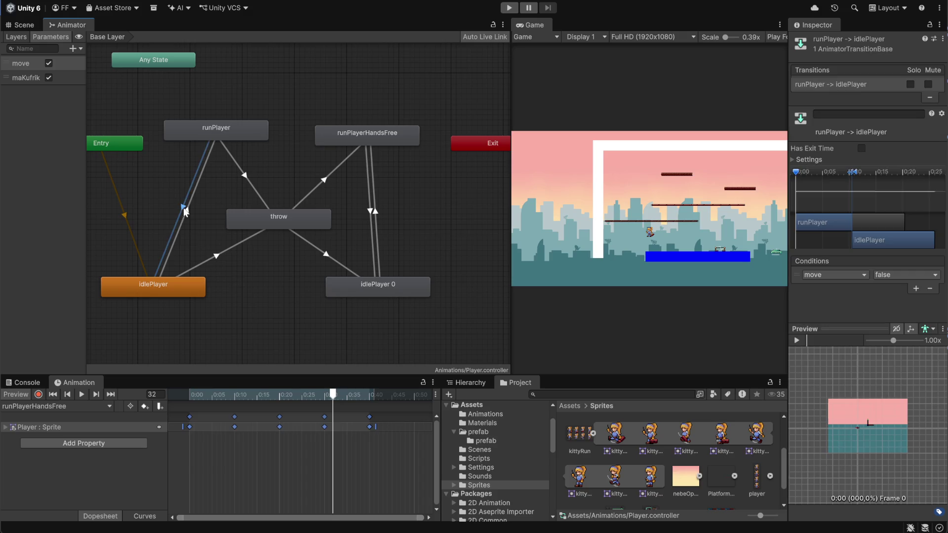
# - Add a maKufrik condition to the currently selected runPlayer transition
pyautogui.click(916, 289)
pyautogui.click(846, 289)
pyautogui.click(845, 330)
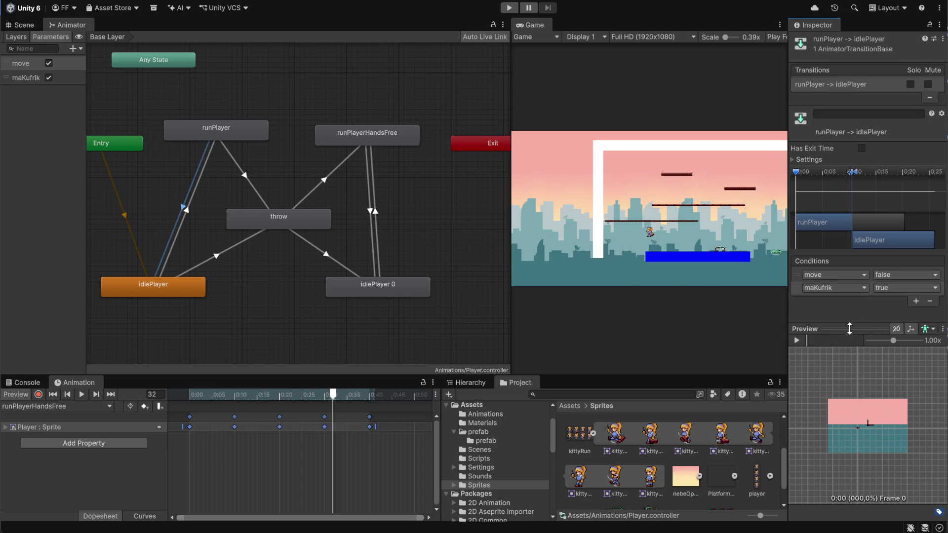
# - Give the idlePlayer to runPlayer transition conditions move true and maKufrik true
pyautogui.click(185, 212)
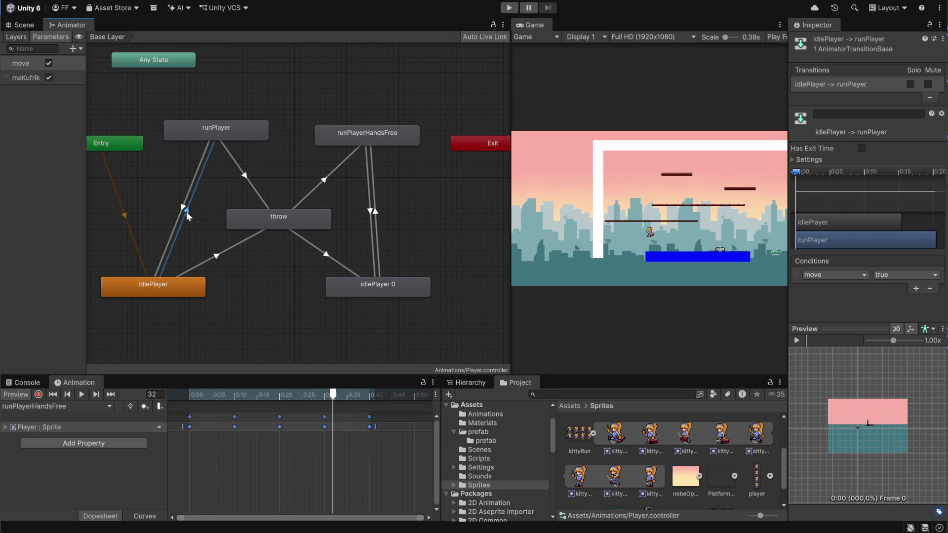
pyautogui.click(837, 275)
pyautogui.click(837, 323)
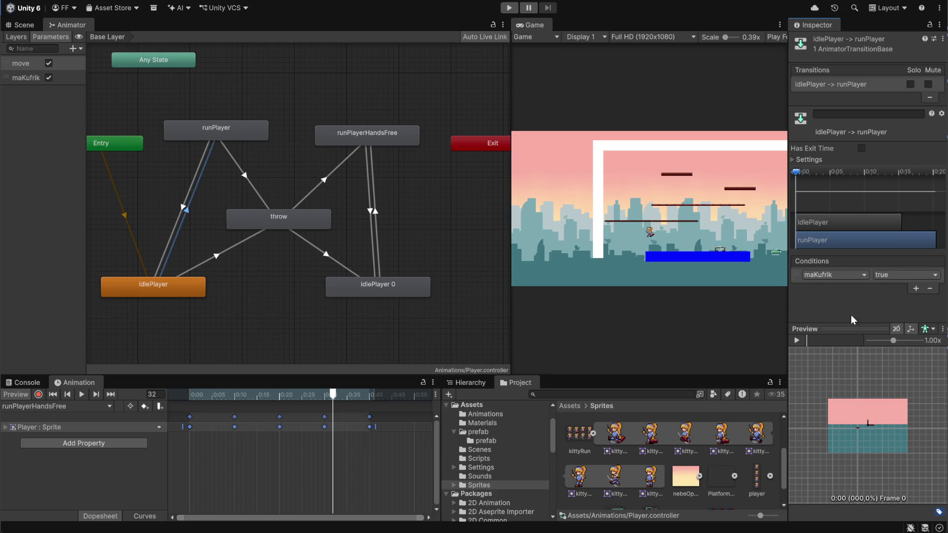
pyautogui.click(839, 275)
pyautogui.click(827, 313)
pyautogui.click(916, 290)
pyautogui.click(855, 288)
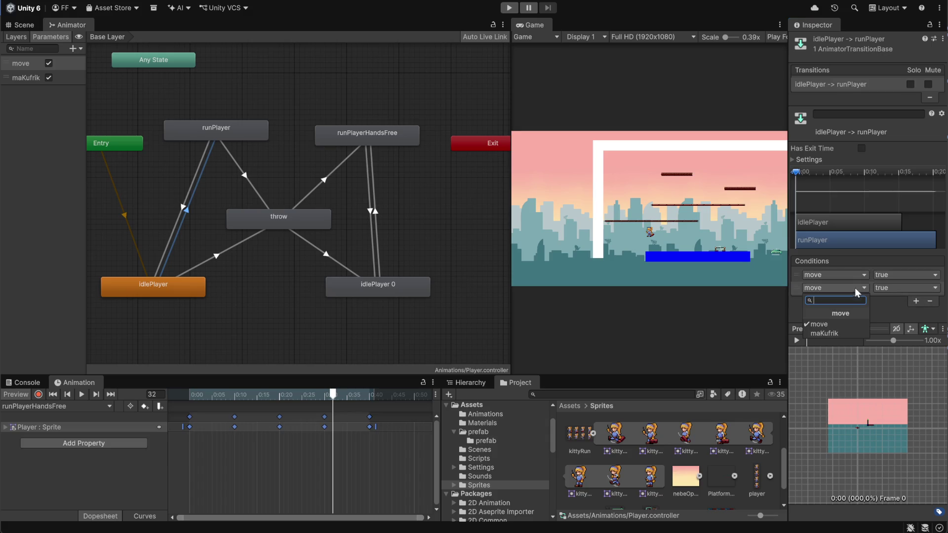
pyautogui.click(836, 335)
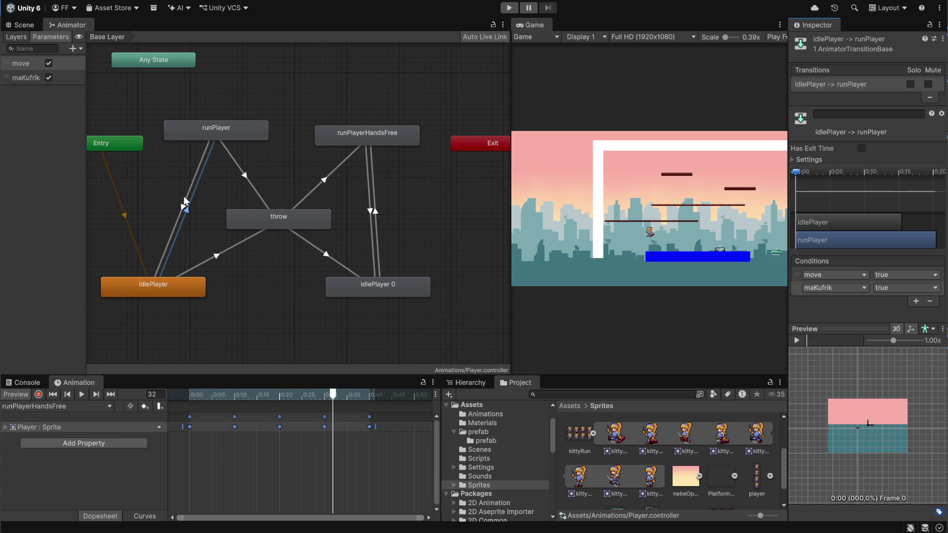
# - Review the runPlayer to idlePlayer transition, then select the idlePlayer state
pyautogui.click(182, 208)
pyautogui.click(288, 319)
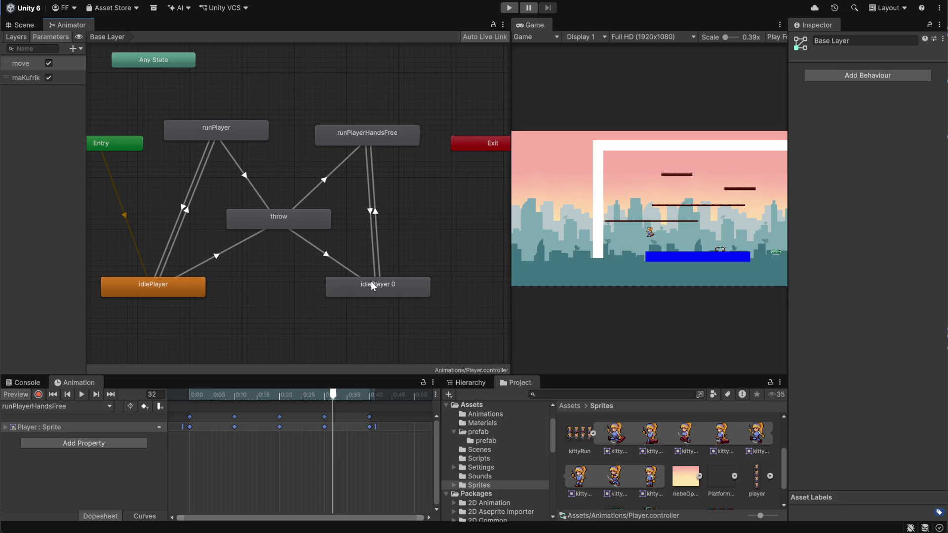
pyautogui.click(165, 289)
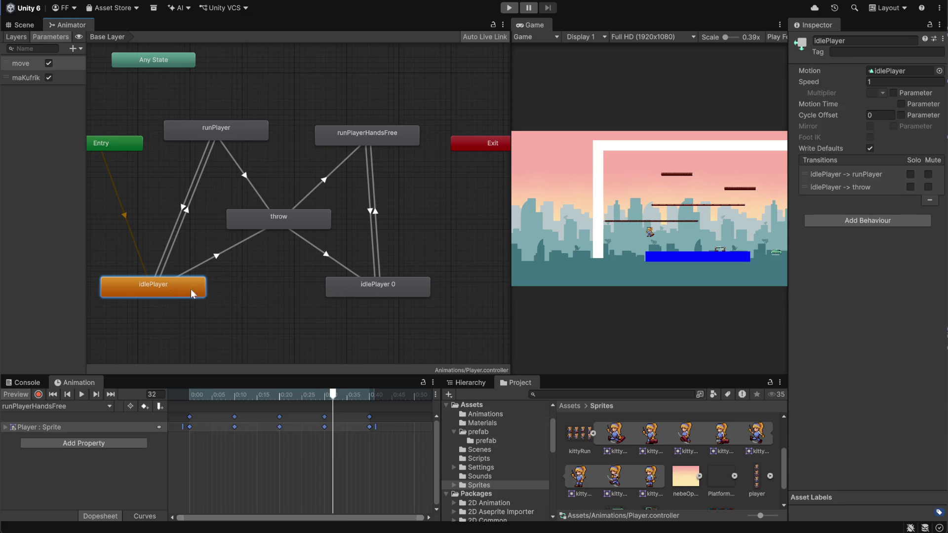
# - Enter Play mode, widen the Game view, and spawn a red block beside the character
pyautogui.click(510, 8)
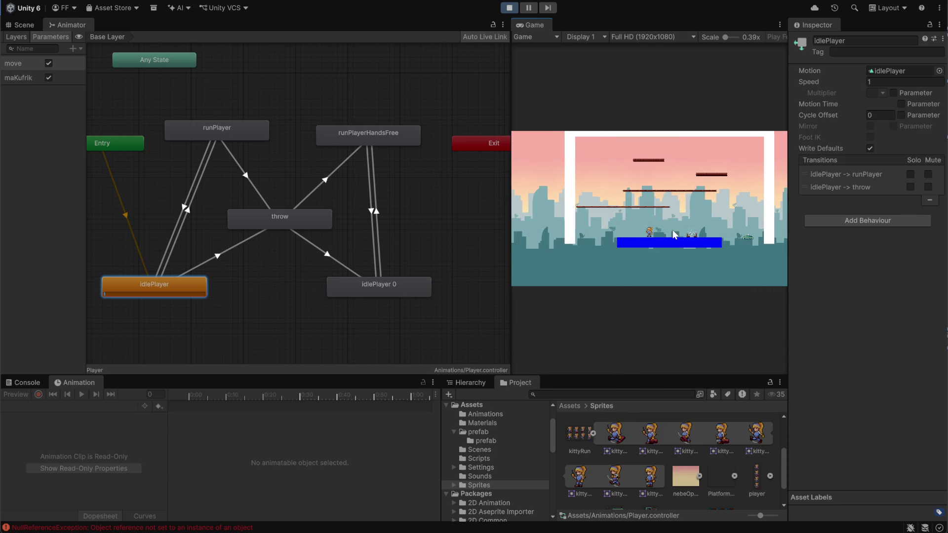
pyautogui.moveTo(509, 121); pyautogui.dragTo(200, 124)
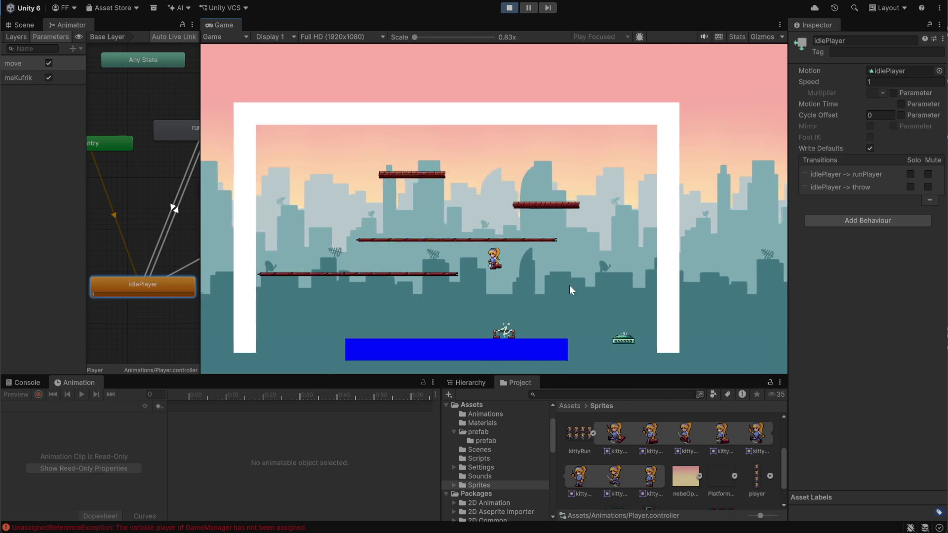
pyautogui.click(434, 237)
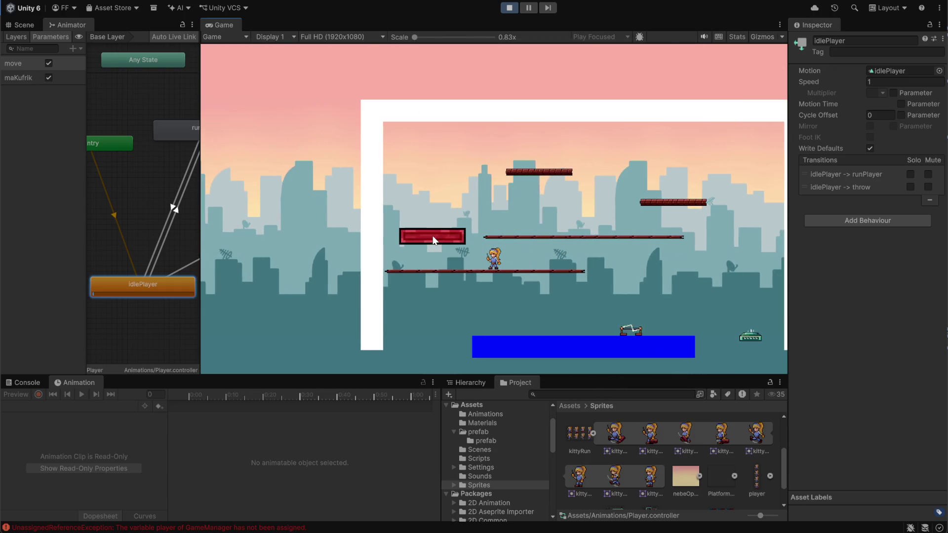
# - Run and jump the character left and right across the platforms and red block
pyautogui.press('space')
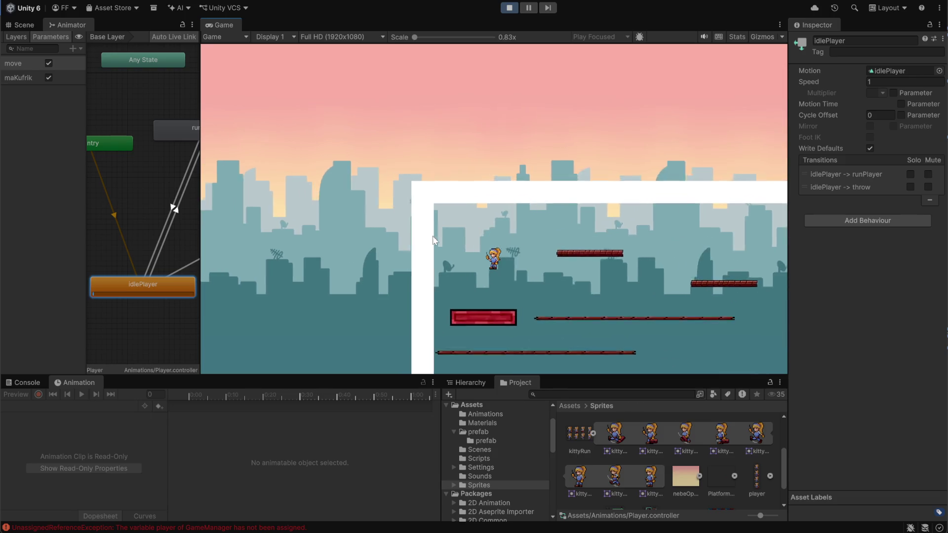
pyautogui.press('Right')
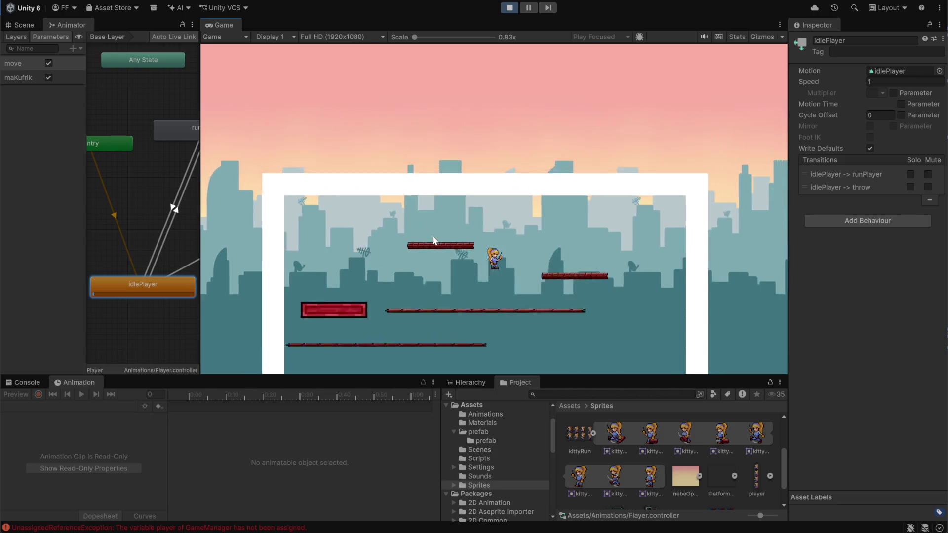
pyautogui.press('Left')
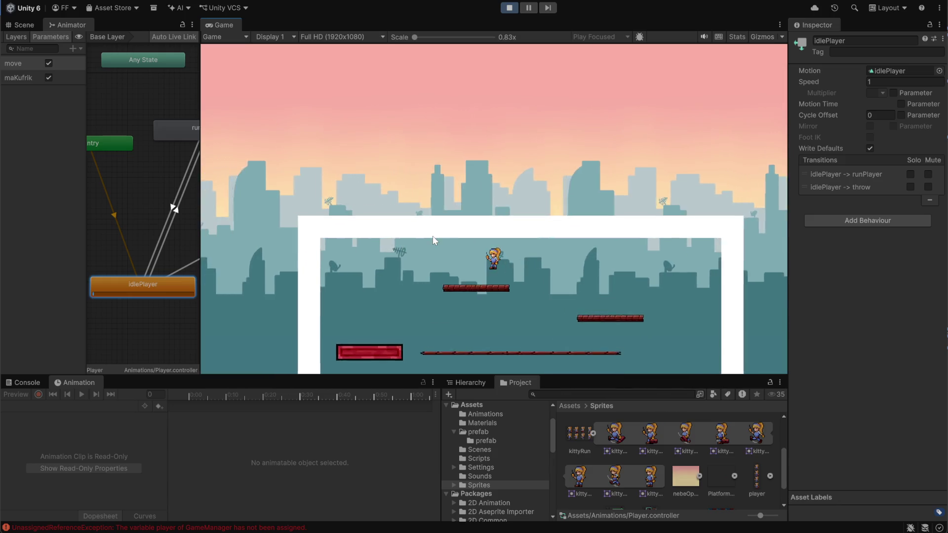
pyautogui.press('Right')
pyautogui.press('space')
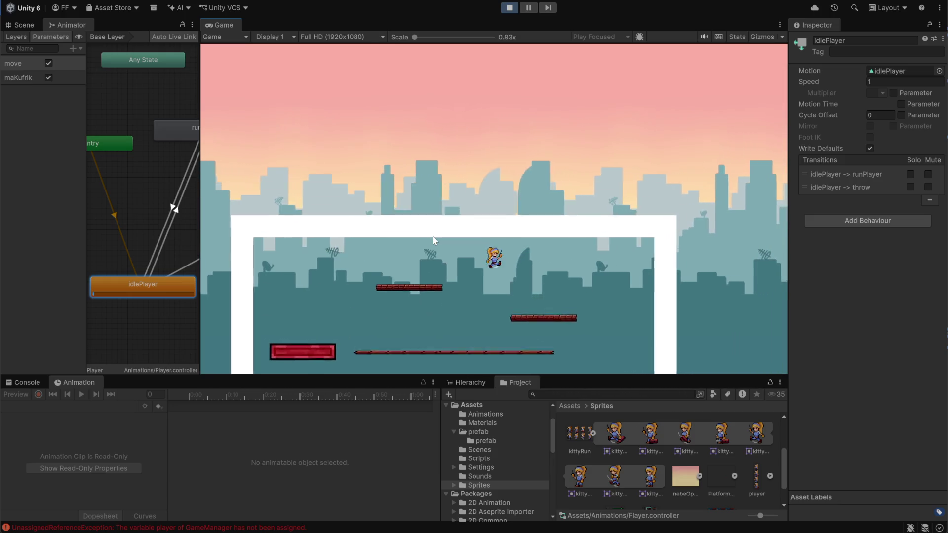
pyautogui.press('Left')
pyautogui.press('space')
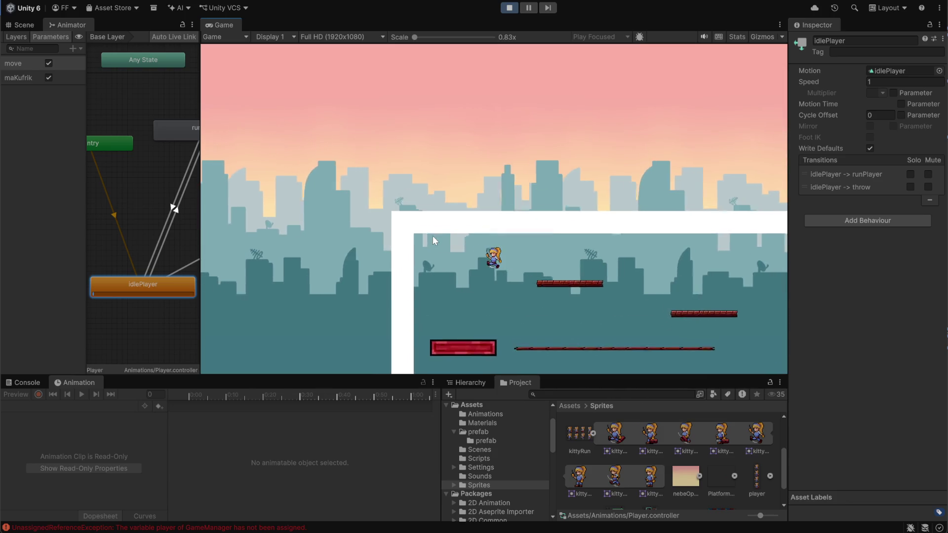
pyautogui.press('Right')
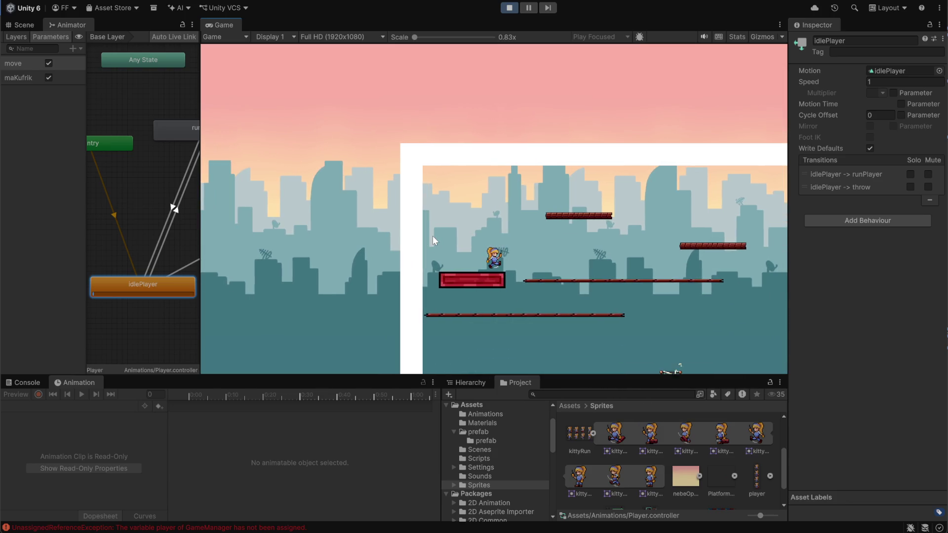
pyautogui.press('Right')
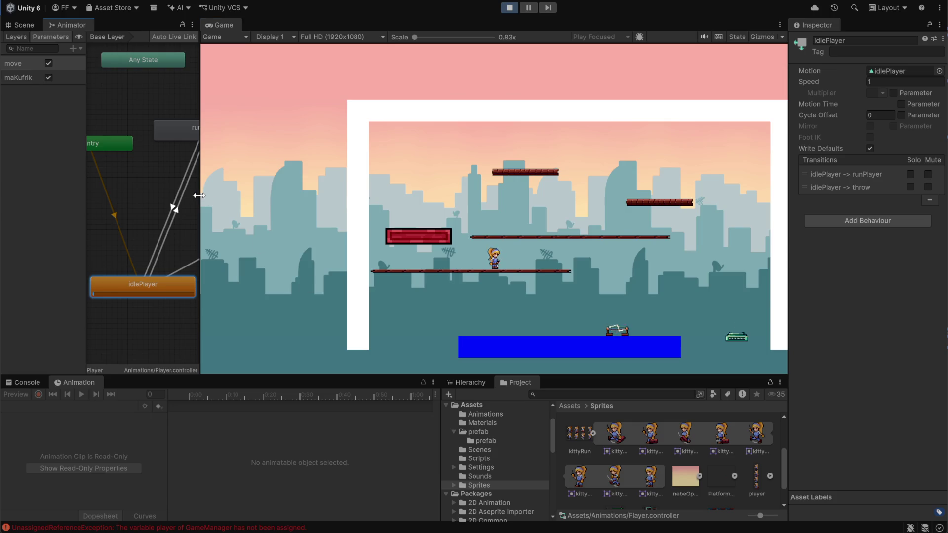
pyautogui.moveTo(200, 202); pyautogui.dragTo(378, 202)
# - Select the Player object in the Hierarchy and return to the full scene list
pyautogui.click(473, 382)
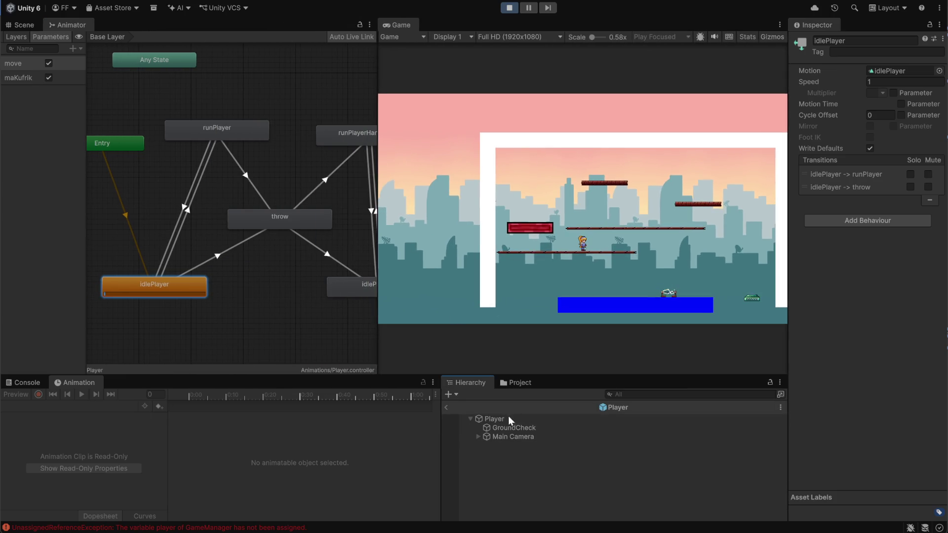
pyautogui.click(496, 419)
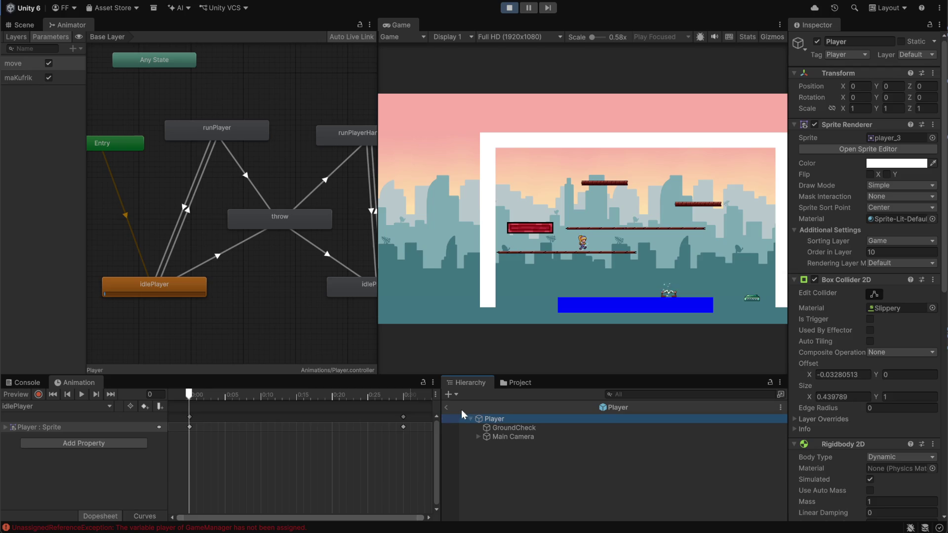
pyautogui.click(447, 408)
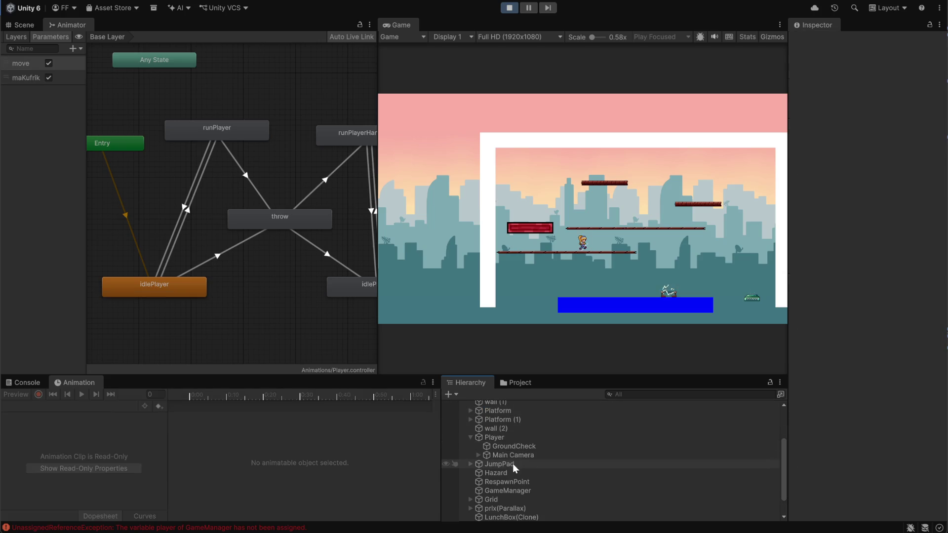
pyautogui.click(498, 437)
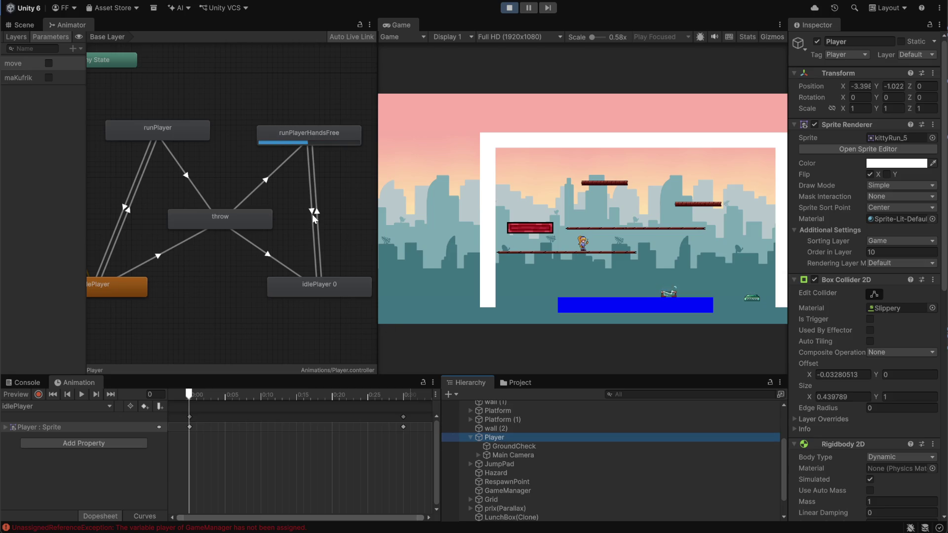
# - Set the runPlayerHandsFree to idlePlayer 0 transition's maKufrik condition to false and stop Play mode
pyautogui.click(312, 214)
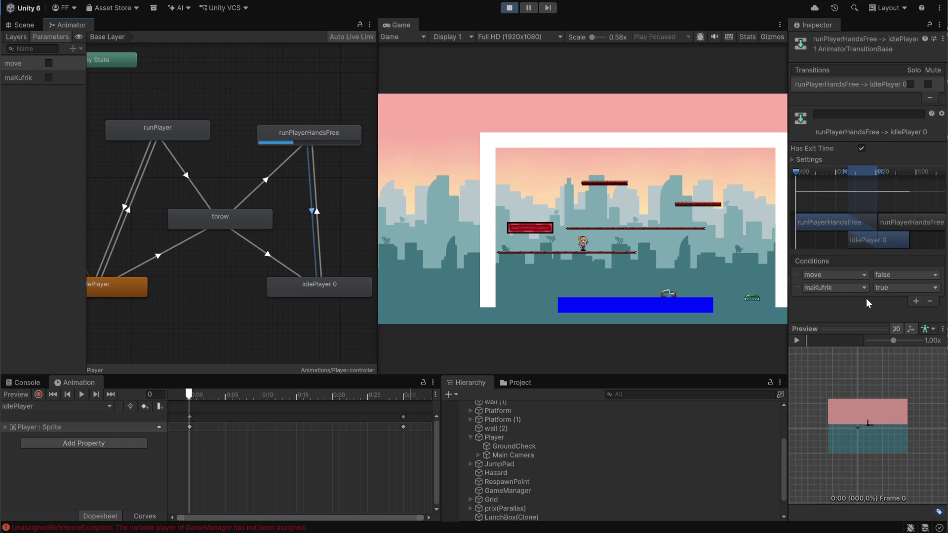
pyautogui.click(891, 288)
pyautogui.click(897, 313)
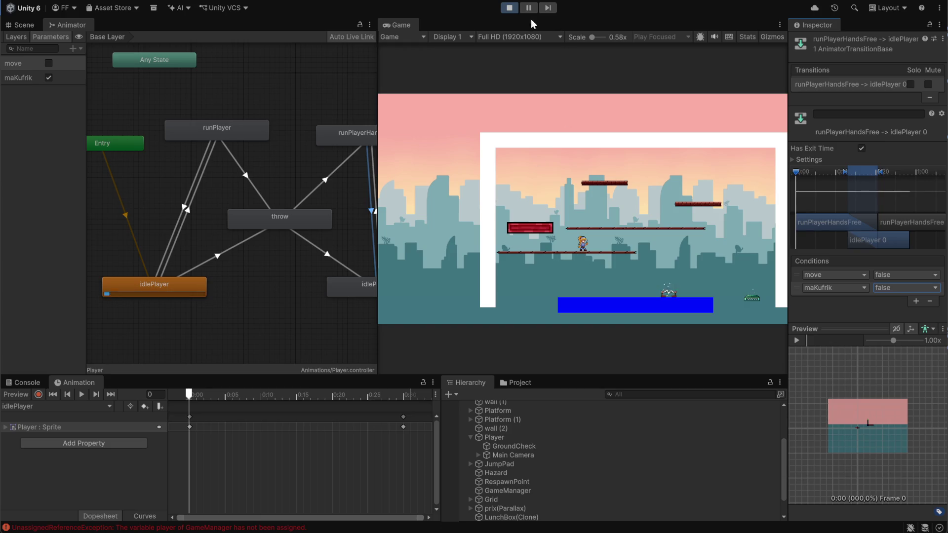
pyautogui.click(511, 9)
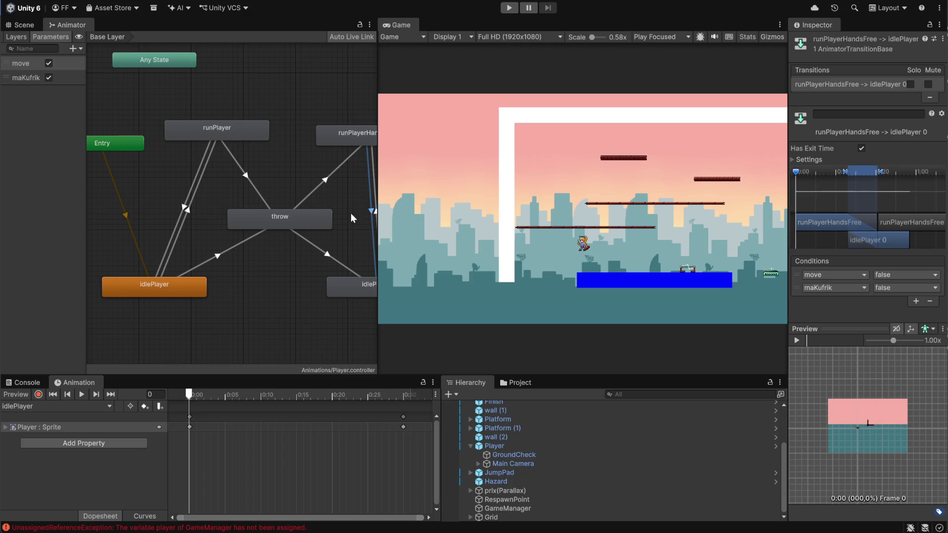
pyautogui.click(359, 205)
# - Pan the animator graph and inspect both transitions between runPlayerHandsFree and idlePlayer 0
pyautogui.scroll(-3, 354, 217)
pyautogui.moveTo(354, 218); pyautogui.dragTo(195, 191)
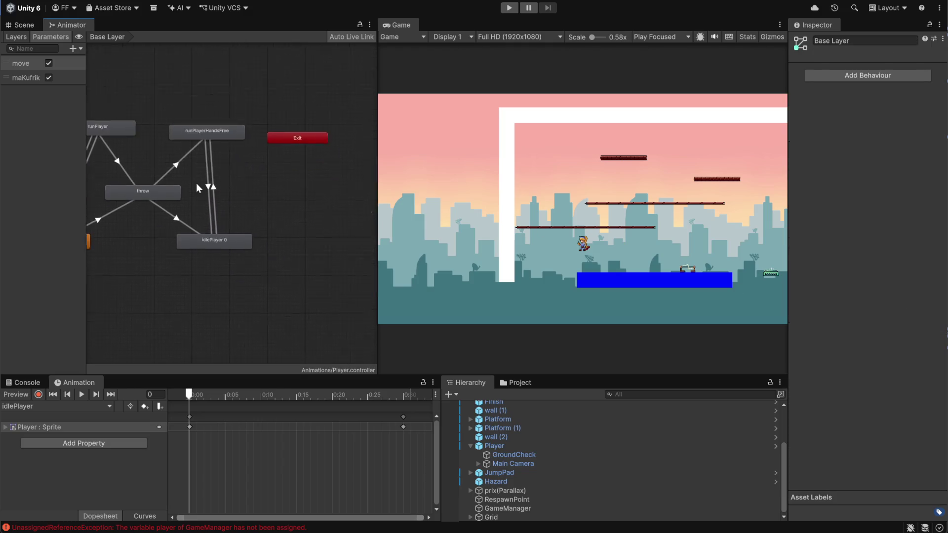
pyautogui.scroll(5, 196, 191)
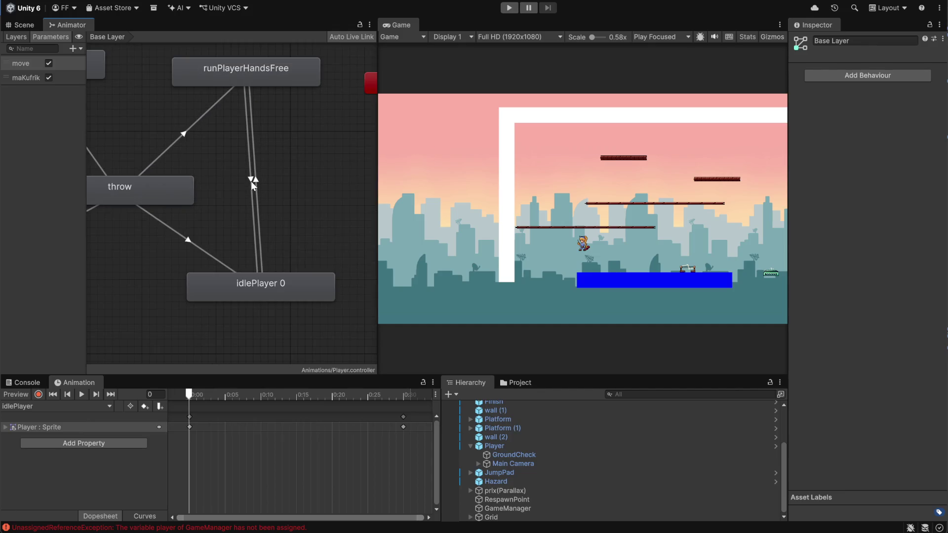
pyautogui.click(252, 179)
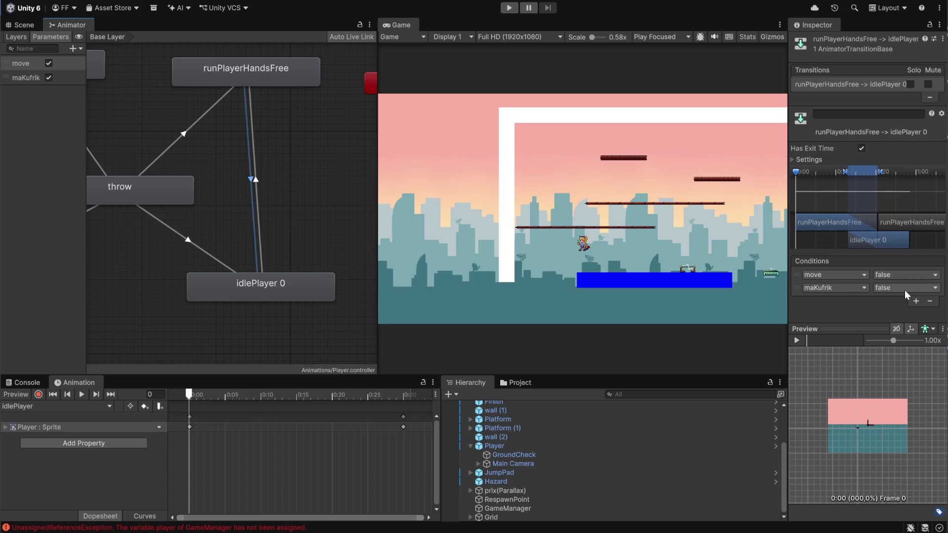
pyautogui.click(256, 183)
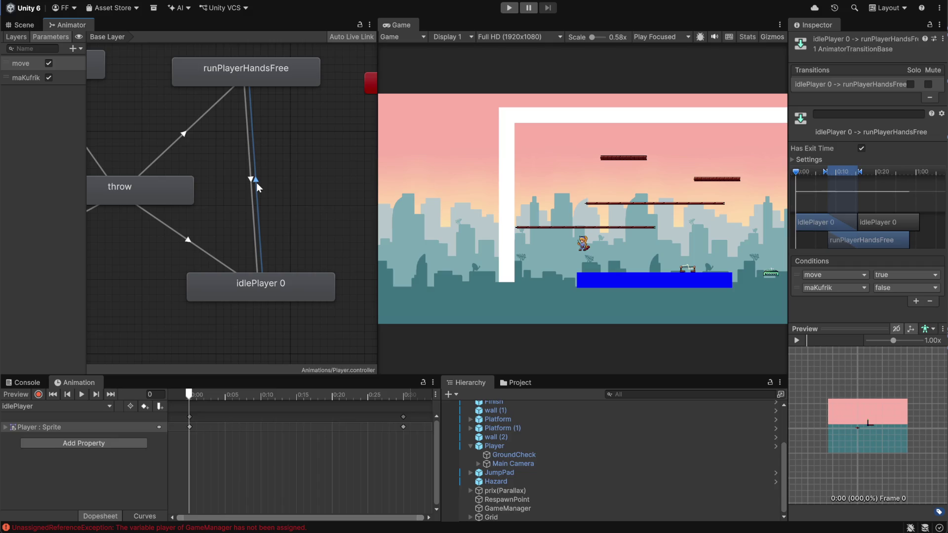
pyautogui.scroll(-5, 271, 202)
pyautogui.scroll(3, 239, 267)
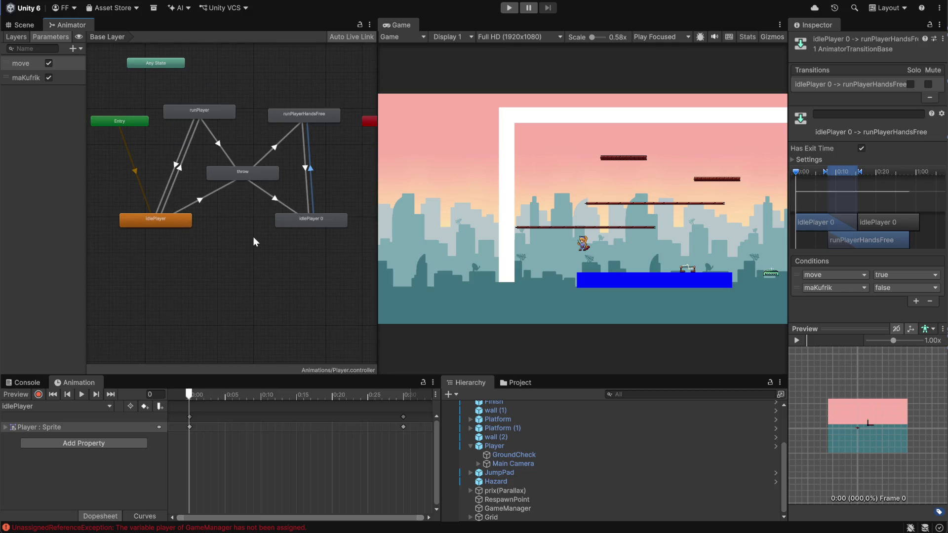
pyautogui.click(574, 197)
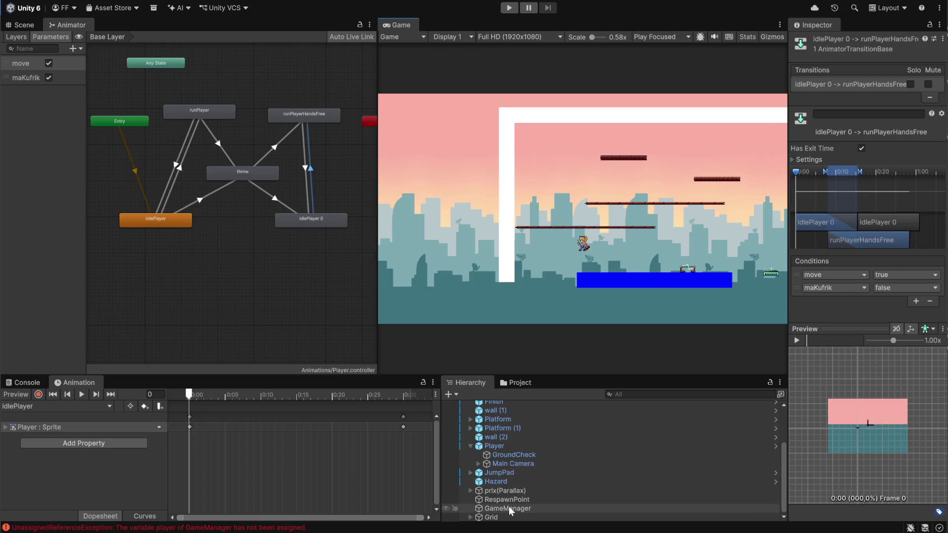
pyautogui.scroll(-3, 508, 451)
pyautogui.scroll(3, 509, 420)
# - Drag Player into the GameManager's Player field, then switch to Discord
pyautogui.click(514, 509)
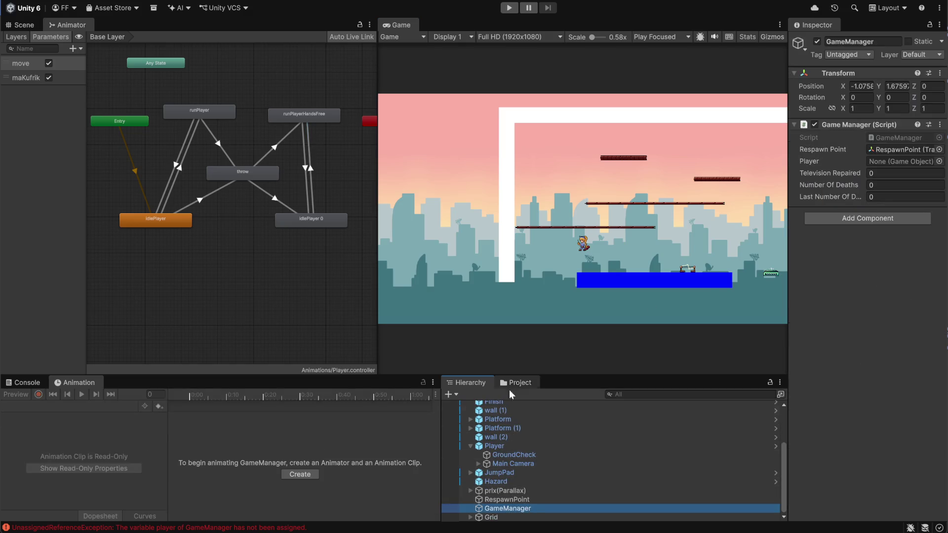
pyautogui.moveTo(494, 446)
pyautogui.mouseDown()
pyautogui.moveTo(899, 179)
pyautogui.moveTo(900, 164)
pyautogui.mouseUp()
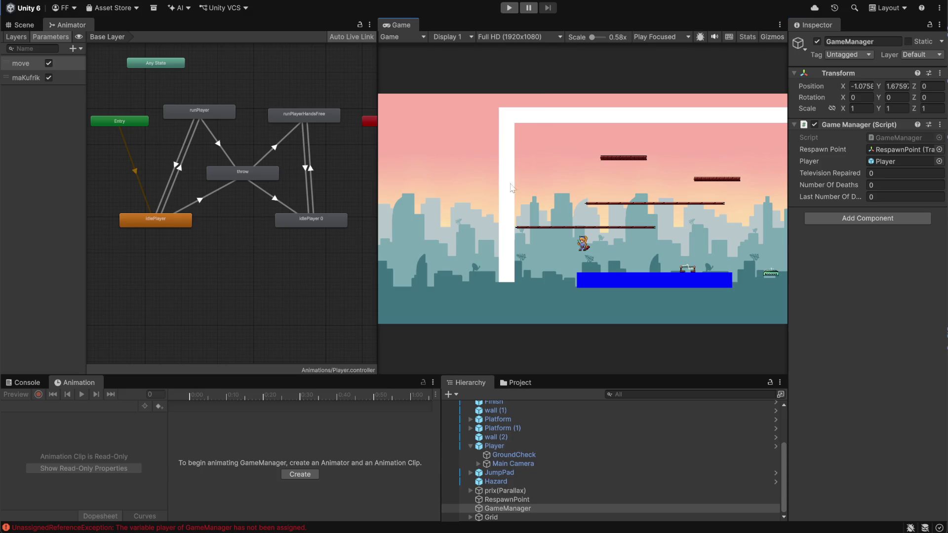
pyautogui.hotkey('alt', 'Tab')
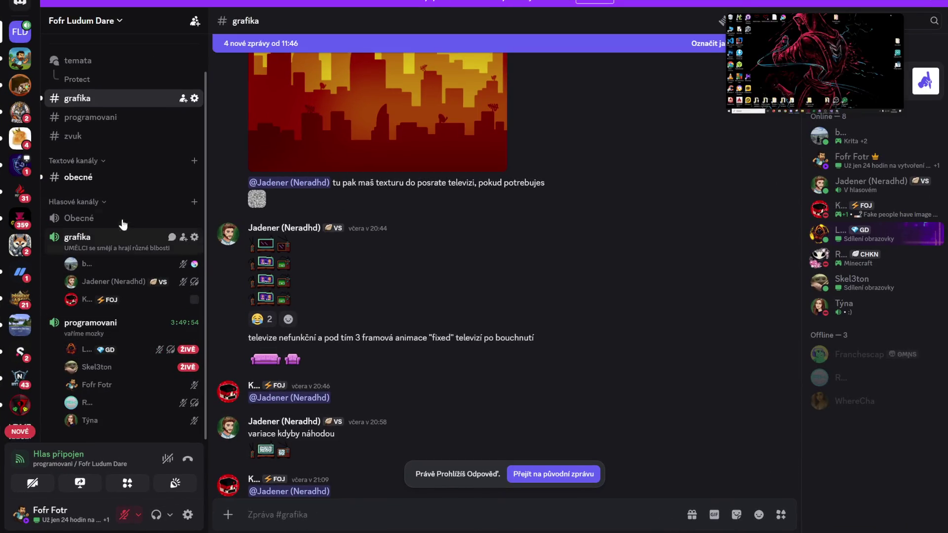
# - Scroll to the newest #grafika messages and view the smash fix sprite image up close
pyautogui.scroll(-20, 344, 377)
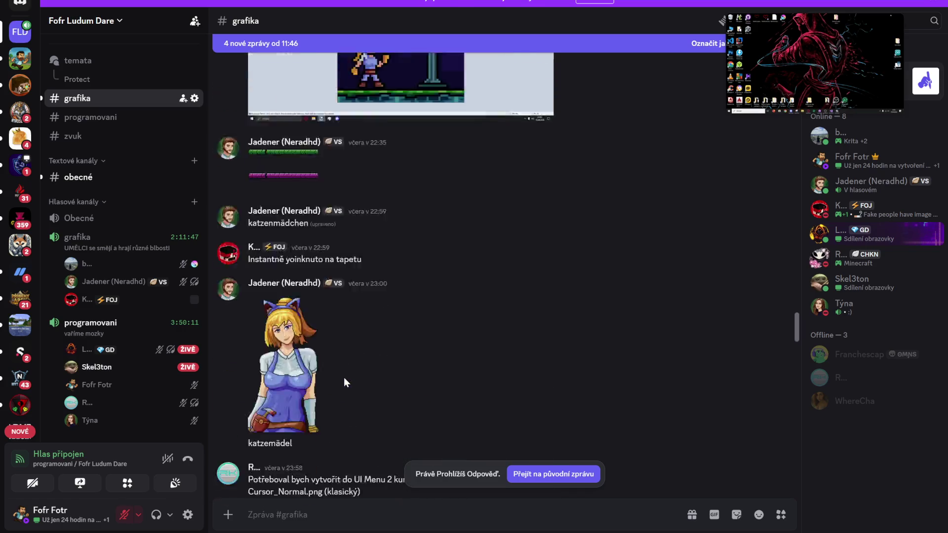
pyautogui.scroll(-20, 344, 386)
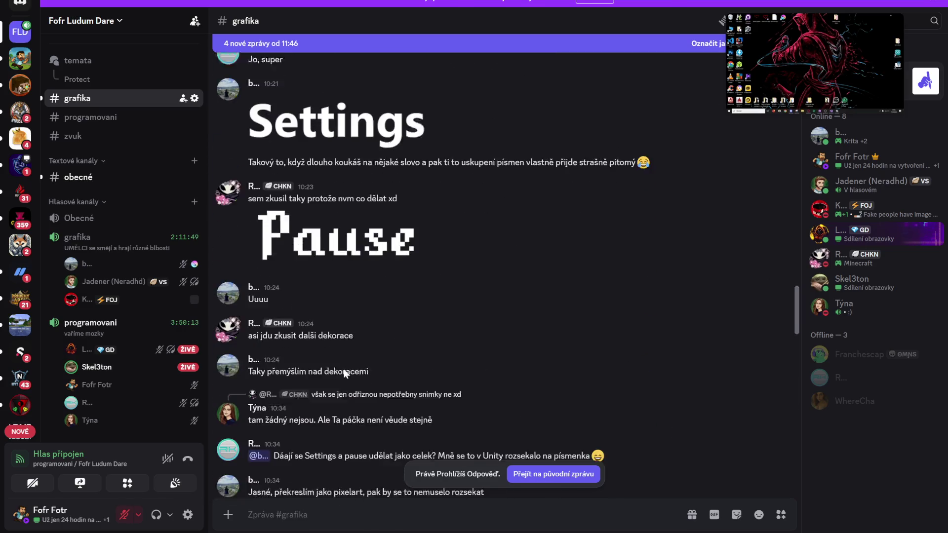
pyautogui.scroll(-15, 318, 282)
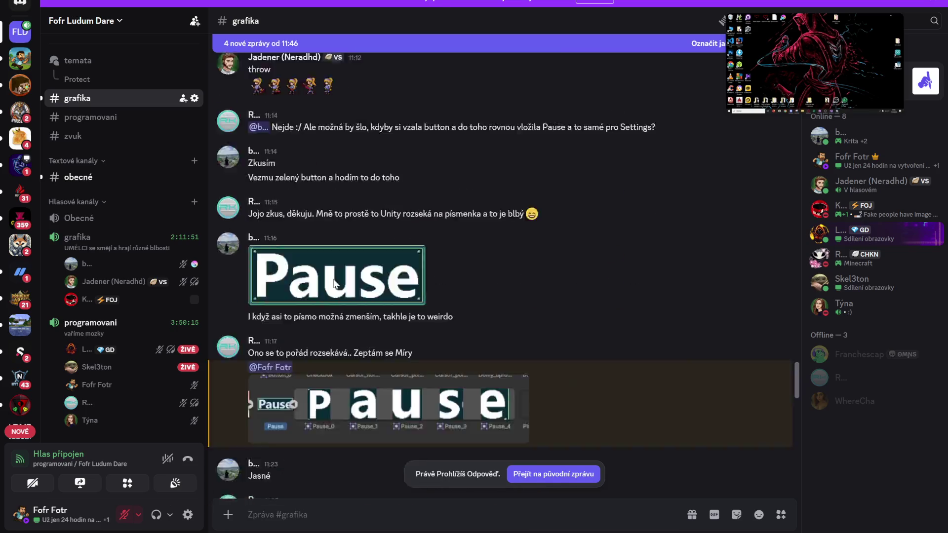
pyautogui.scroll(-3, 321, 294)
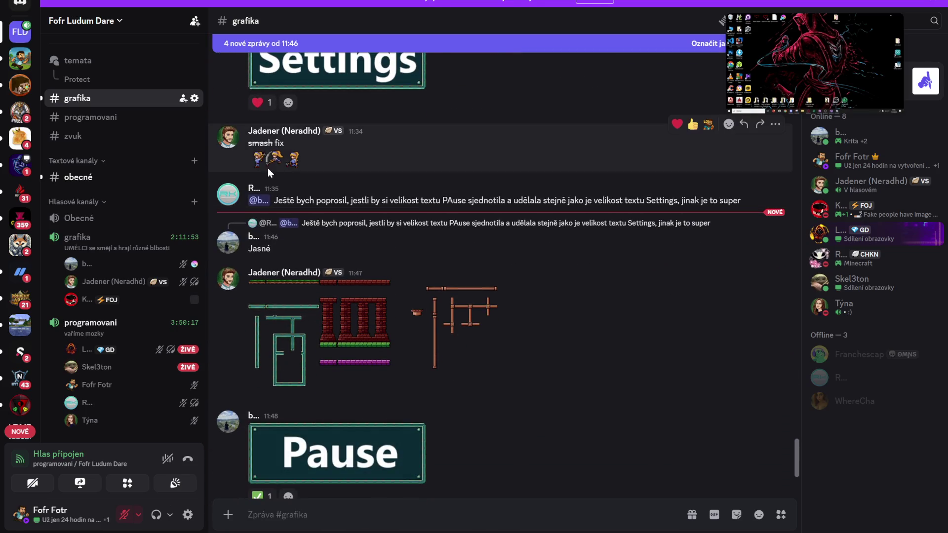
pyautogui.click(260, 168)
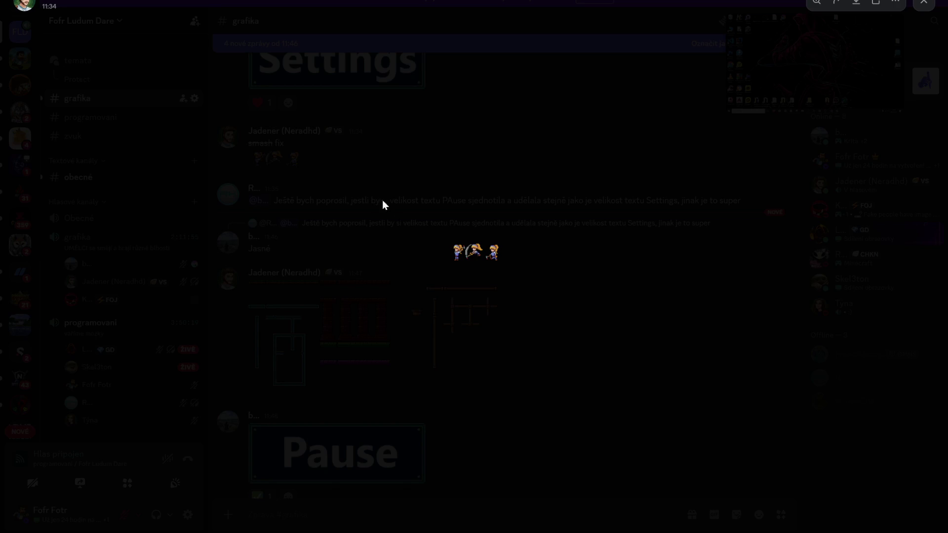
pyautogui.click(474, 255)
pyautogui.click(460, 258)
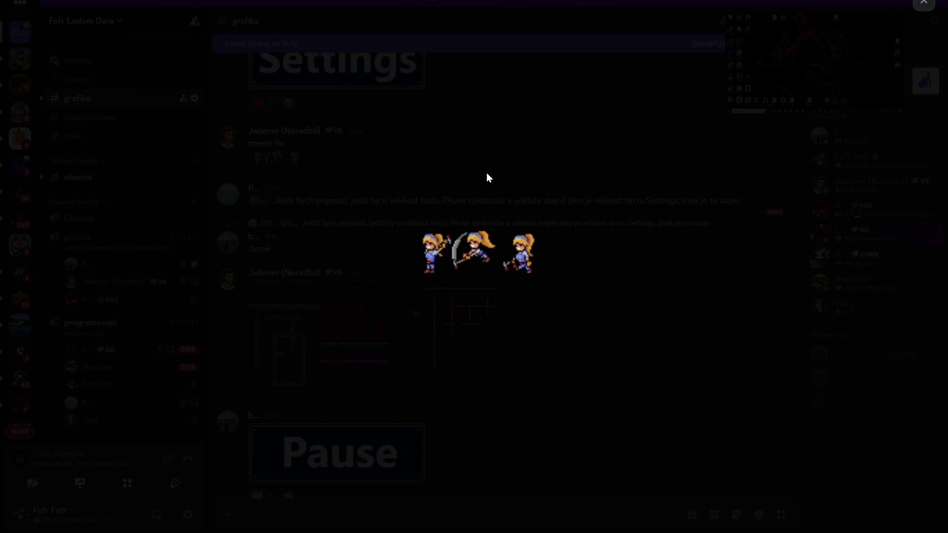
pyautogui.click(487, 178)
pyautogui.scroll(-2, 278, 296)
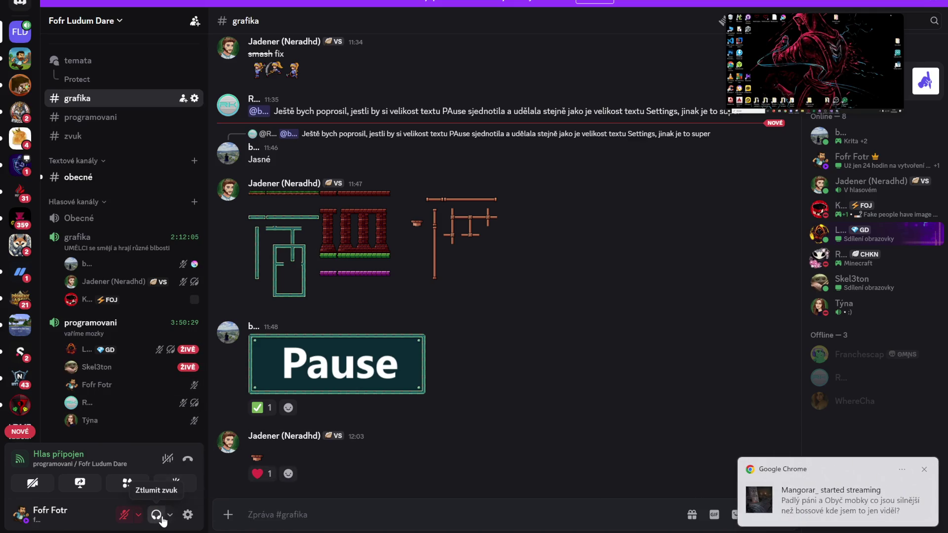
# - Join the grafika voice channel and turn incoming audio back on
pyautogui.click(169, 515)
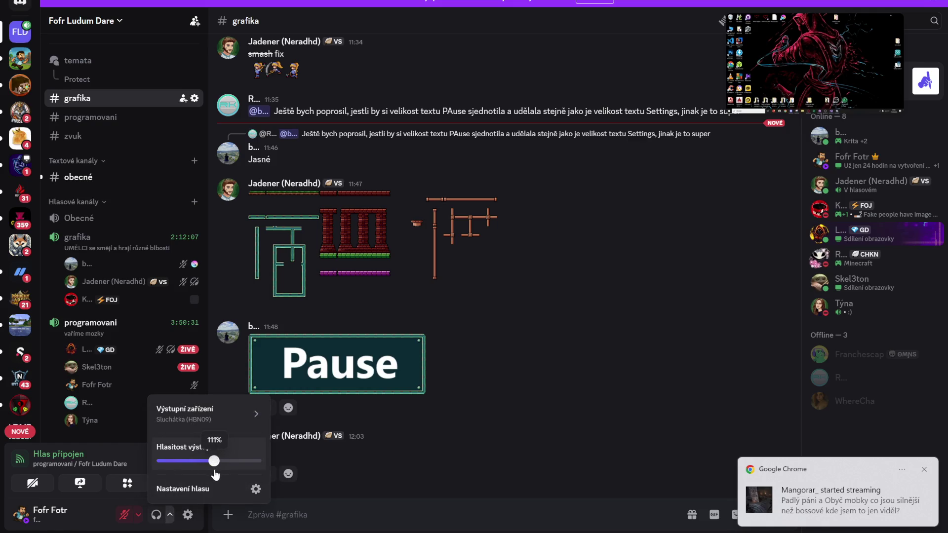
pyautogui.moveTo(144, 373)
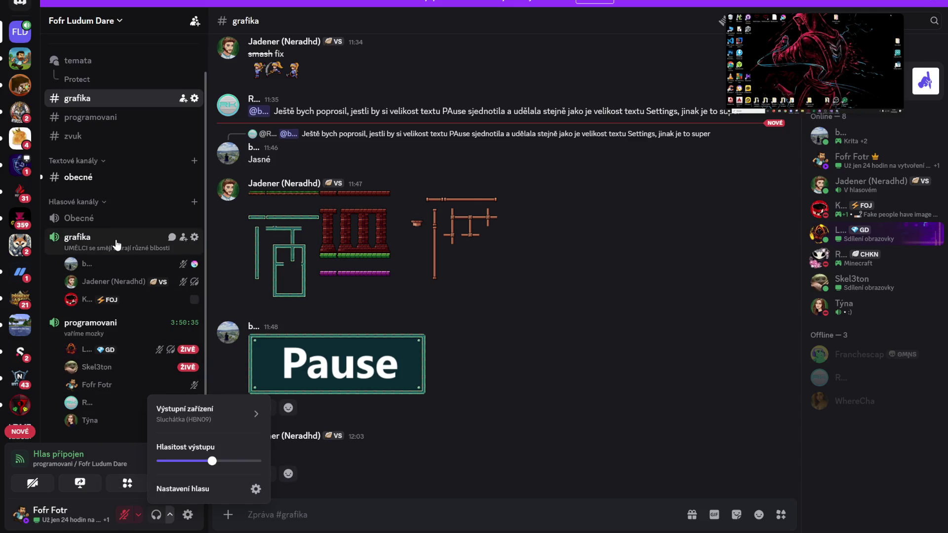
pyautogui.click(115, 245)
pyautogui.click(157, 516)
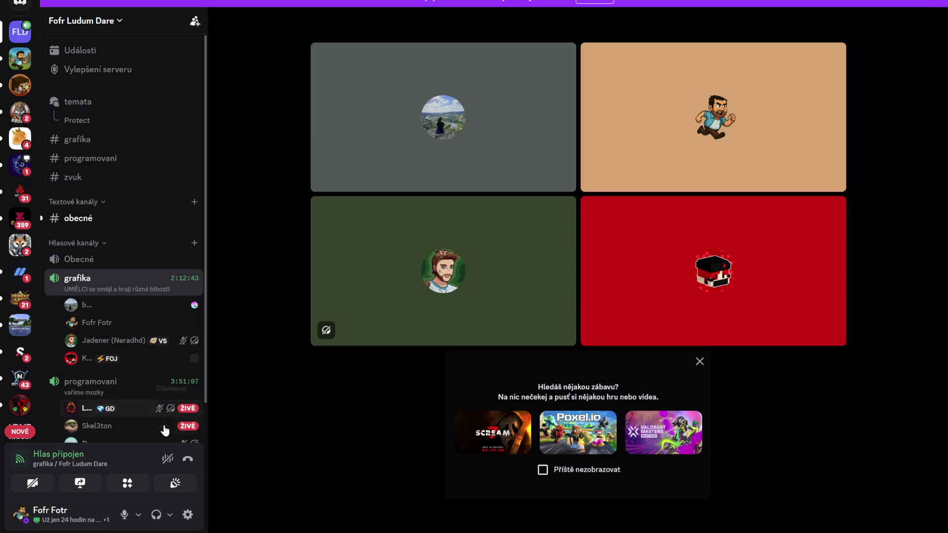
# - Mute your microphone in the grafika call and dismiss the game suggestion popup
pyautogui.click(125, 515)
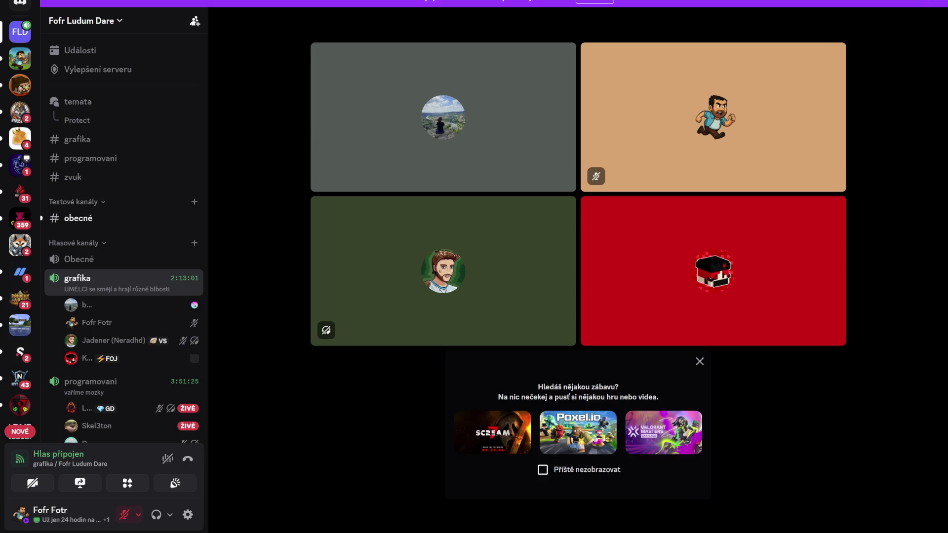
pyautogui.scroll(-2, 119, 316)
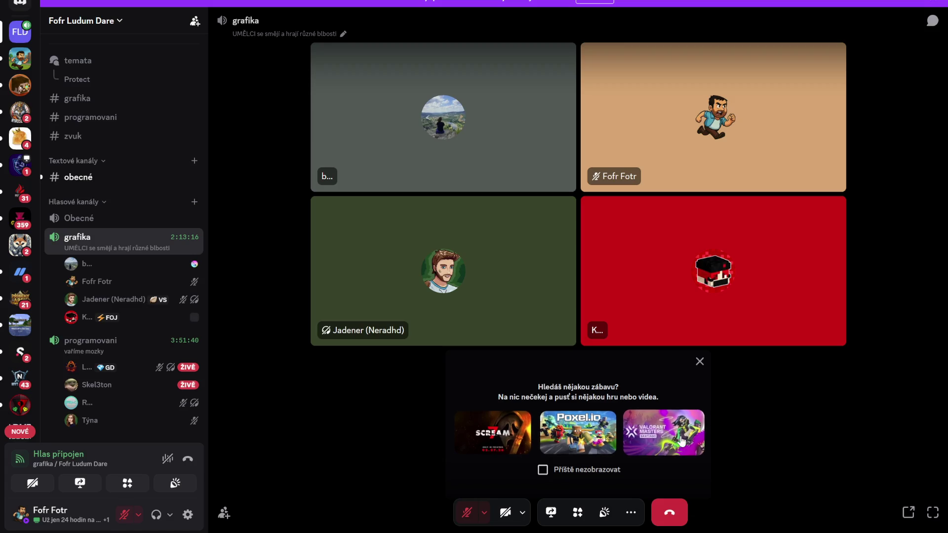
pyautogui.click(701, 363)
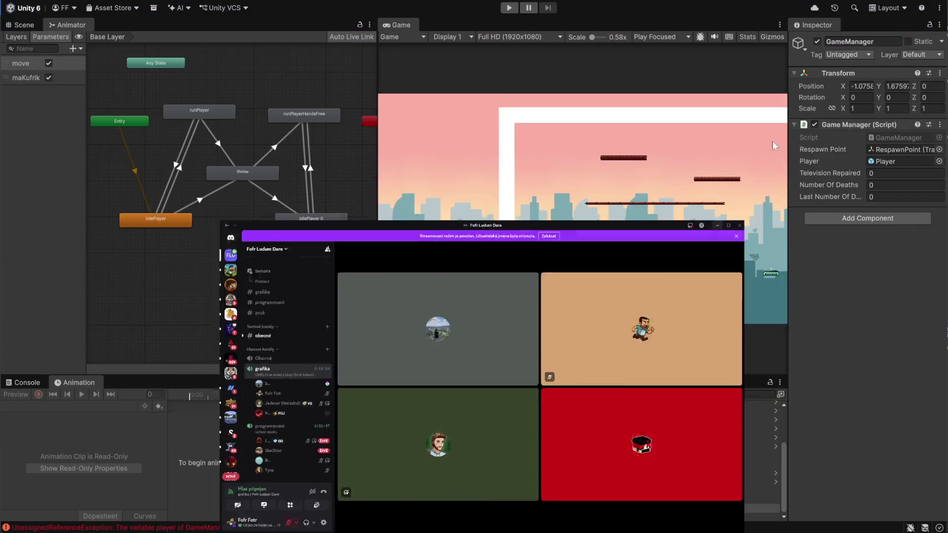
# - Return to the Unity editor and show the Console listing the GameManager exceptions
pyautogui.click(775, 146)
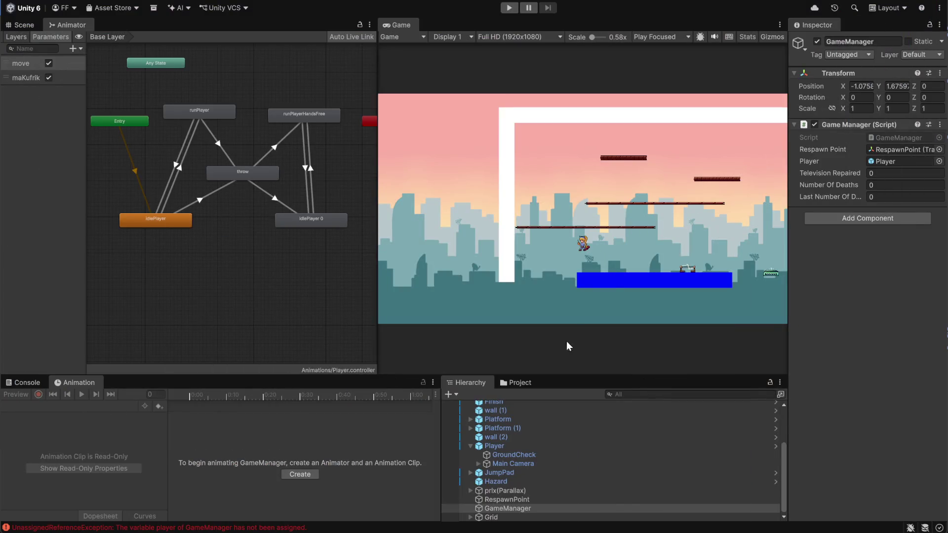
pyautogui.click(23, 385)
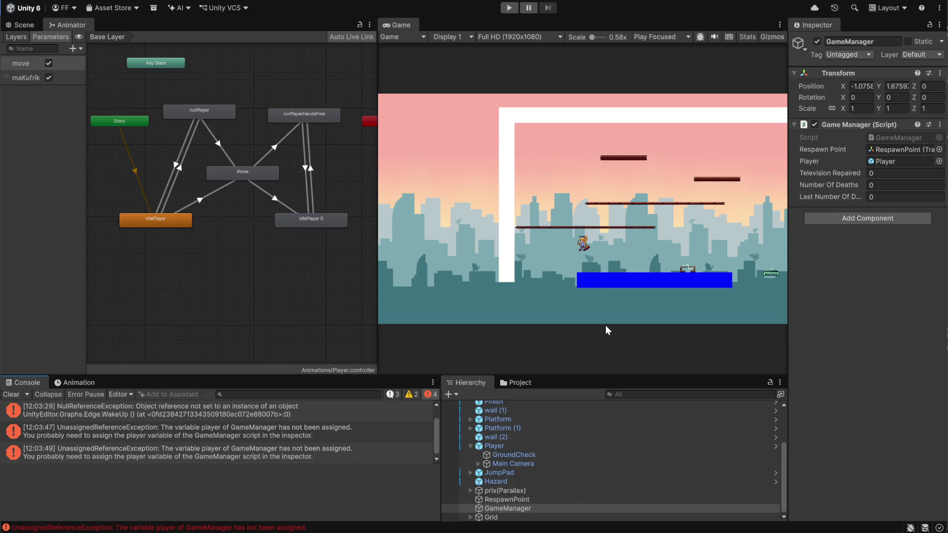
# - Bring up the Discord voice call and unmute the microphone
pyautogui.moveTo(525, 532)
pyautogui.click(364, 529)
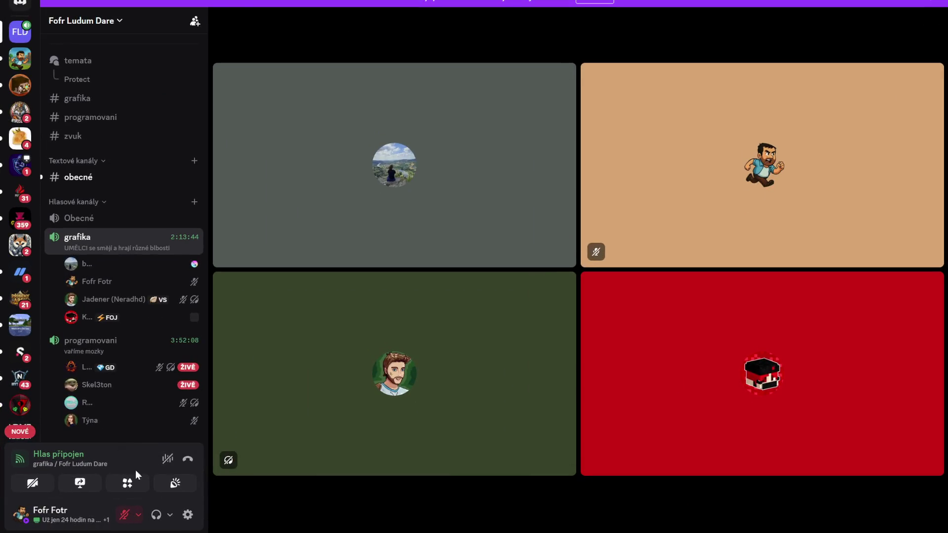
pyautogui.click(123, 516)
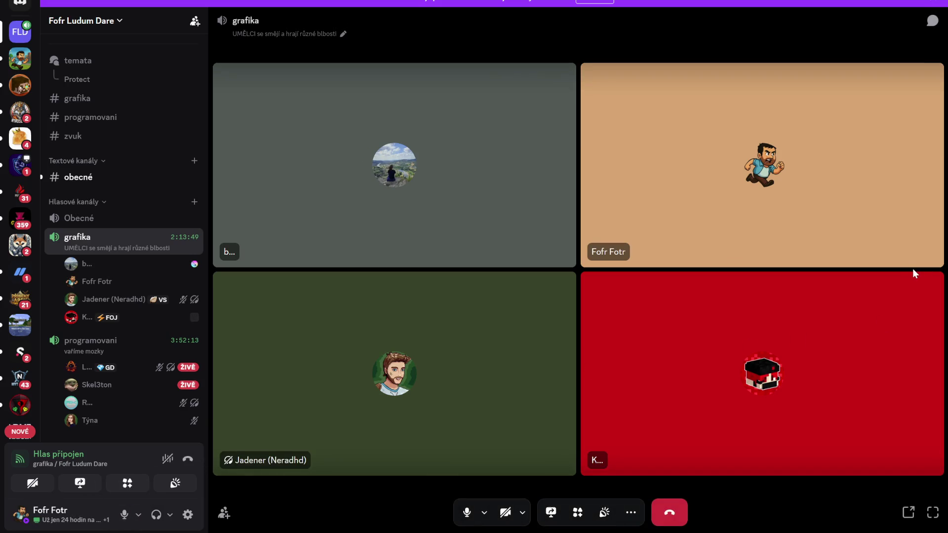
# - React with ✅ to the 15:00 meeting message in #obecné, then return to Unity
pyautogui.click(102, 179)
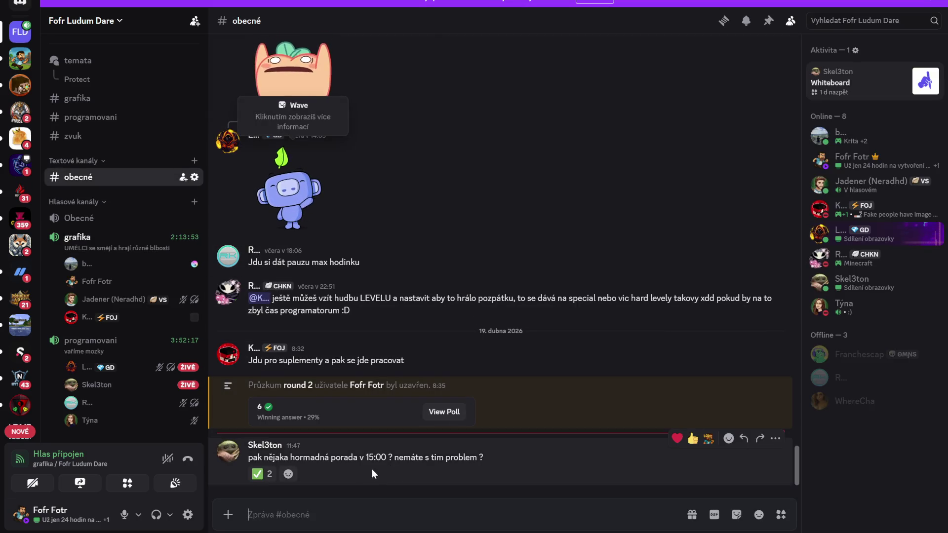
pyautogui.click(265, 474)
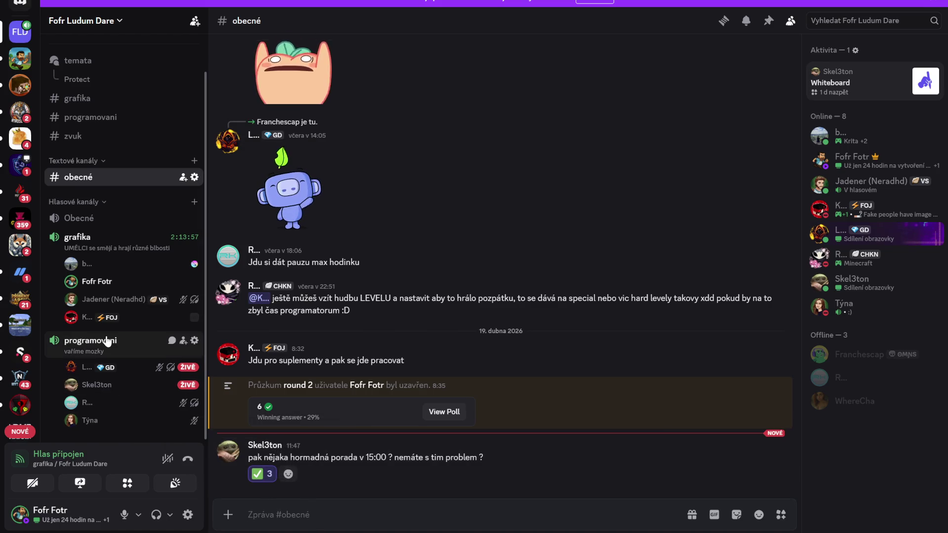
pyautogui.moveTo(115, 392)
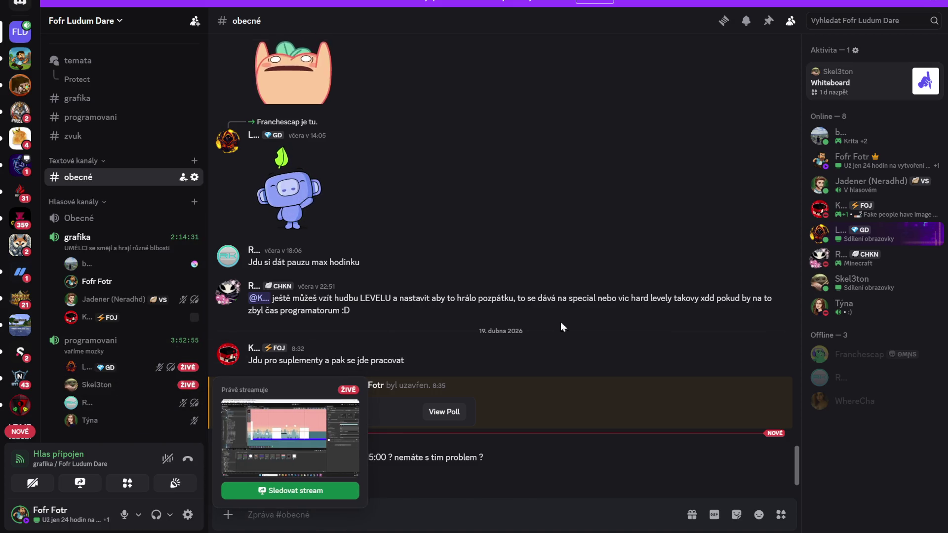
pyautogui.hotkey('alt', 'Tab')
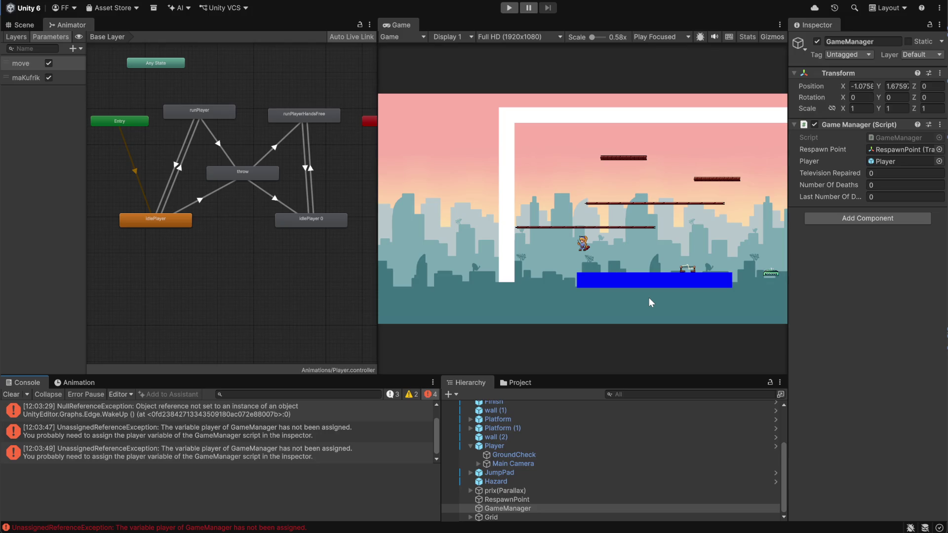
# - Clear the GameManager exception messages from Unity's Console, then cycle back to Discord
pyautogui.click(20, 391)
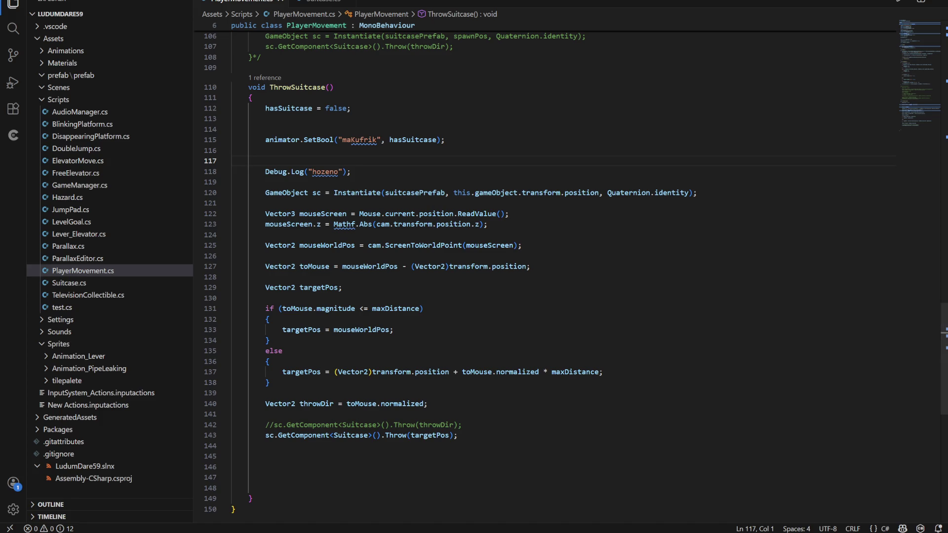
pyautogui.hotkey('alt', 'Tab')
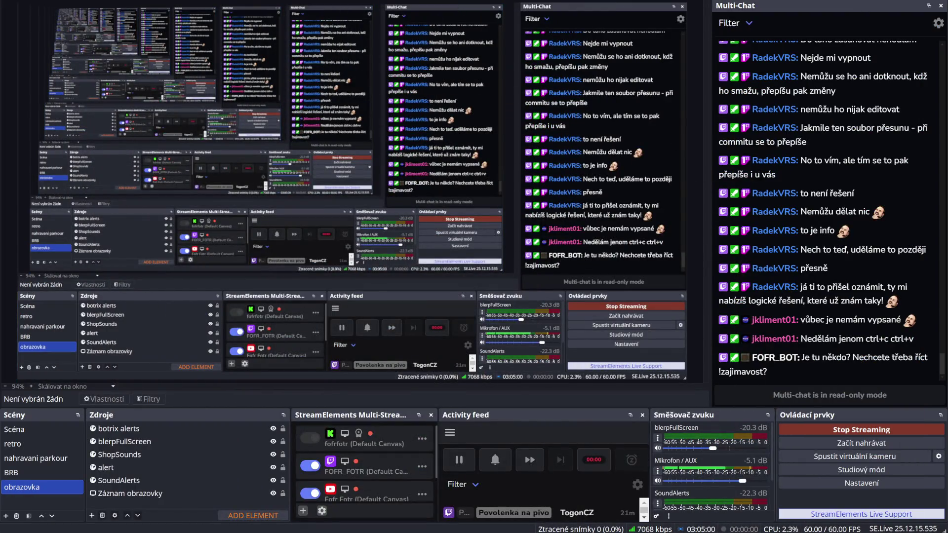
pyautogui.hotkey('alt', 'Tab')
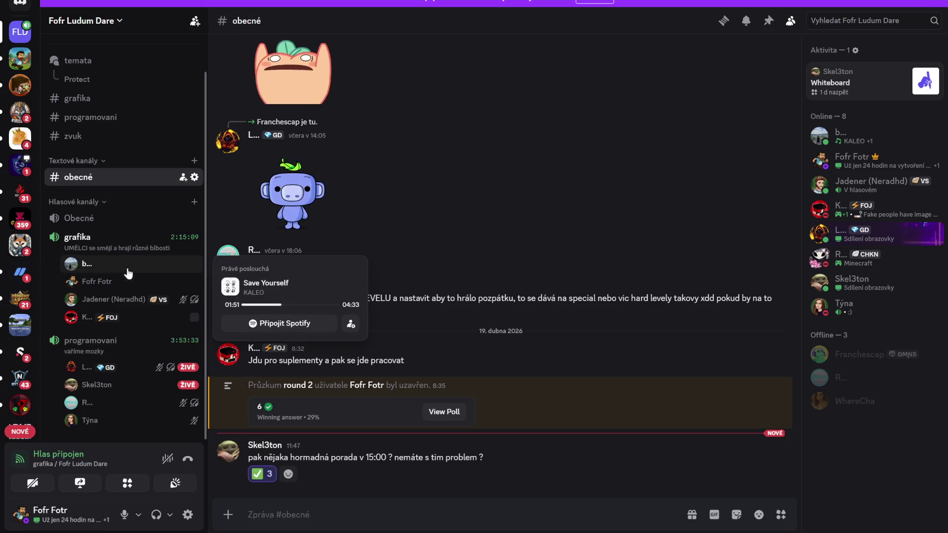
# - Check the streaming member's profile card, then show the four-person grafika voice call grid
pyautogui.moveTo(104, 368)
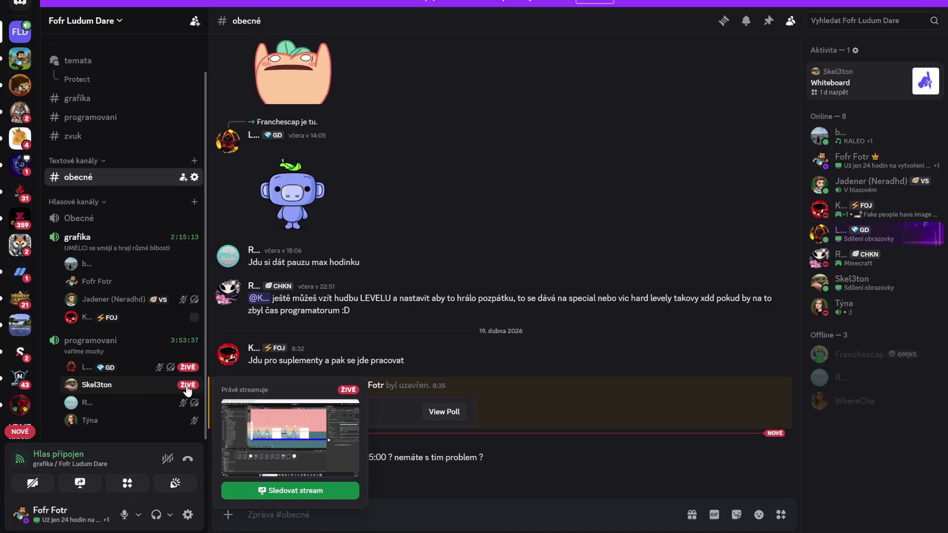
pyautogui.click(143, 388)
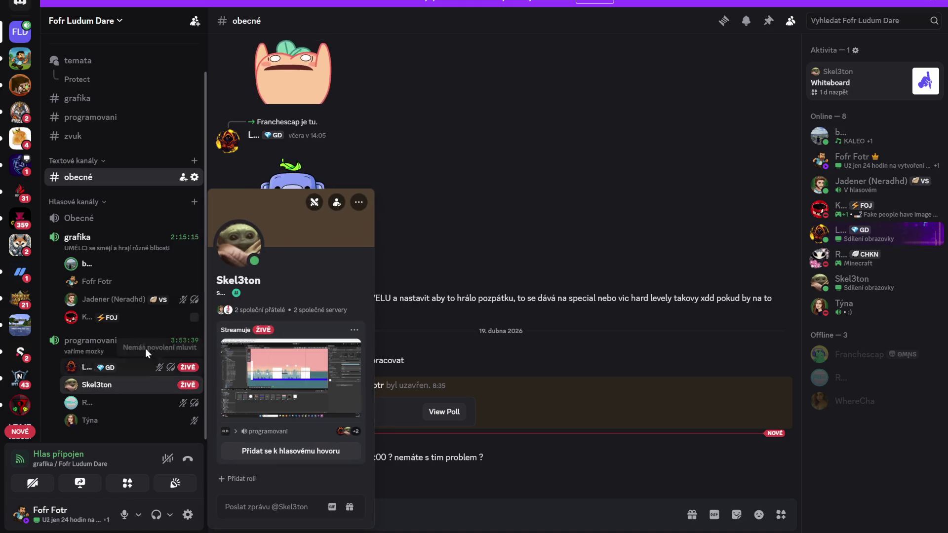
pyautogui.click(113, 240)
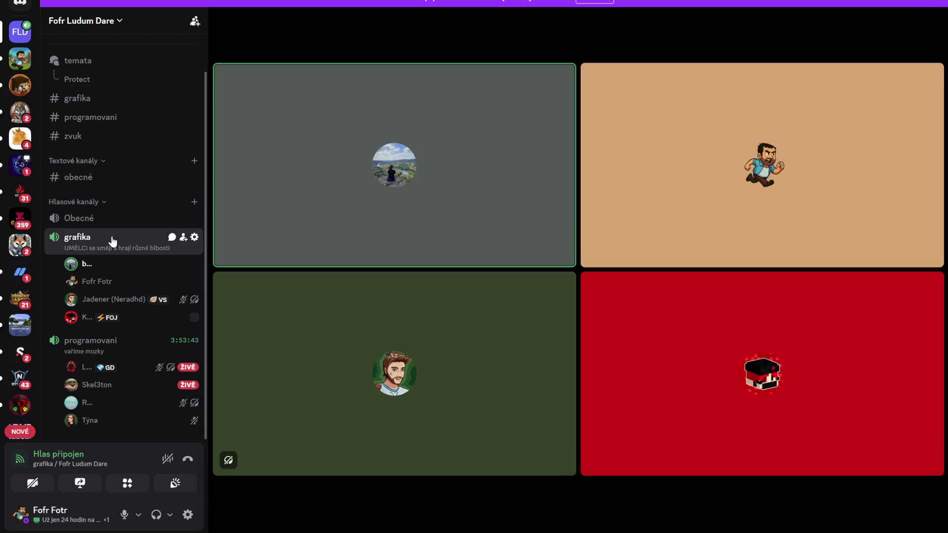
pyautogui.moveTo(163, 393)
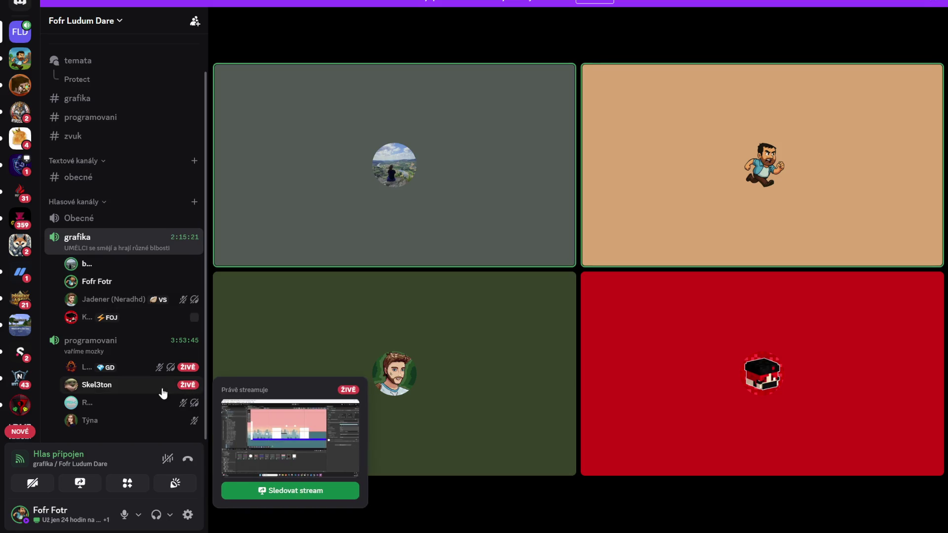
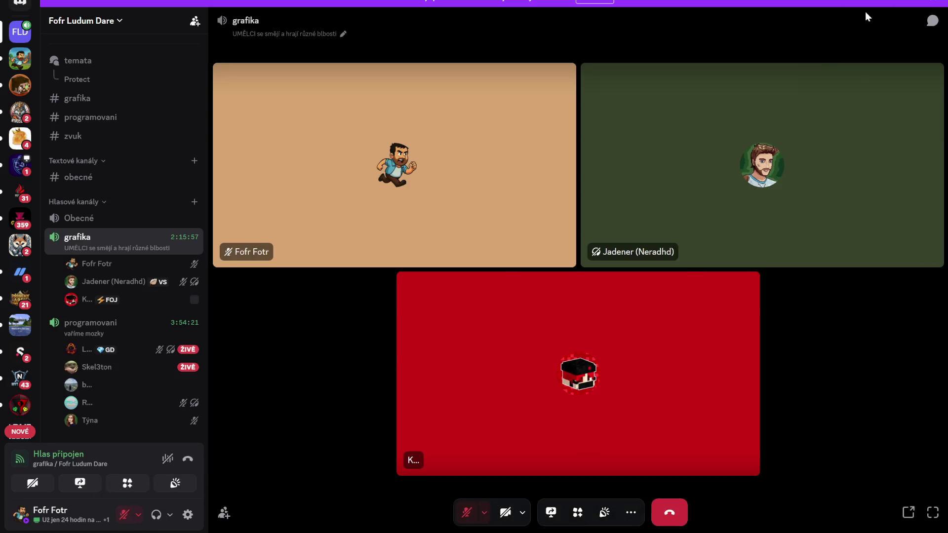
# - Open a new Chrome window on the Google start page and maximize it
pyautogui.hotkey('alt', 'Tab')
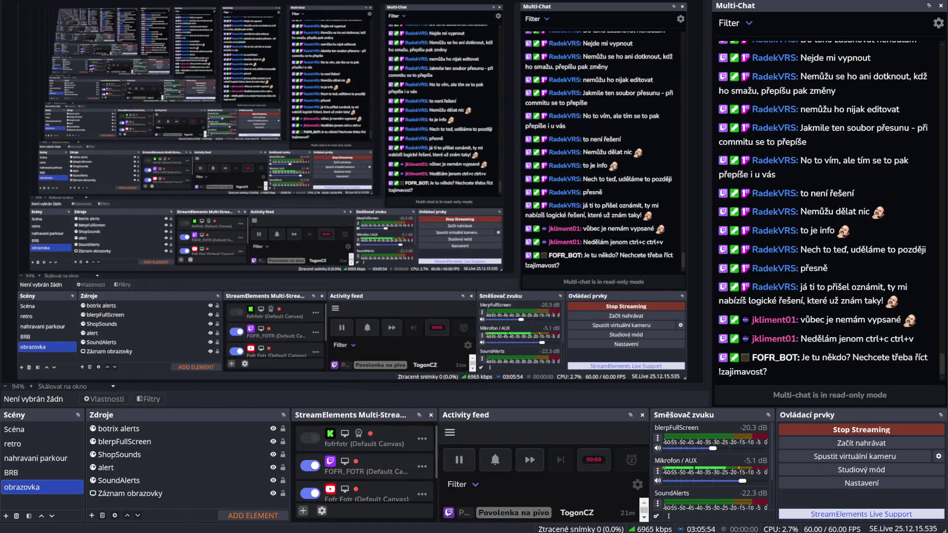
pyautogui.hotkey('alt', 'Tab')
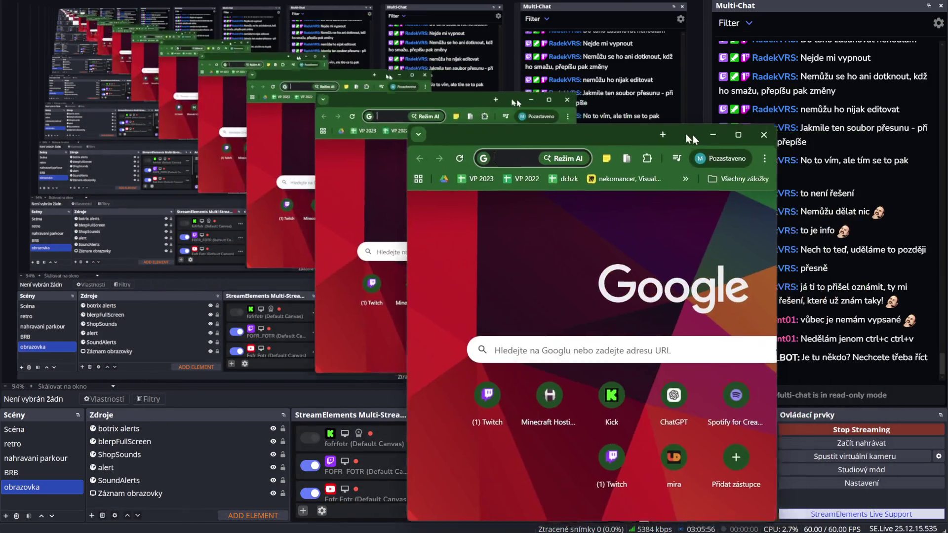
pyautogui.doubleClick(616, 90)
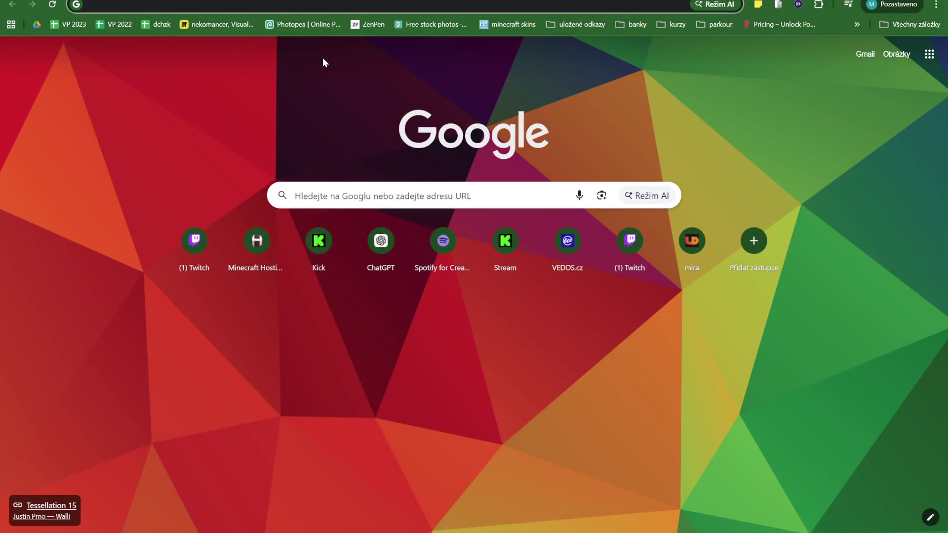
# - Load ldjam.com and go to the Ludum Dare home feed
pyautogui.write('ldjam')
pyautogui.press('Return')
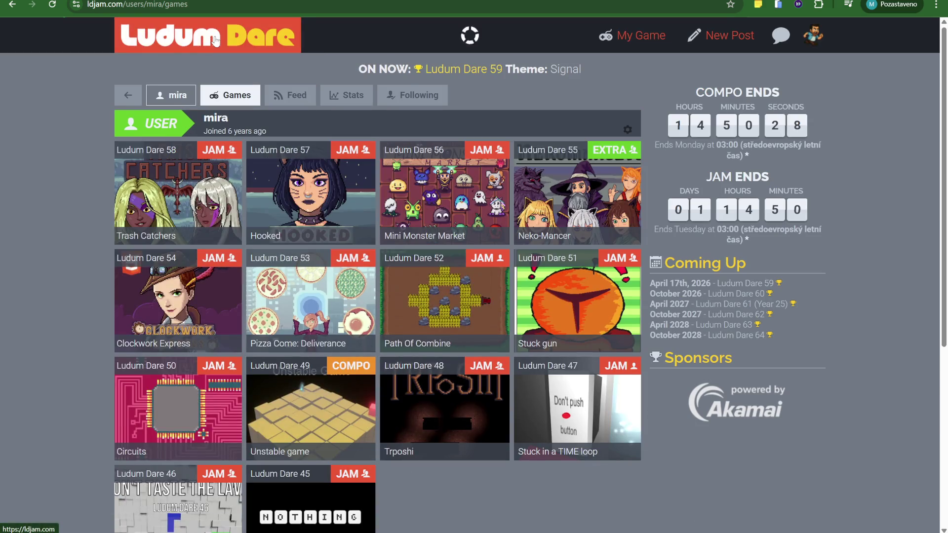
pyautogui.click(225, 55)
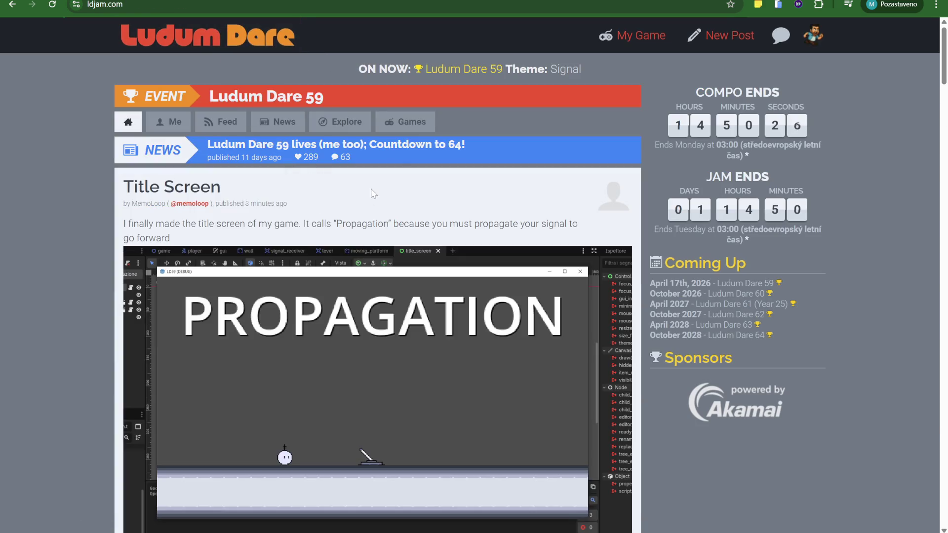
# - Scroll through the latest Ludum Dare 59 posts, then switch back to OBS
pyautogui.scroll(-10, 380, 191)
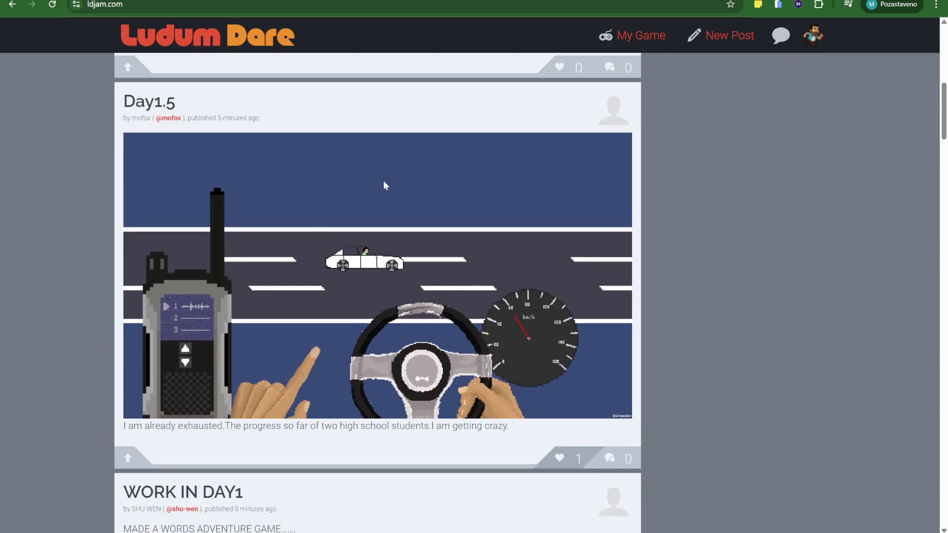
pyautogui.scroll(2, 385, 185)
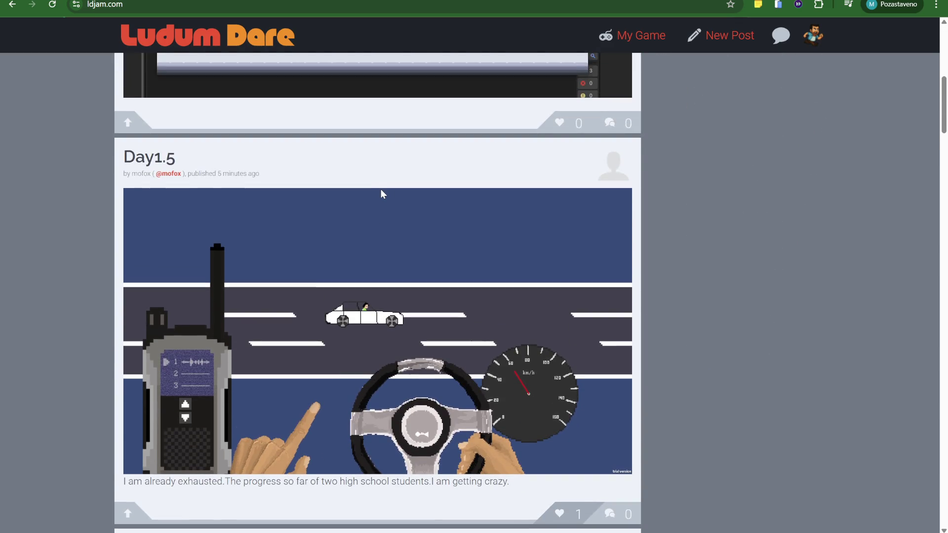
pyautogui.scroll(-2, 381, 192)
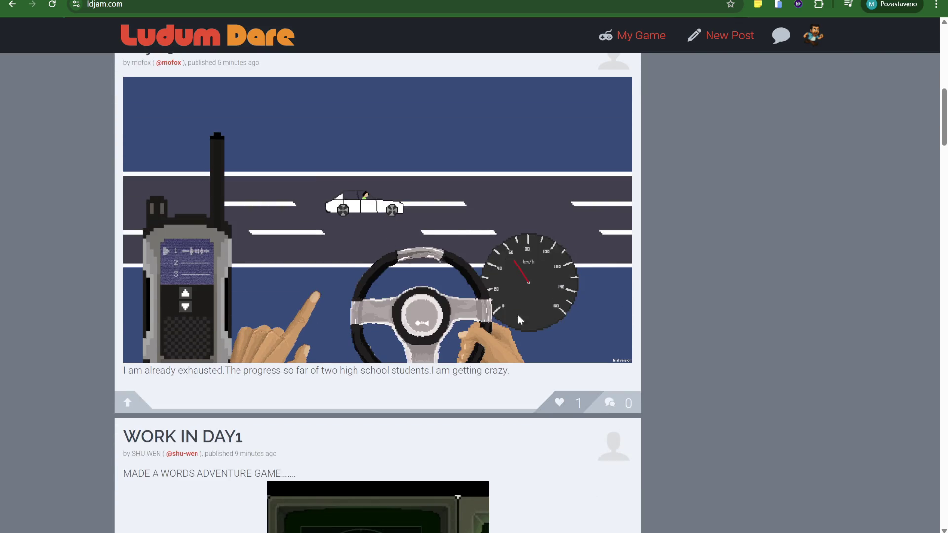
pyautogui.scroll(-7, 534, 326)
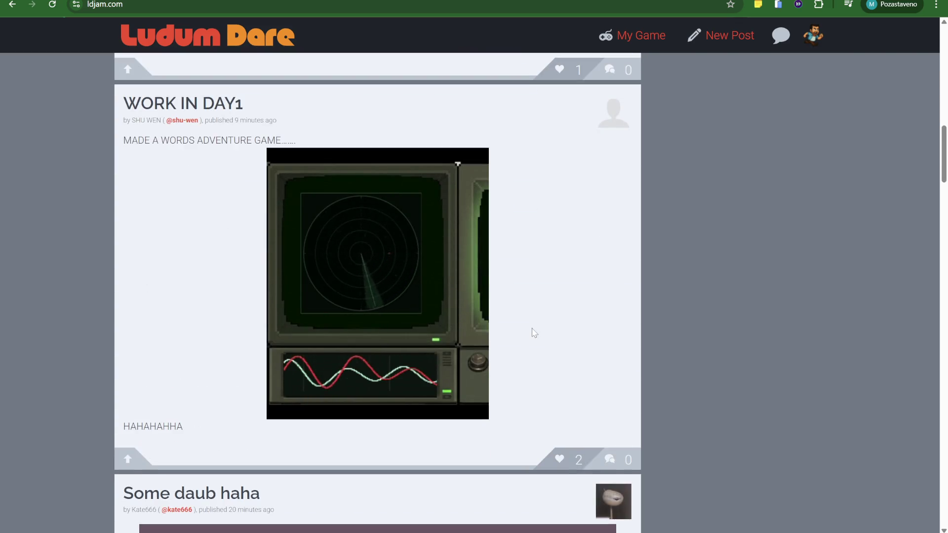
pyautogui.scroll(-1, 534, 333)
pyautogui.scroll(2, 534, 333)
pyautogui.scroll(-1, 534, 333)
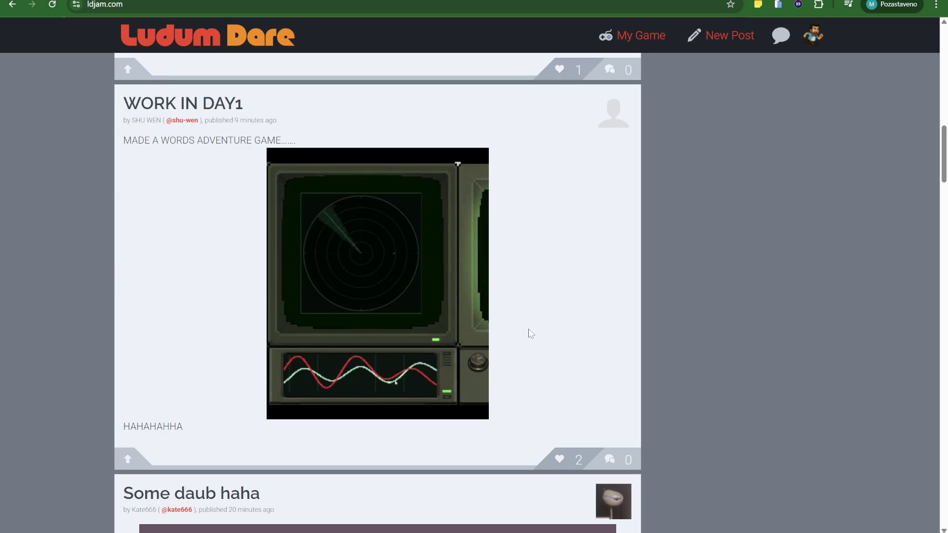
pyautogui.scroll(-1, 530, 334)
pyautogui.scroll(-7, 530, 334)
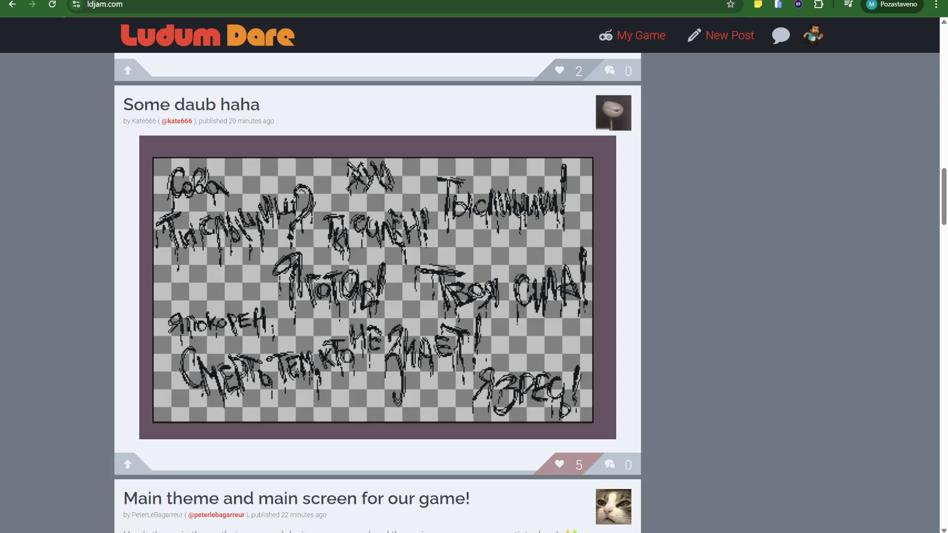
pyautogui.scroll(-7, 685, 322)
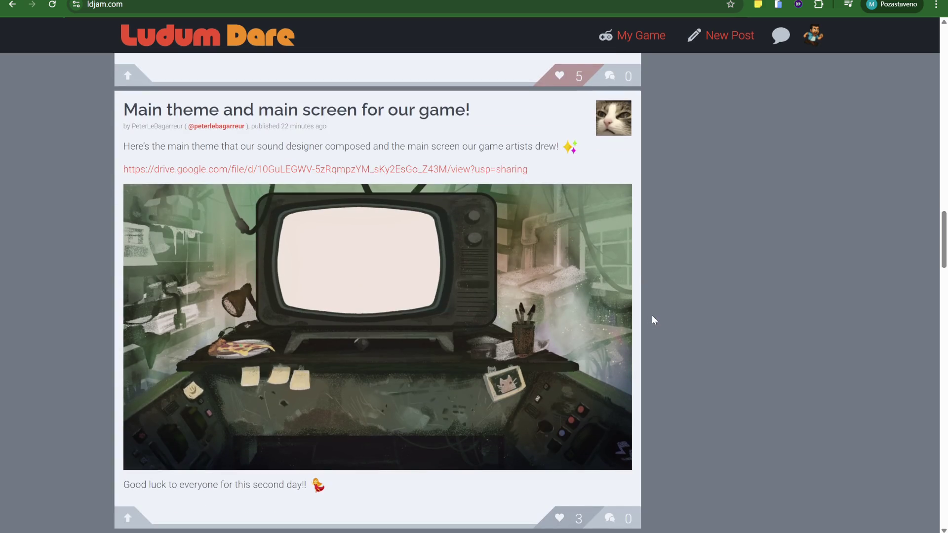
pyautogui.scroll(-2, 624, 316)
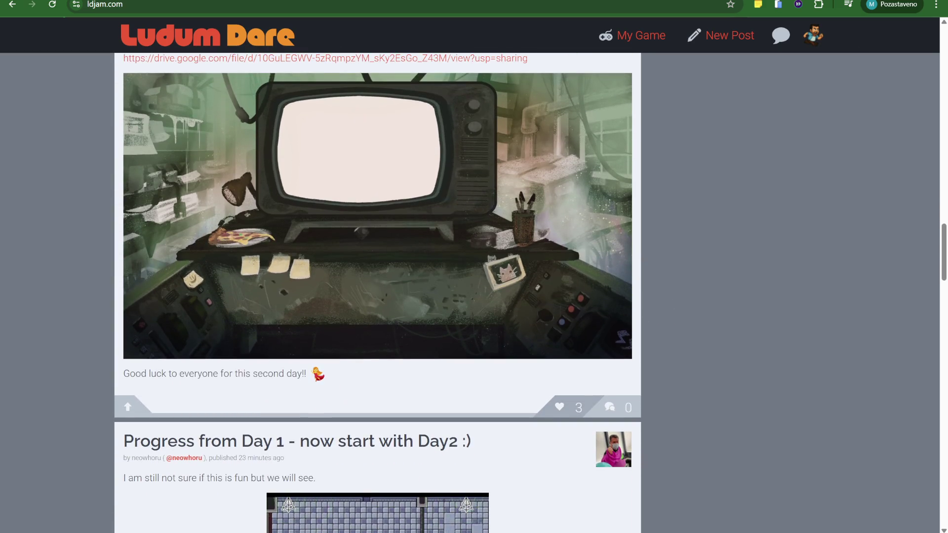
pyautogui.hotkey('alt', 'Tab')
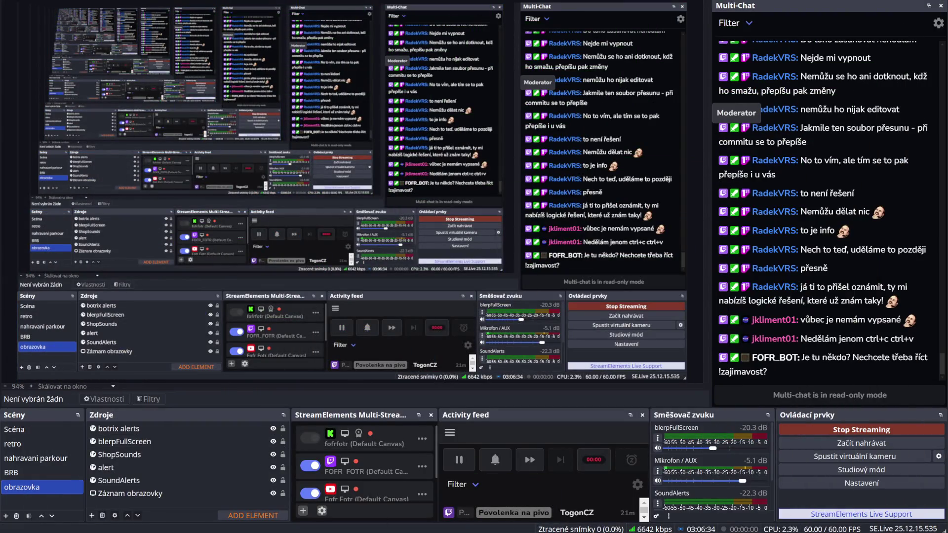
# - Return to the grafika voice call and open the #grafika text channel chat
pyautogui.hotkey('alt', 'Tab')
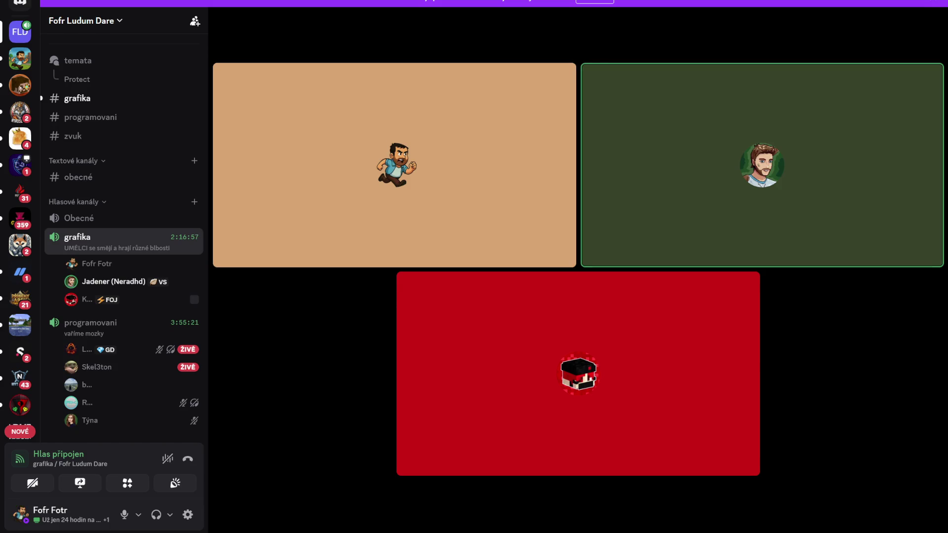
pyautogui.moveTo(328, 321)
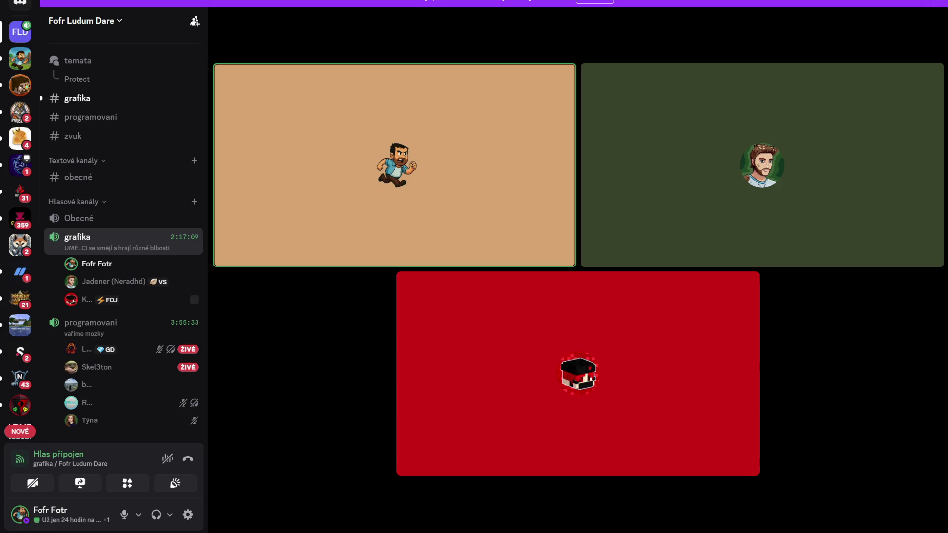
pyautogui.moveTo(807, 66)
pyautogui.moveTo(796, 110)
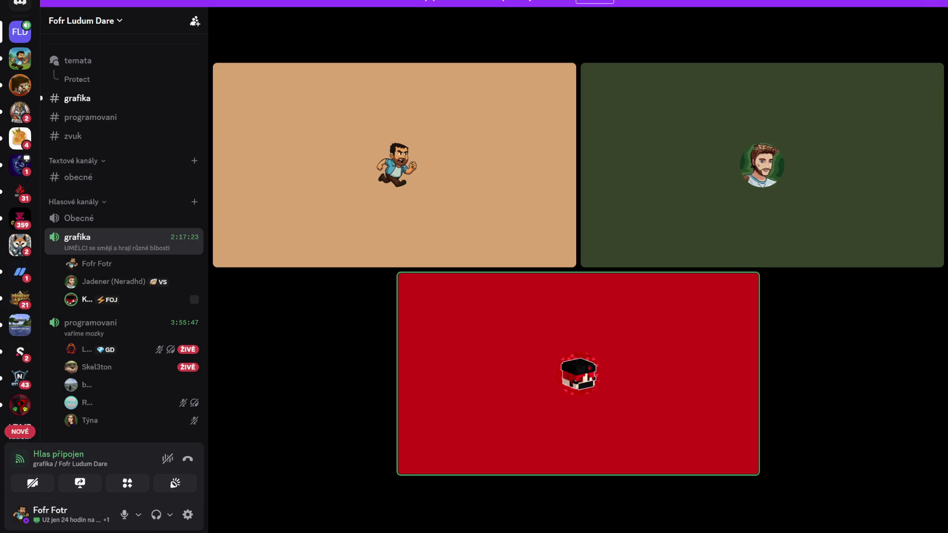
pyautogui.moveTo(849, 328)
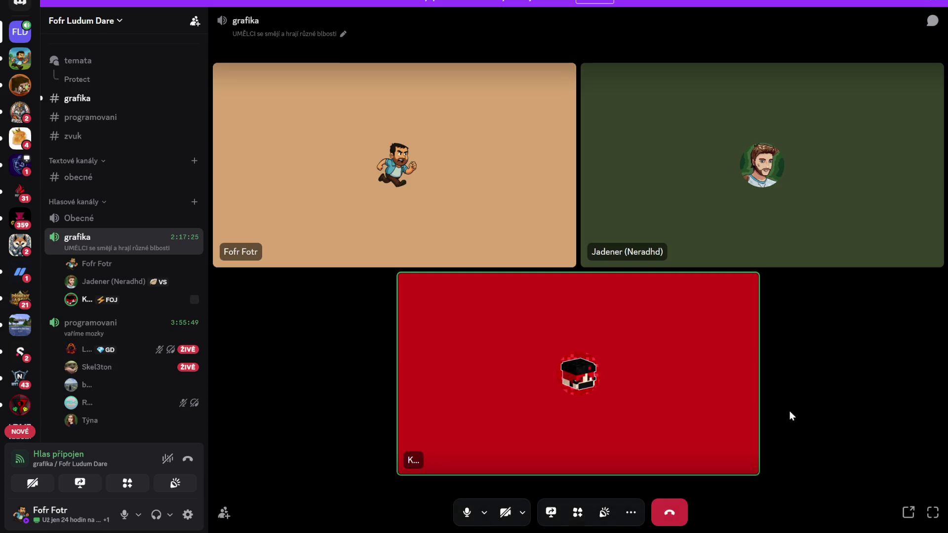
pyautogui.click(101, 98)
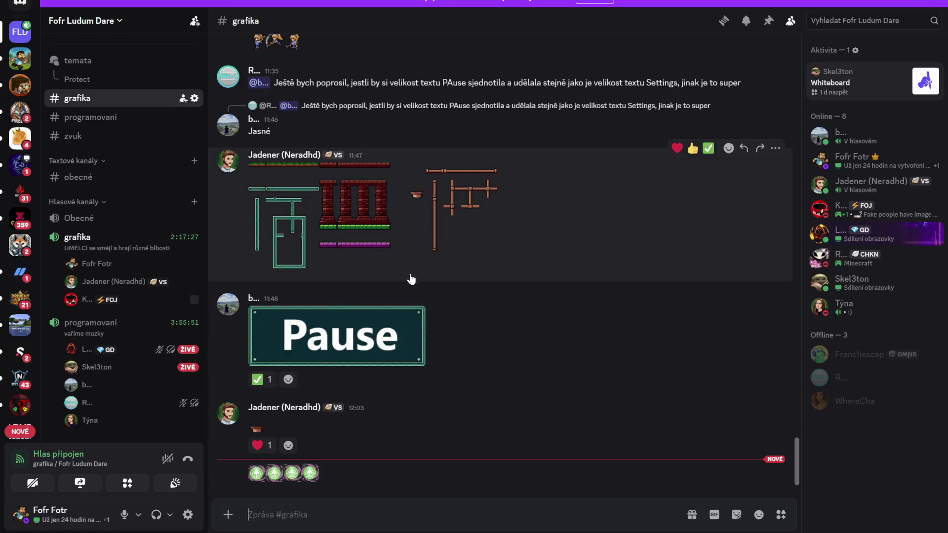
# - Preview the smash fix GIF and the green arrow emoji image, closing each preview
pyautogui.scroll(3, 316, 364)
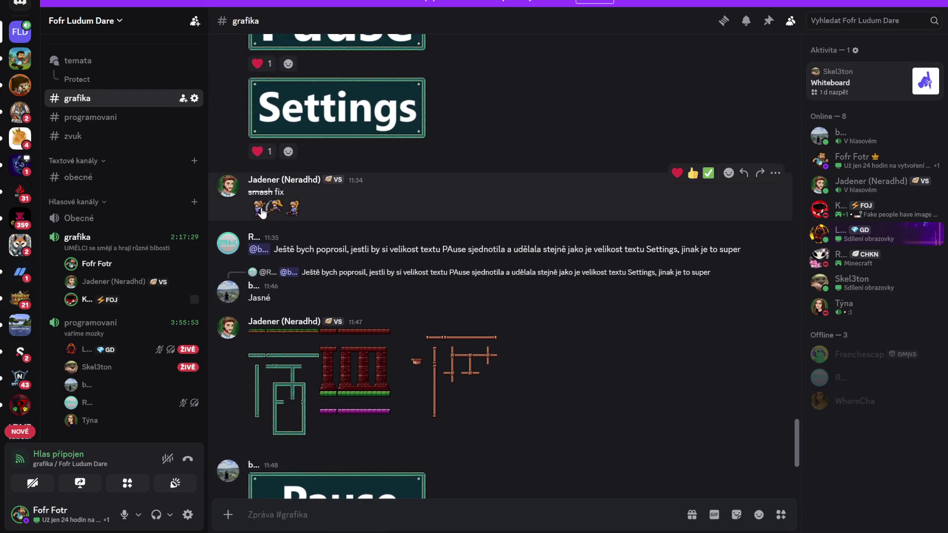
pyautogui.click(262, 207)
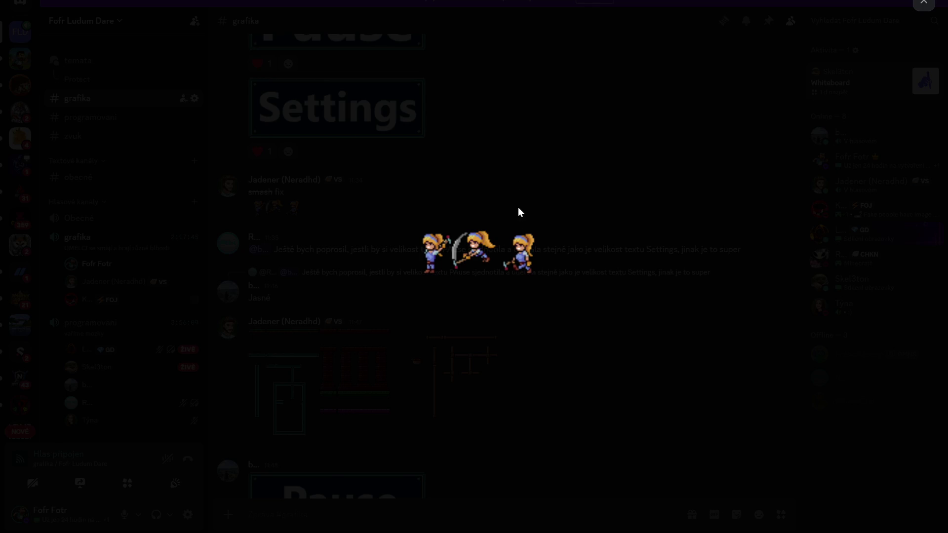
pyautogui.click(924, 3)
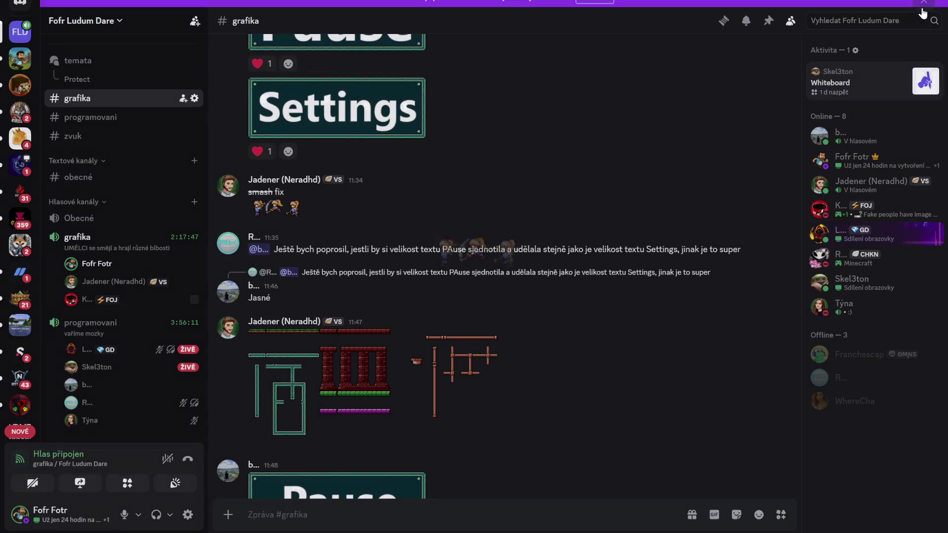
pyautogui.scroll(-3, 490, 391)
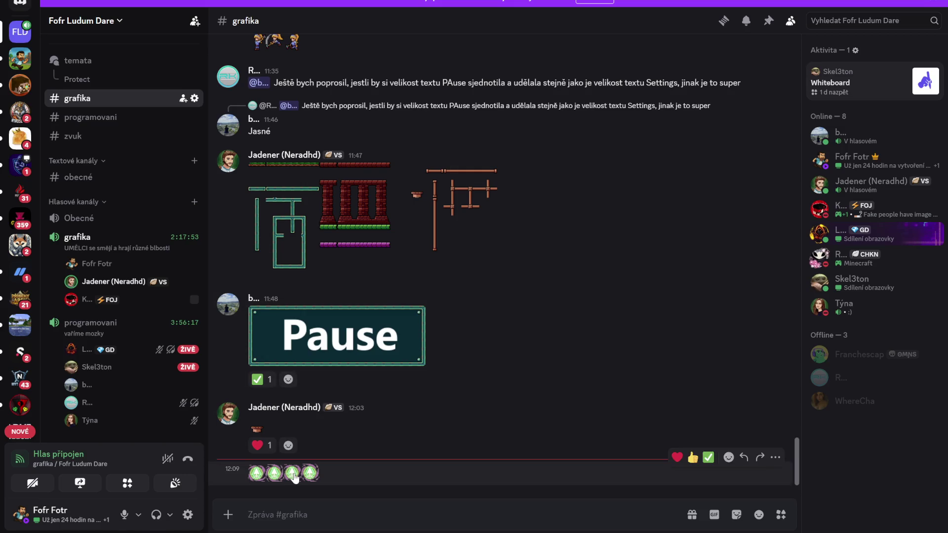
pyautogui.click(296, 473)
pyautogui.click(463, 255)
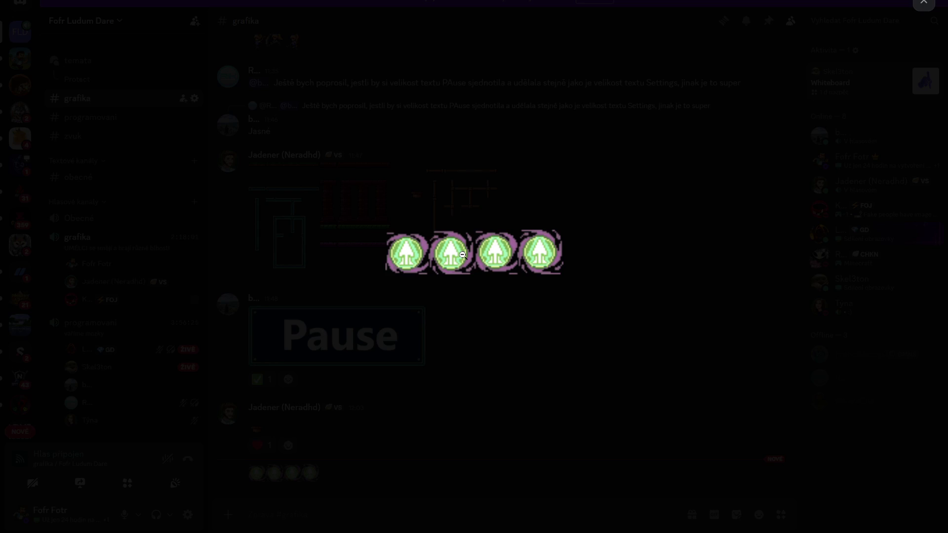
pyautogui.click(923, 4)
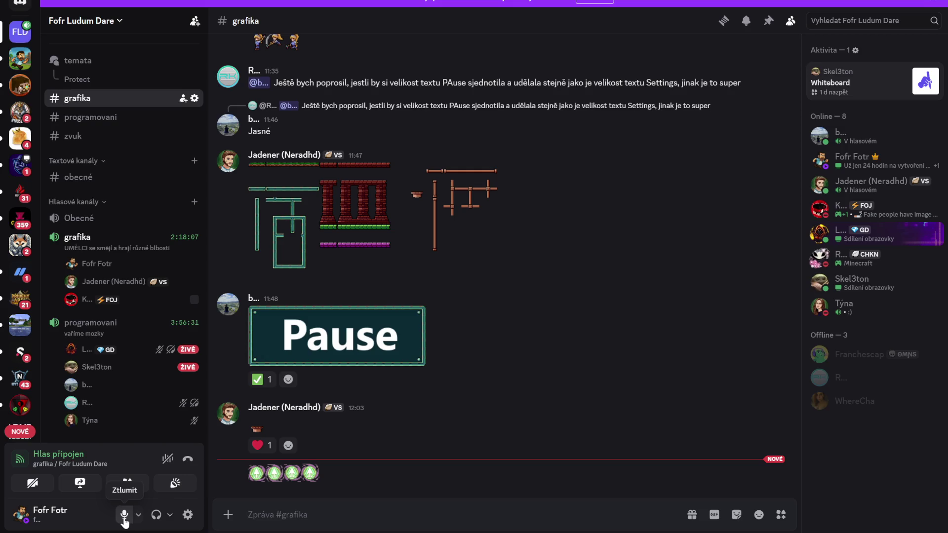
# - Toggle the microphone off and on, leaving it muted
pyautogui.click(124, 519)
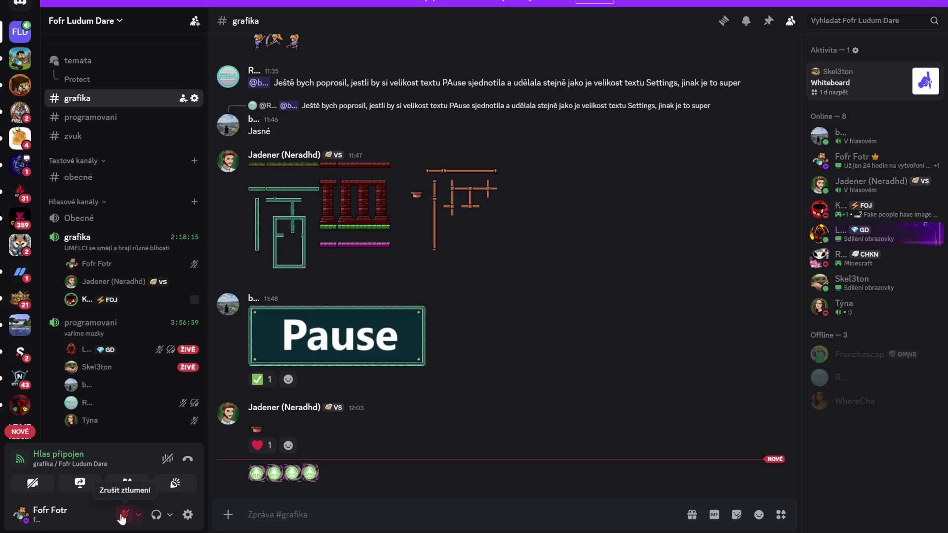
pyautogui.click(122, 516)
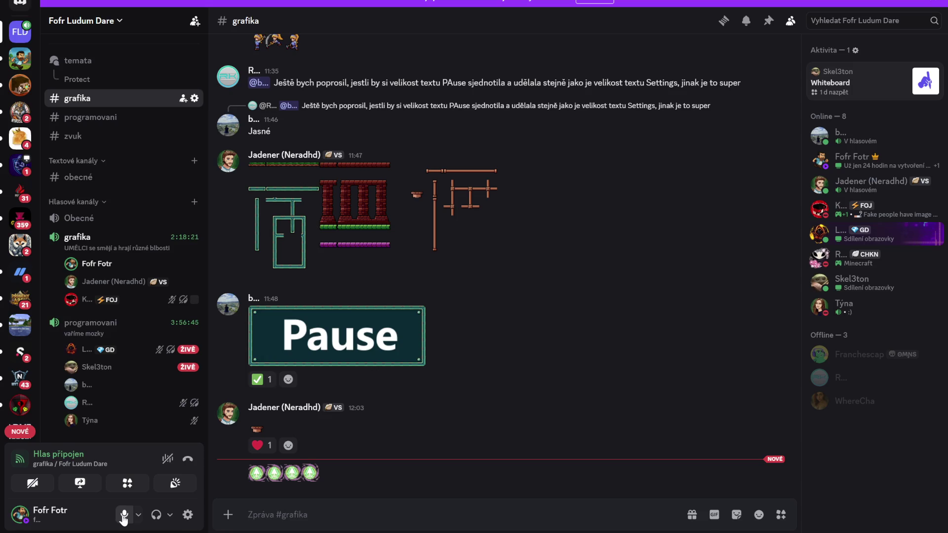
pyautogui.click(123, 516)
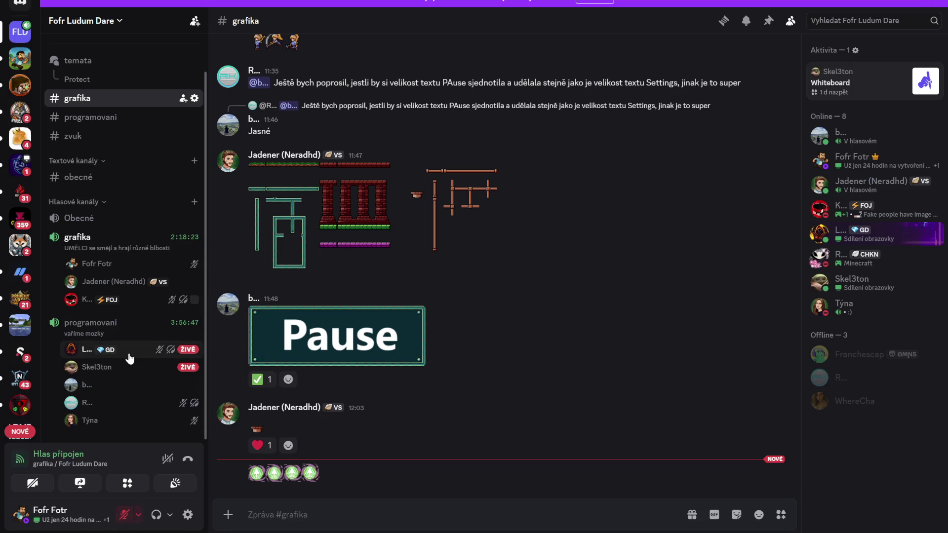
pyautogui.moveTo(114, 352)
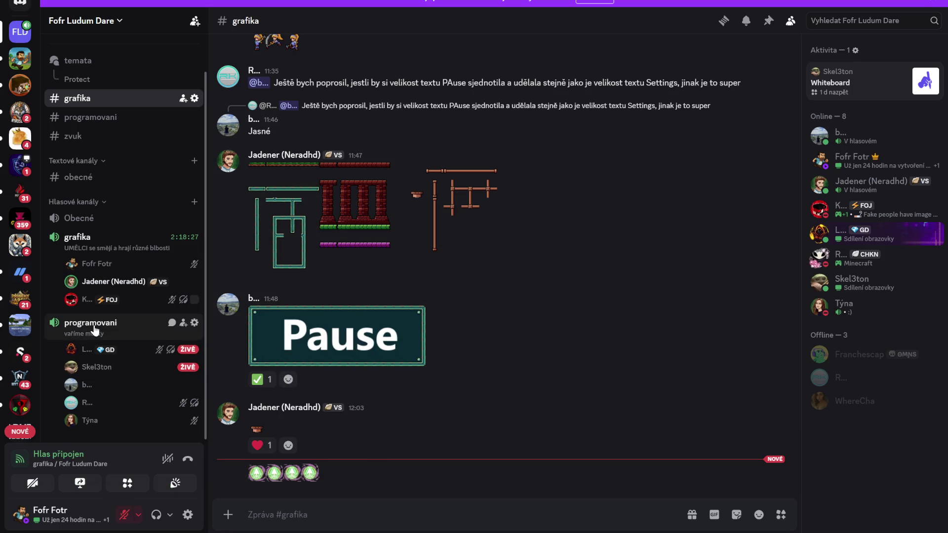
# - Join the programovani voice channel, then switch to the Unity editor and nudge the game view
pyautogui.click(94, 326)
pyautogui.scroll(-3, 105, 385)
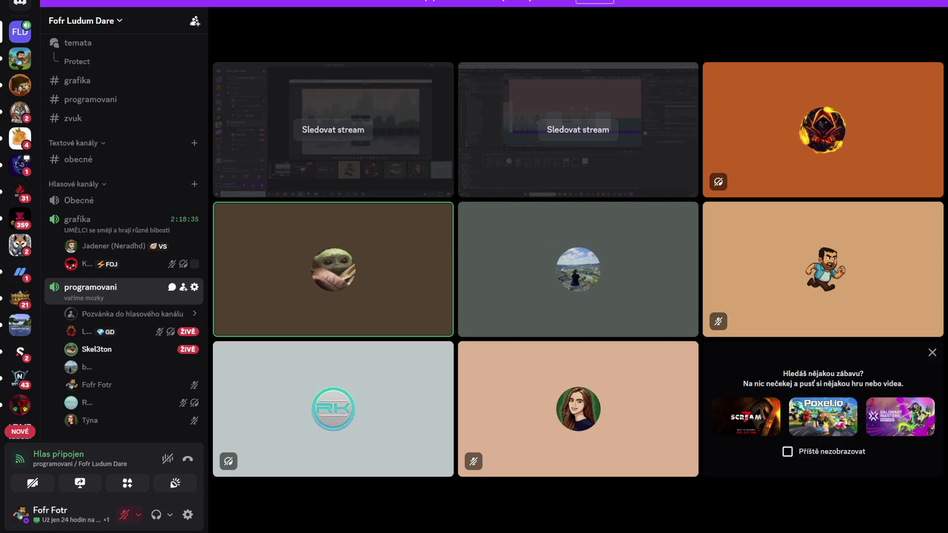
pyautogui.hotkey('alt', 'Tab')
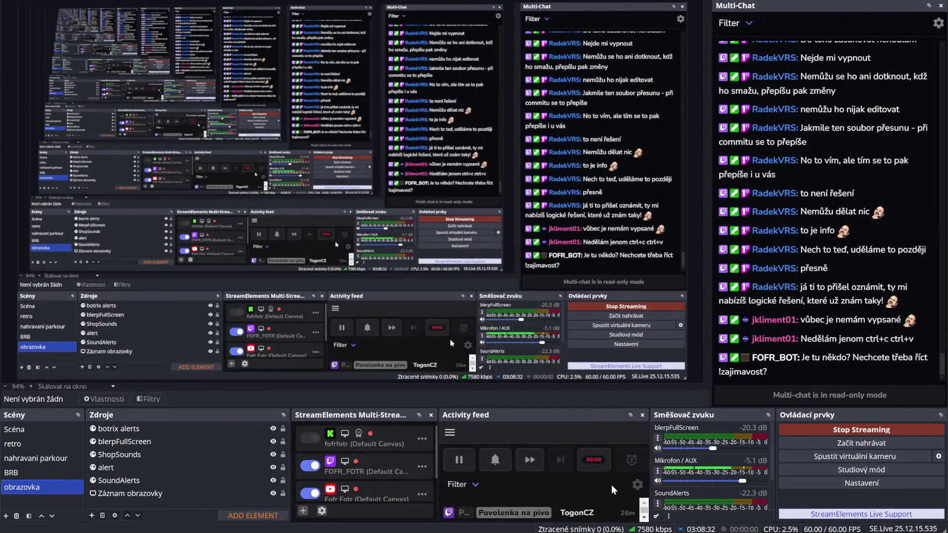
pyautogui.hotkey('alt', 'Tab')
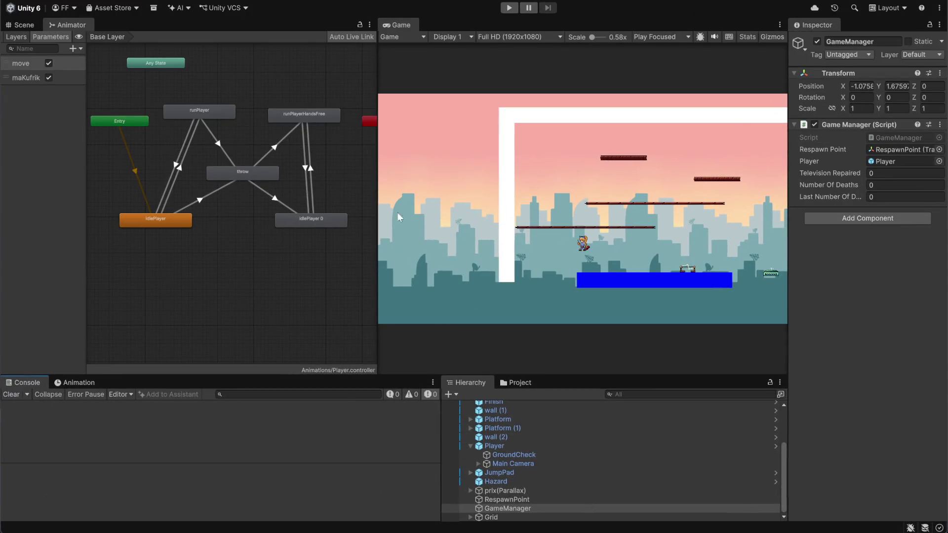
pyautogui.moveTo(379, 71)
pyautogui.mouseDown()
pyautogui.moveTo(371, 75)
pyautogui.moveTo(380, 71)
pyautogui.mouseUp()
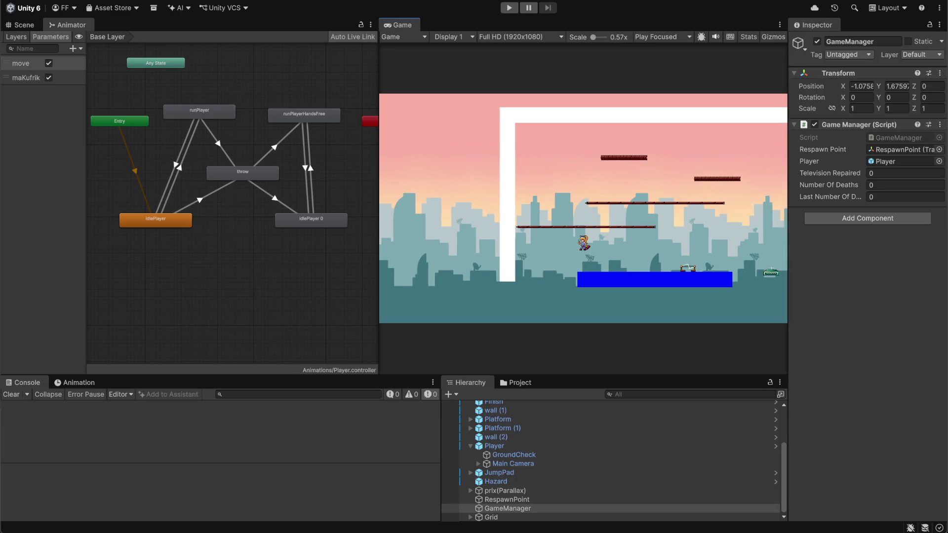
pyautogui.moveTo(523, 528)
pyautogui.moveTo(431, 501)
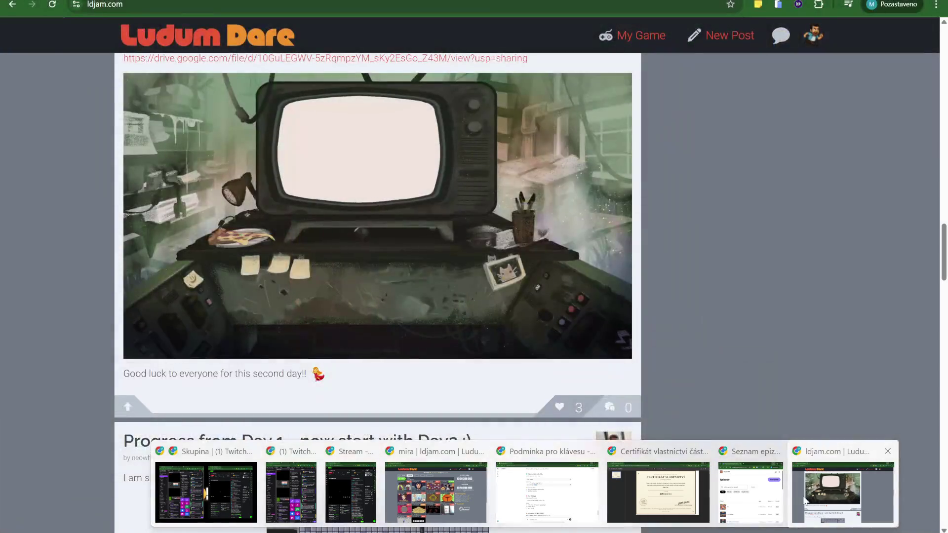
# - Bring the Ludum Dare feed forward and scroll down toward the Levels post
pyautogui.click(805, 501)
pyautogui.scroll(-5, 512, 347)
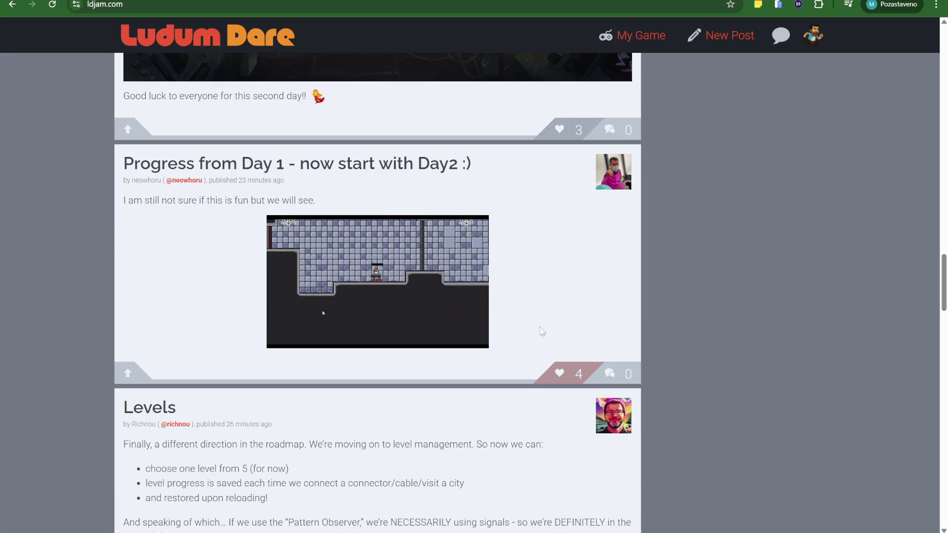
pyautogui.scroll(2, 527, 323)
pyautogui.scroll(-2, 526, 322)
pyautogui.scroll(-5, 497, 334)
pyautogui.scroll(2, 496, 332)
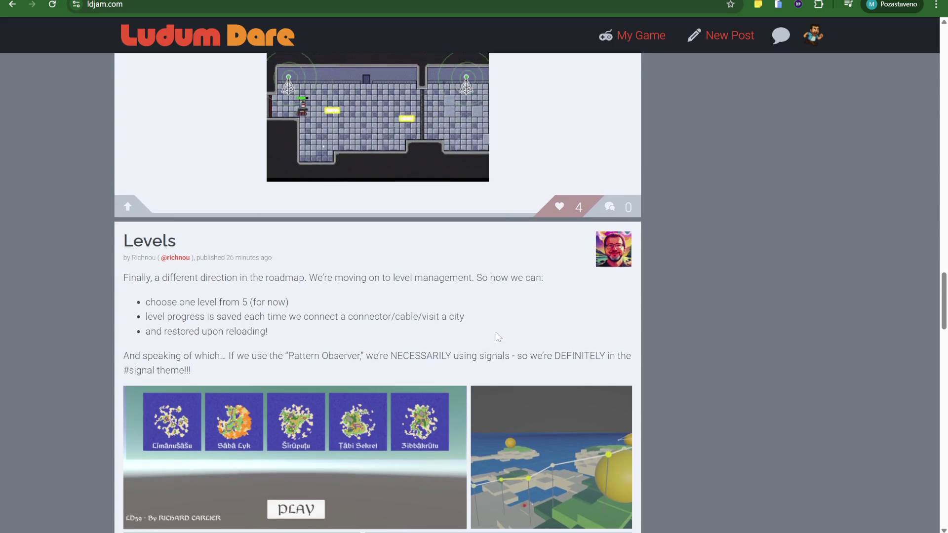
pyautogui.scroll(-5, 496, 333)
pyautogui.scroll(4, 496, 332)
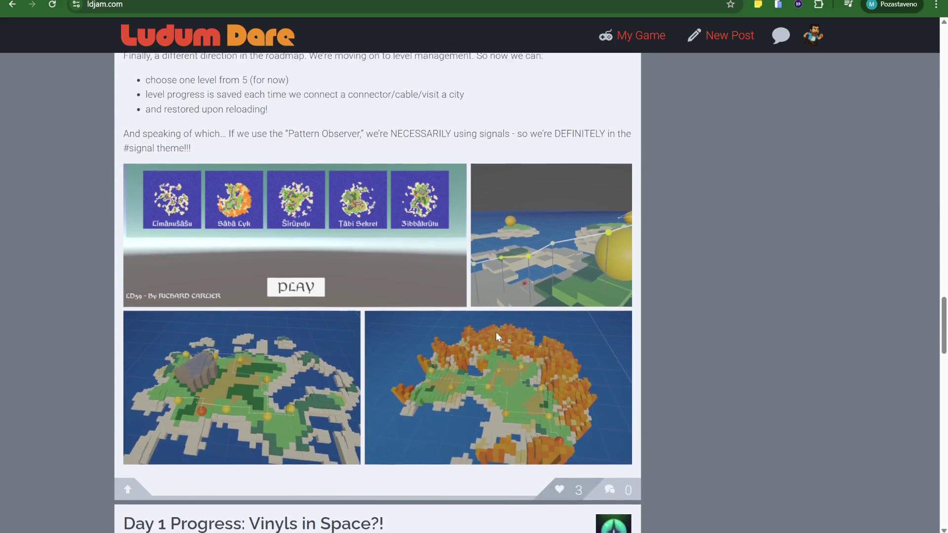
pyautogui.scroll(-2, 496, 333)
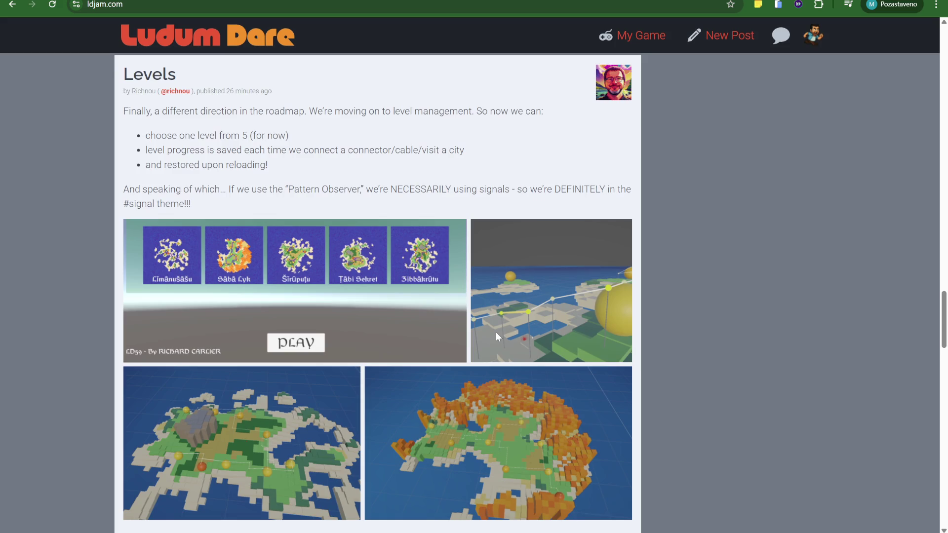
# - Lower the Discord call's output volume, then return to the ldjam feed
pyautogui.hotkey('alt', 'Tab')
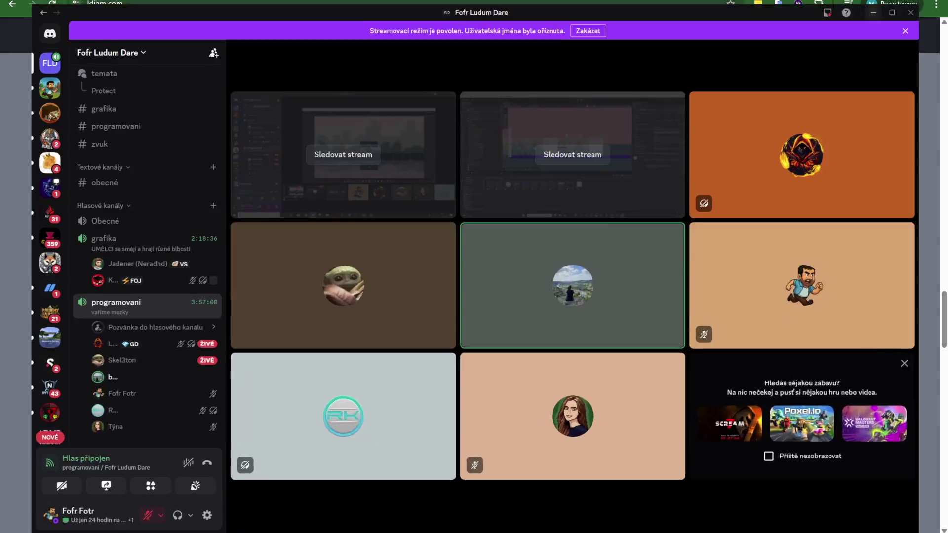
pyautogui.click(170, 515)
pyautogui.moveTo(212, 462); pyautogui.dragTo(181, 461)
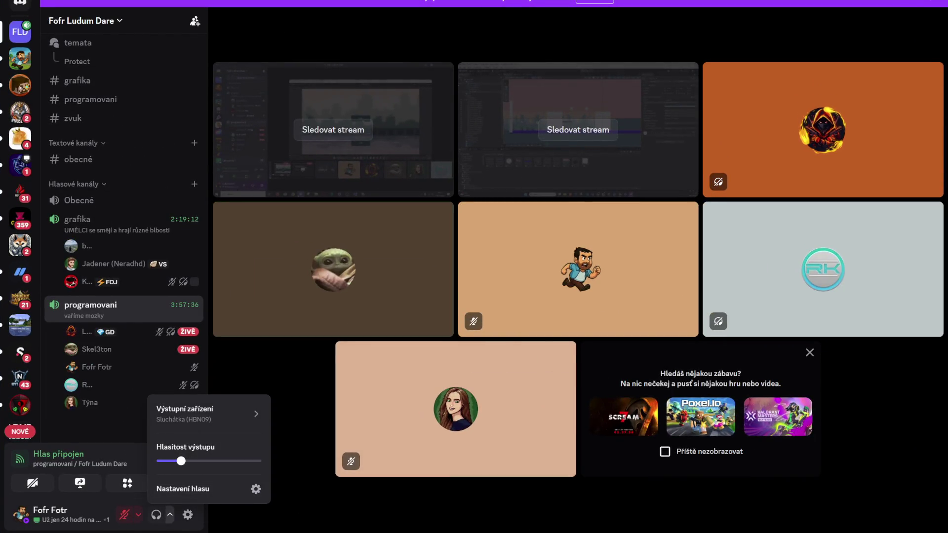
pyautogui.hotkey('alt', 'Tab')
pyautogui.scroll(-3, 618, 215)
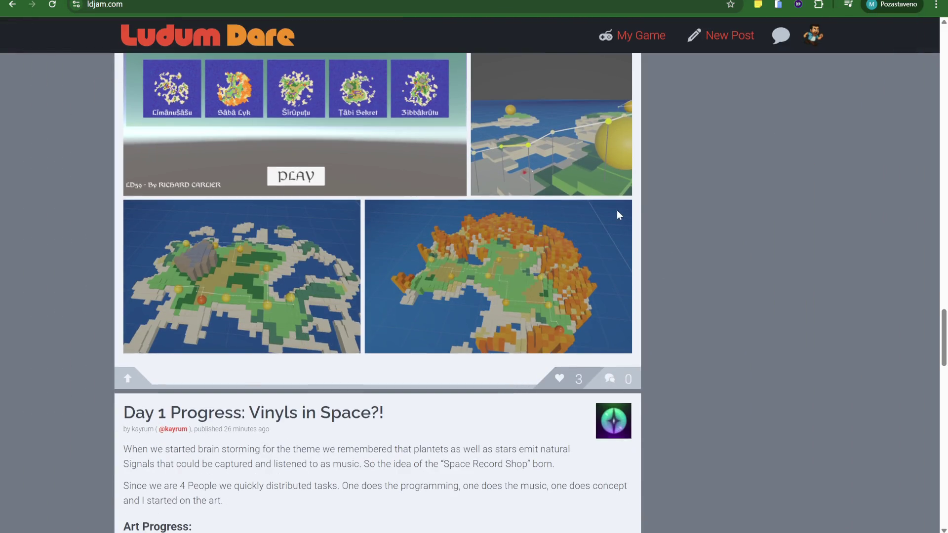
# - Commit the five changed files to audioMira with summary 'wtč', then return to the feed
pyautogui.hotkey('alt', 'Tab')
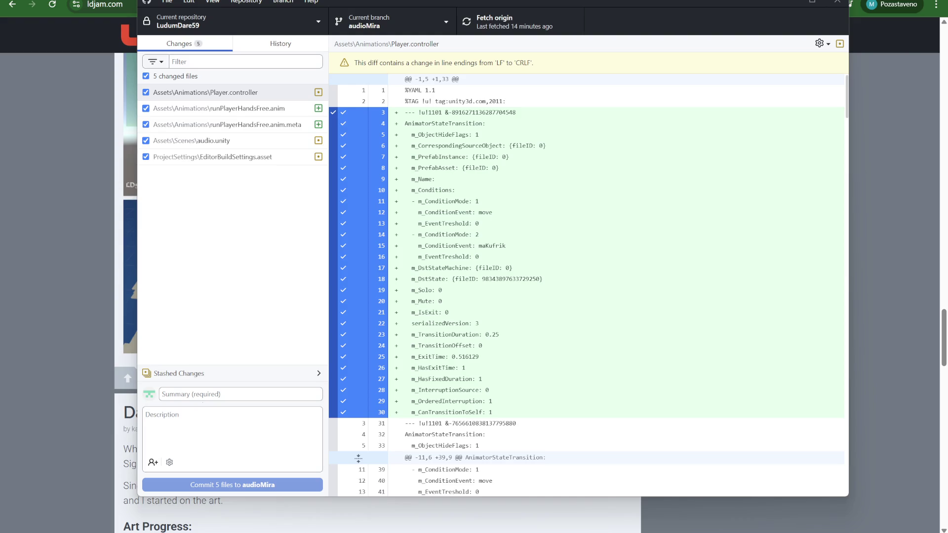
pyautogui.write('wtč')
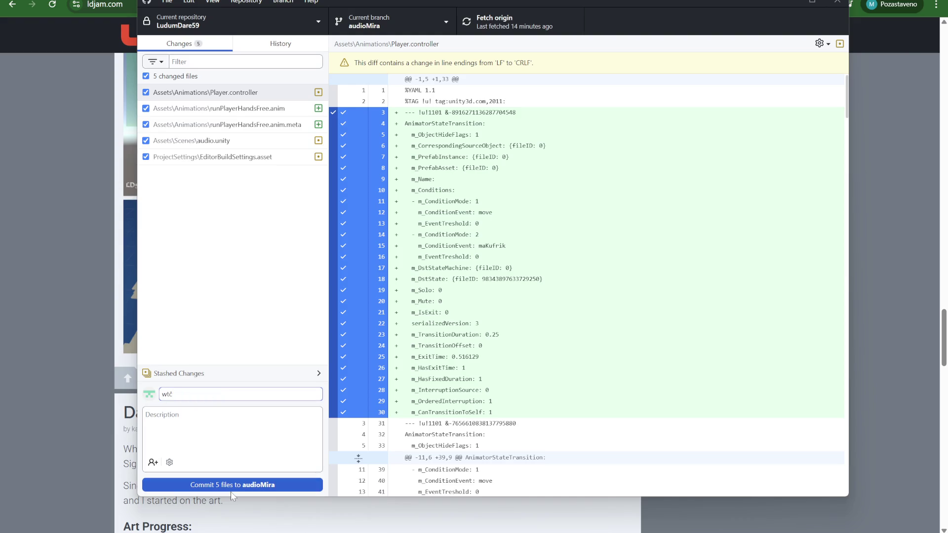
pyautogui.click(231, 490)
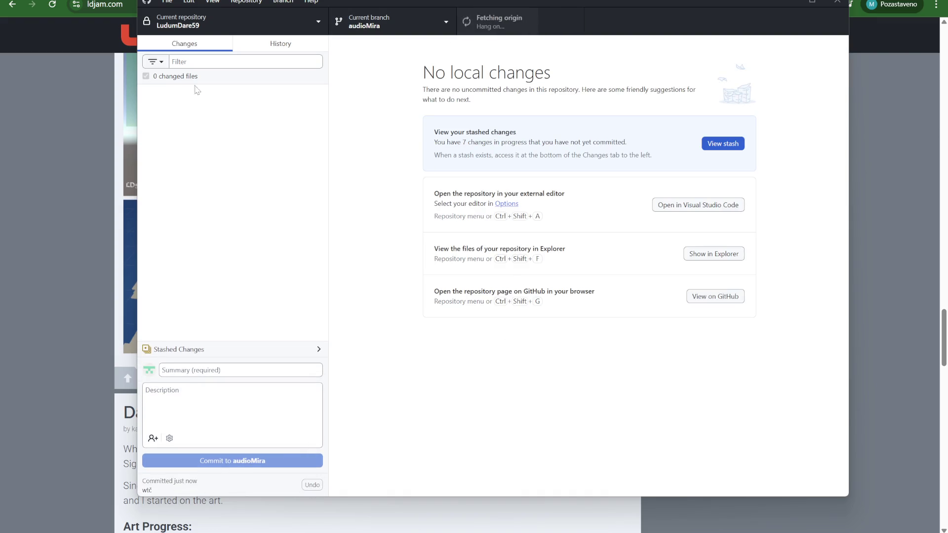
pyautogui.click(82, 138)
# - Read the Vinyls in Space?! post, highlighting its opening lines and the task-division sentence
pyautogui.scroll(4, 608, 348)
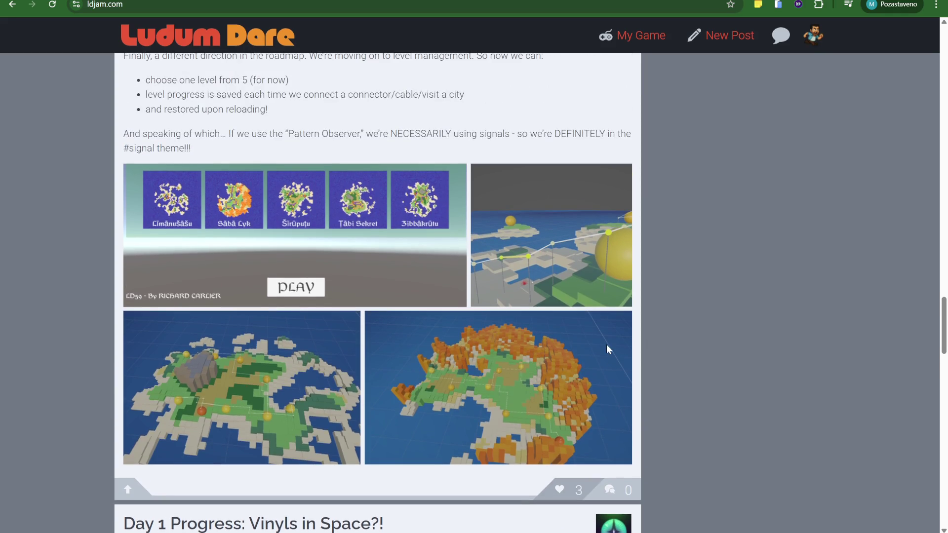
pyautogui.scroll(-1, 608, 350)
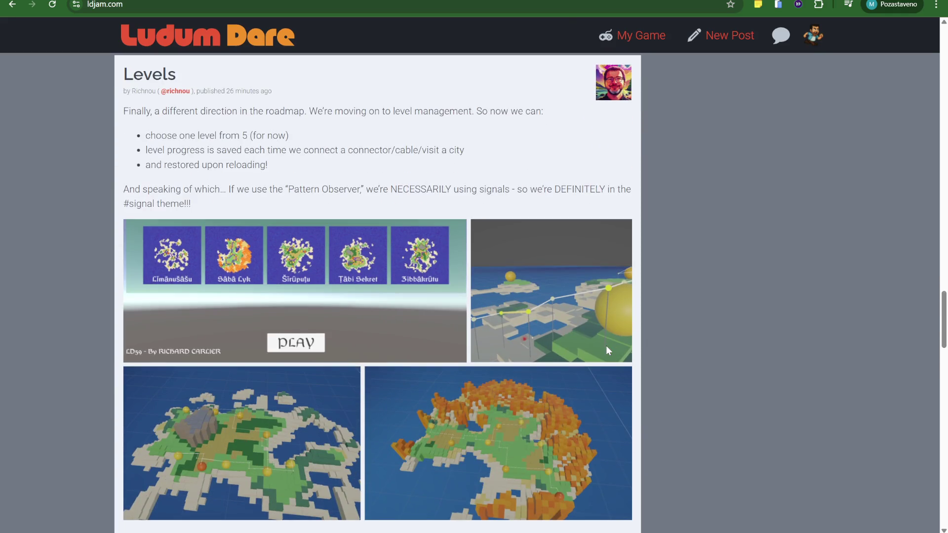
pyautogui.scroll(-3, 606, 346)
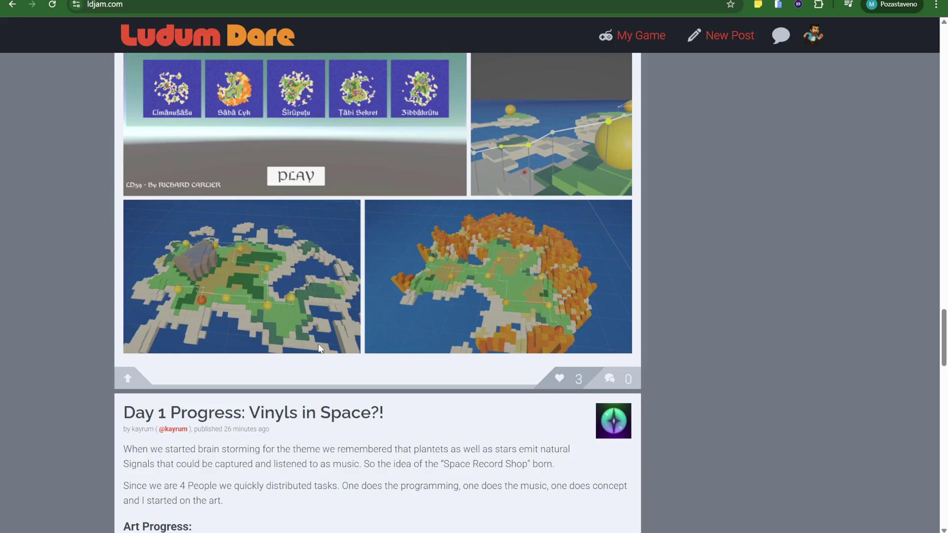
pyautogui.scroll(-5, 320, 341)
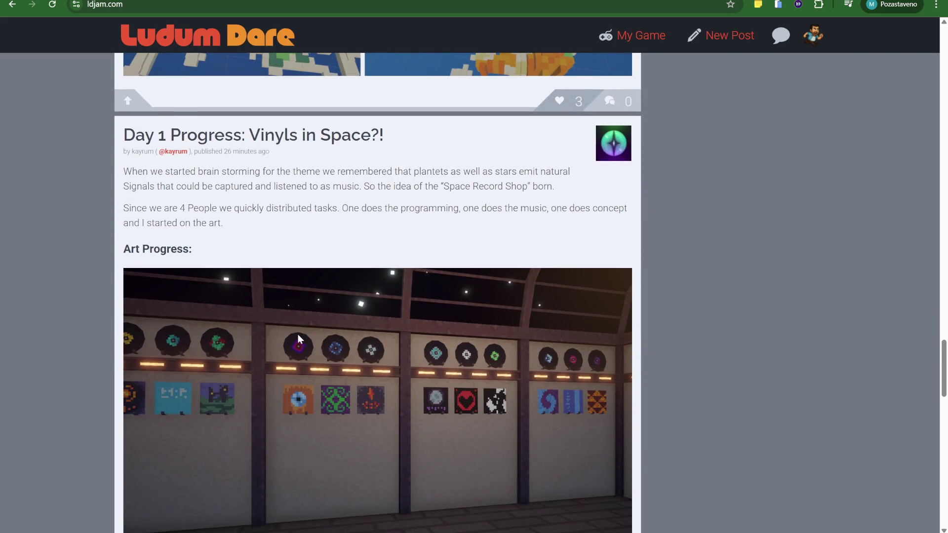
pyautogui.scroll(-3, 371, 182)
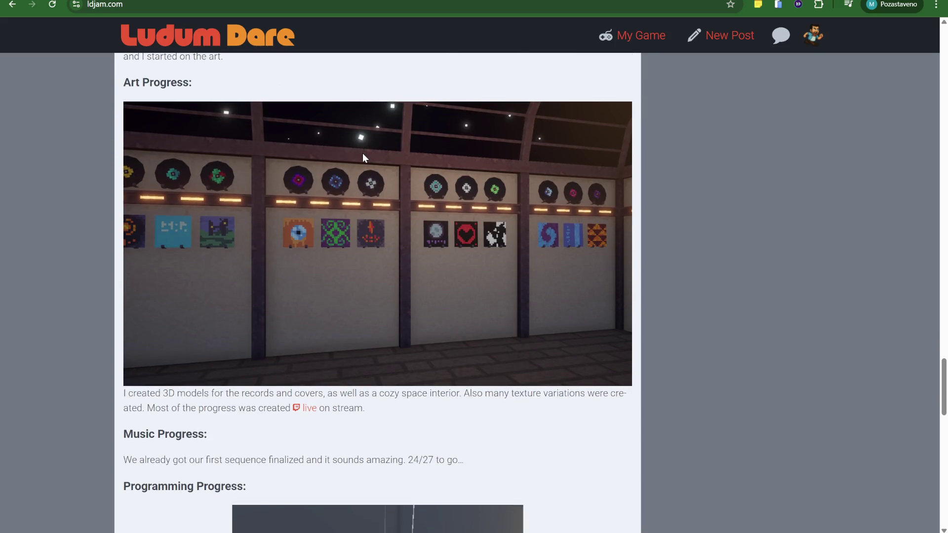
pyautogui.scroll(2, 349, 174)
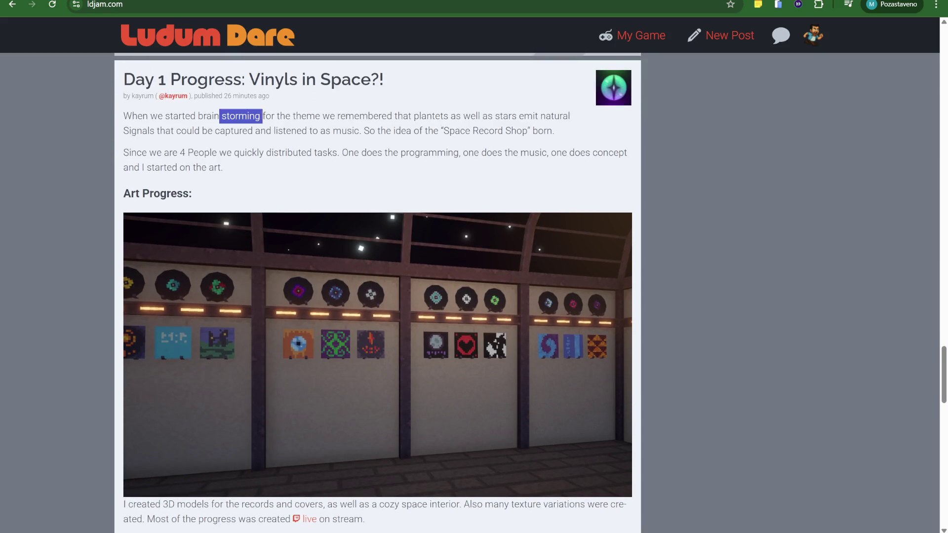
pyautogui.moveTo(368, 117)
pyautogui.mouseDown()
pyautogui.moveTo(553, 133)
pyautogui.moveTo(496, 118)
pyautogui.moveTo(563, 132)
pyautogui.moveTo(161, 142)
pyautogui.mouseUp()
pyautogui.moveTo(239, 132); pyautogui.dragTo(325, 131)
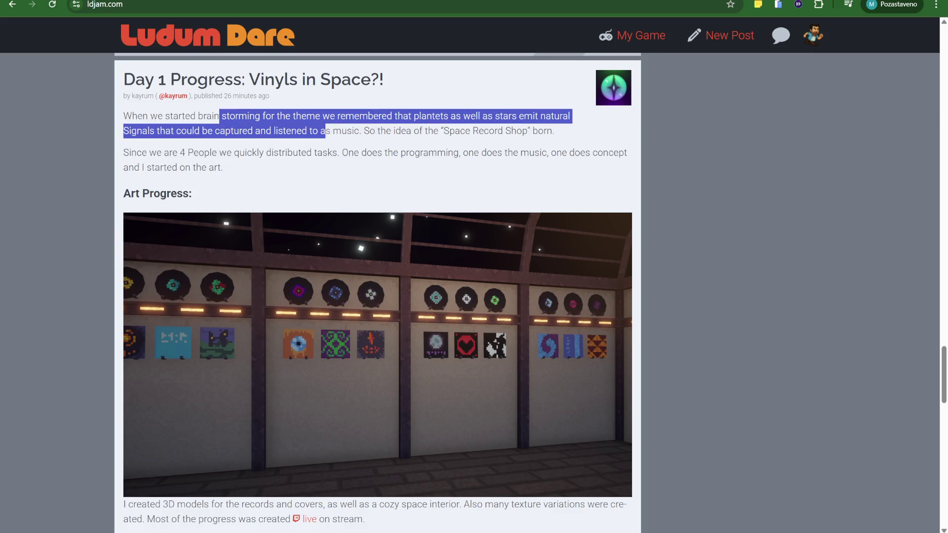
pyautogui.click(561, 134)
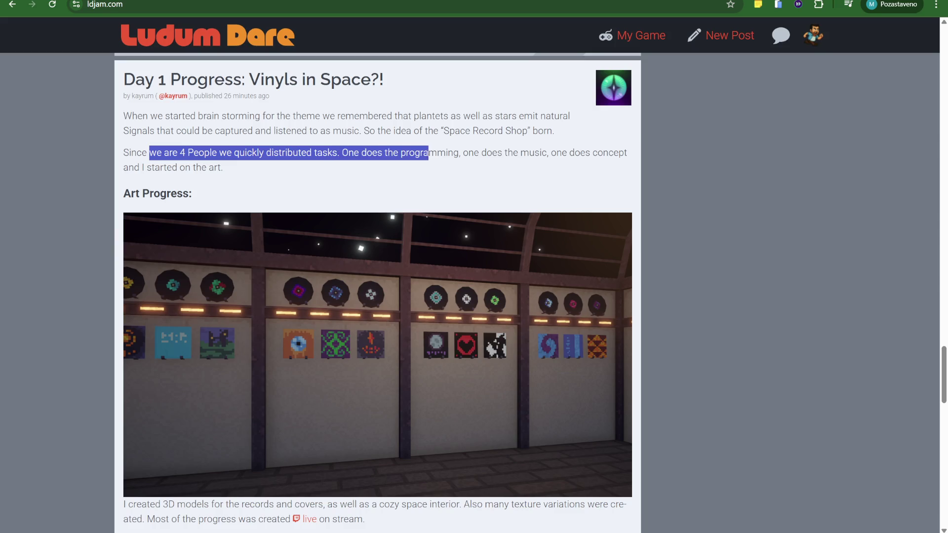
pyautogui.moveTo(537, 165); pyautogui.dragTo(598, 157)
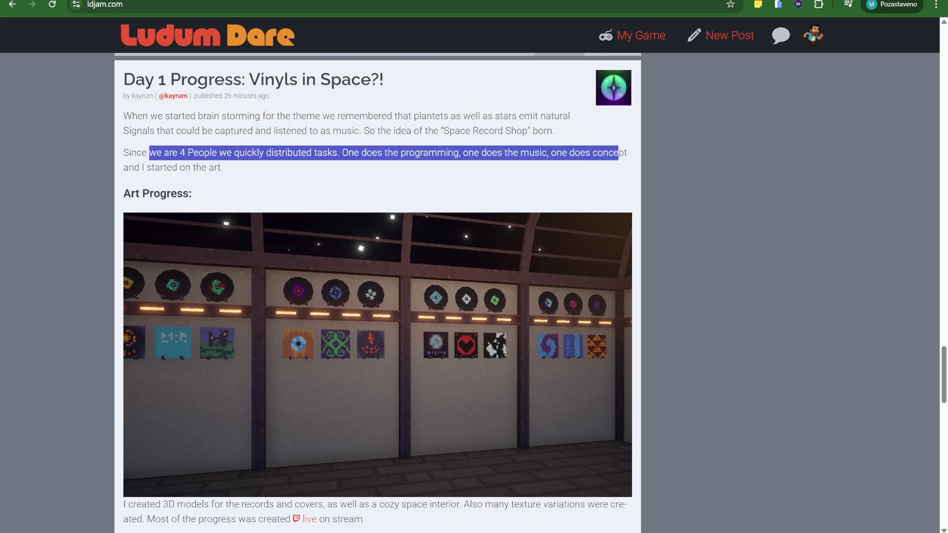
pyautogui.click(597, 157)
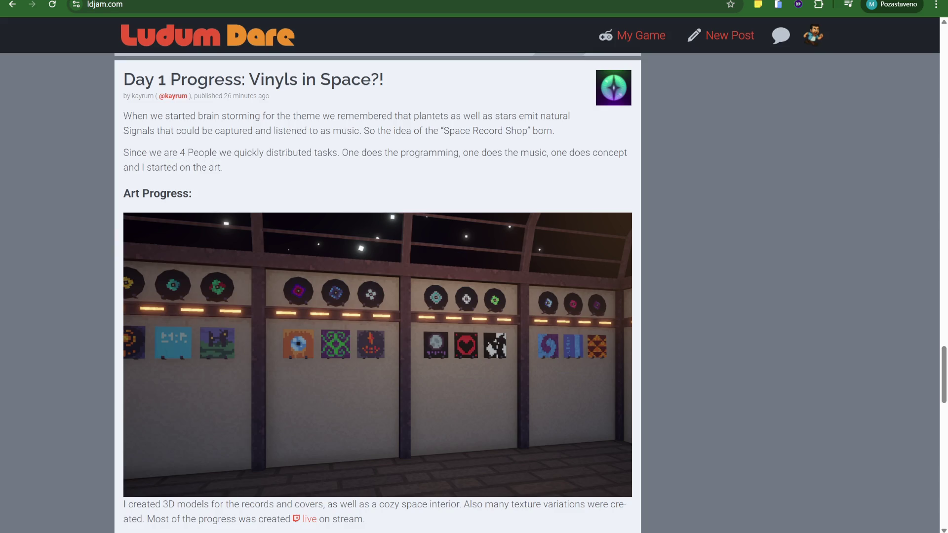
# - Keep reading the post, highlighting passages including the paragraph about the 3D models
pyautogui.scroll(-8, 354, 168)
pyautogui.scroll(4, 320, 172)
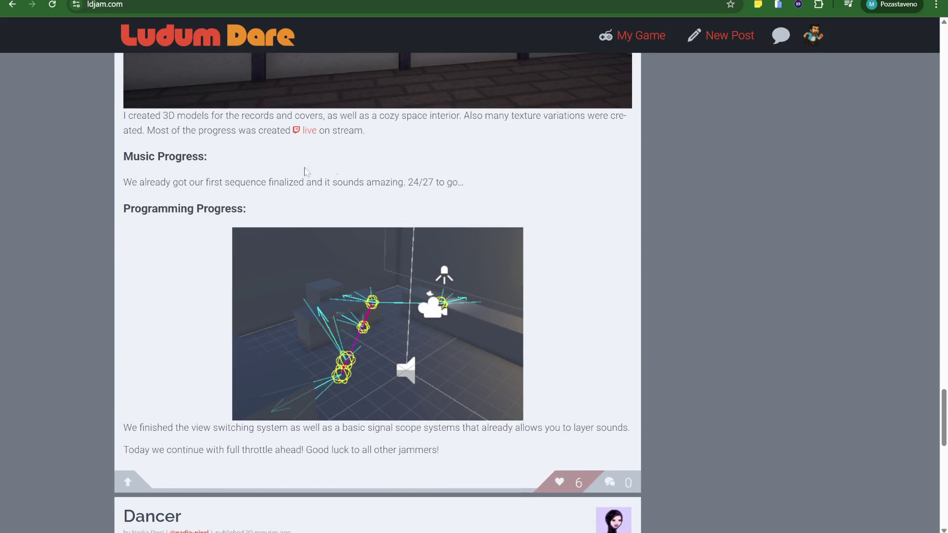
pyautogui.scroll(5, 259, 196)
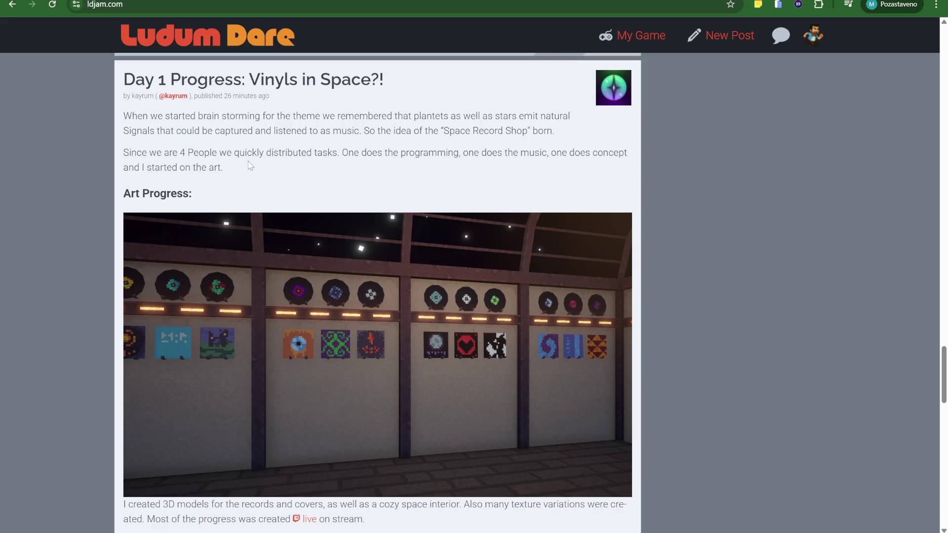
pyautogui.moveTo(264, 157); pyautogui.dragTo(421, 163)
pyautogui.click(421, 163)
pyautogui.scroll(-5, 247, 173)
pyautogui.scroll(-3, 246, 173)
pyautogui.scroll(2, 290, 184)
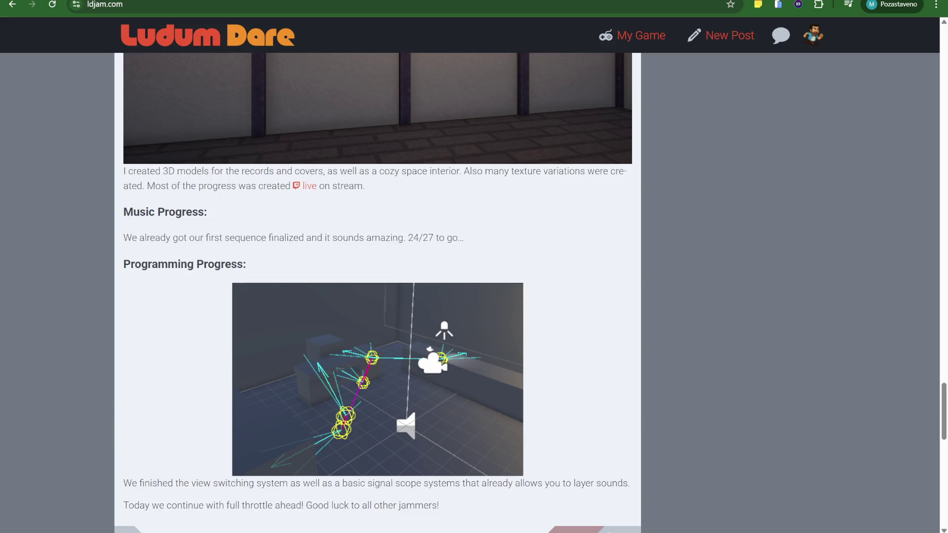
pyautogui.moveTo(124, 171); pyautogui.dragTo(231, 186)
pyautogui.scroll(-1, 414, 193)
pyautogui.click(247, 182)
# - Load more feed posts and scroll down to the 'Day 2 here we go!' post
pyautogui.scroll(-2, 242, 183)
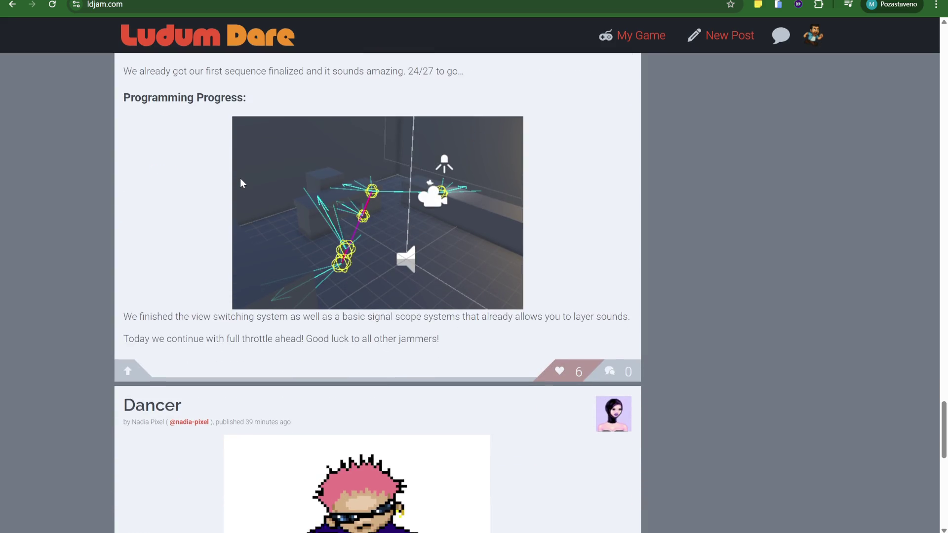
pyautogui.scroll(-3, 217, 207)
pyautogui.scroll(-3, 229, 205)
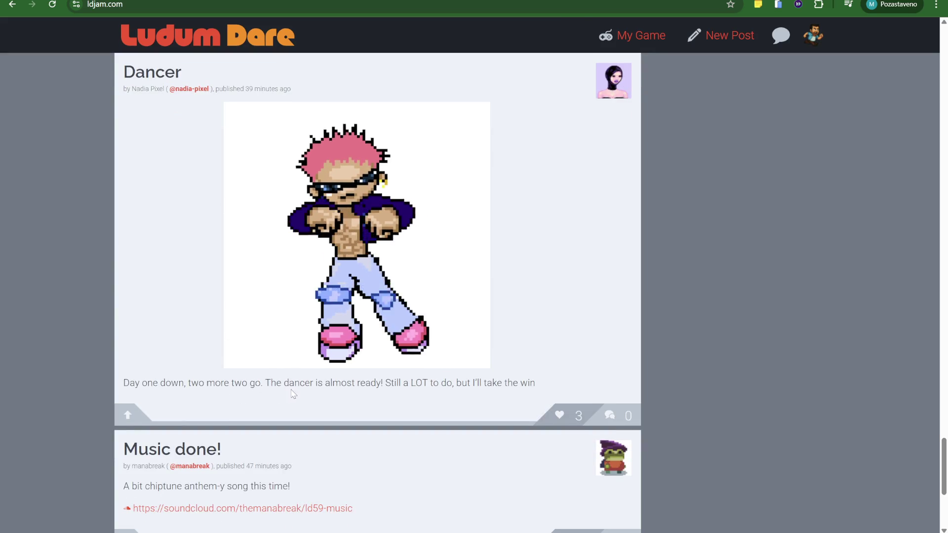
pyautogui.scroll(-2, 350, 398)
pyautogui.scroll(-3, 413, 347)
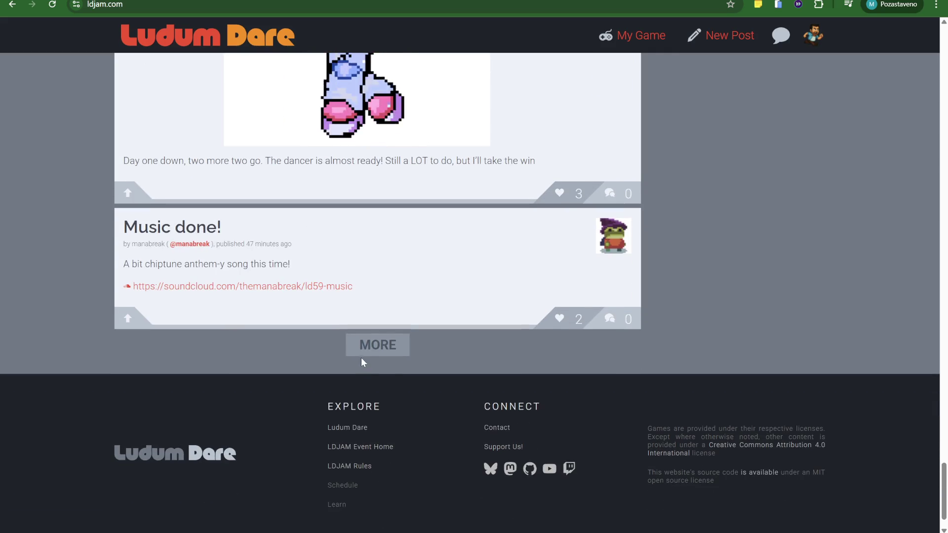
pyautogui.click(368, 348)
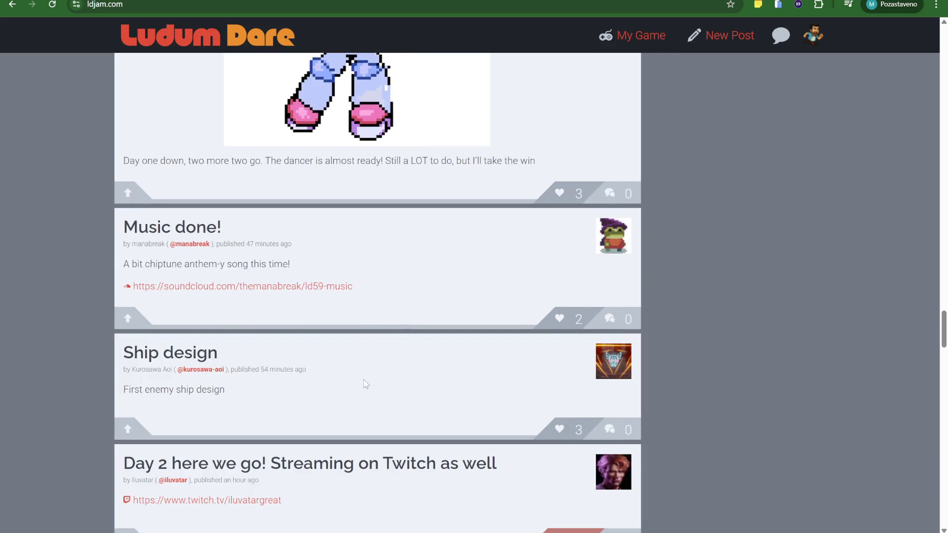
pyautogui.scroll(-5, 358, 370)
pyautogui.scroll(-8, 333, 316)
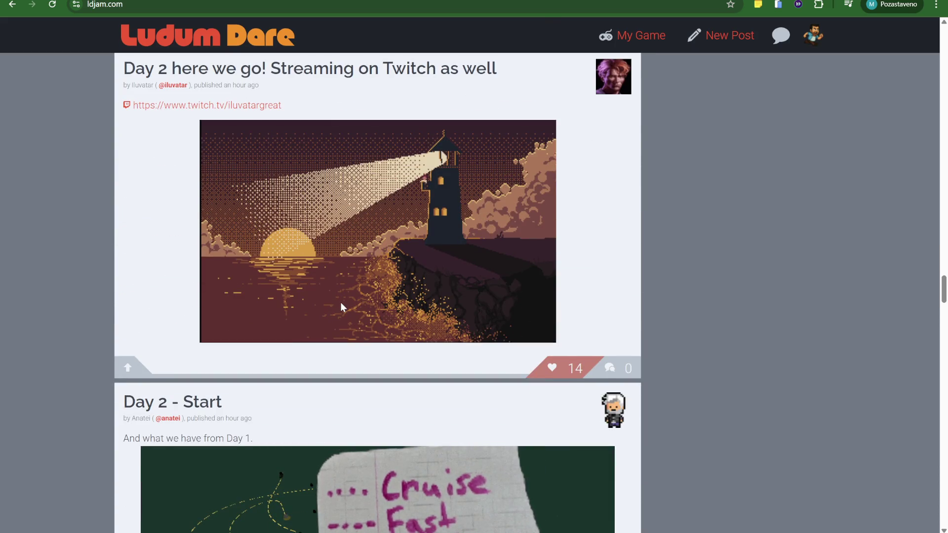
# - Open the Twitch stream linked in the Day 2 post, then switch back to the ldjam.com tab
pyautogui.click(259, 111)
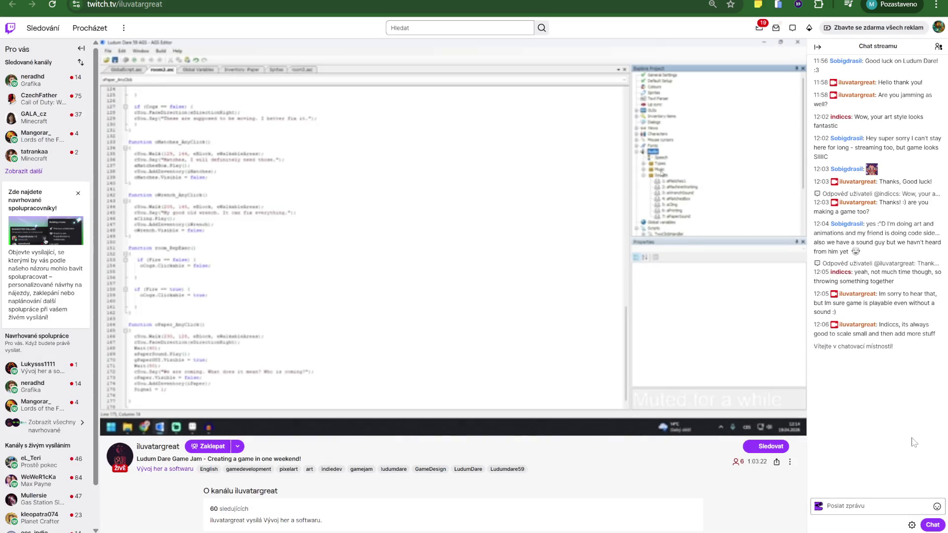
pyautogui.scroll(-3, 293, 499)
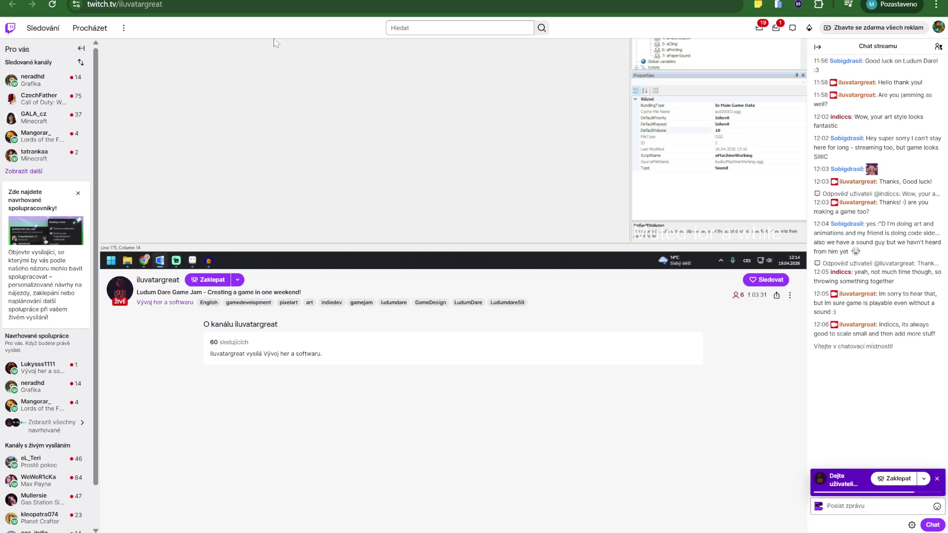
pyautogui.hotkey('ctrl', 'Tab')
pyautogui.scroll(-2, 405, 277)
pyautogui.scroll(2, 405, 277)
pyautogui.scroll(-5, 402, 272)
pyautogui.scroll(-2, 400, 262)
pyautogui.scroll(2, 399, 259)
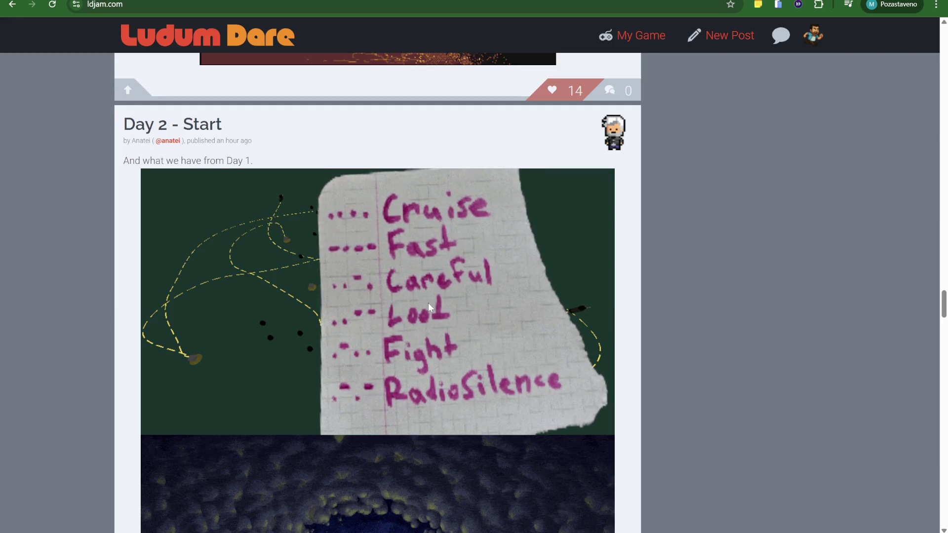
# - Scroll past the Day 2 - Start and signals posts to 'I have a game!' and its video
pyautogui.scroll(-5, 407, 307)
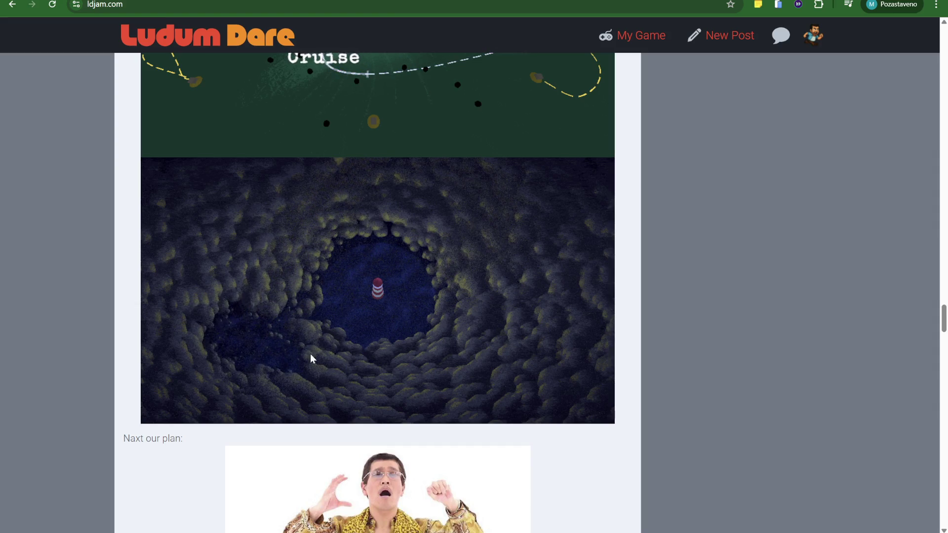
pyautogui.scroll(2, 297, 325)
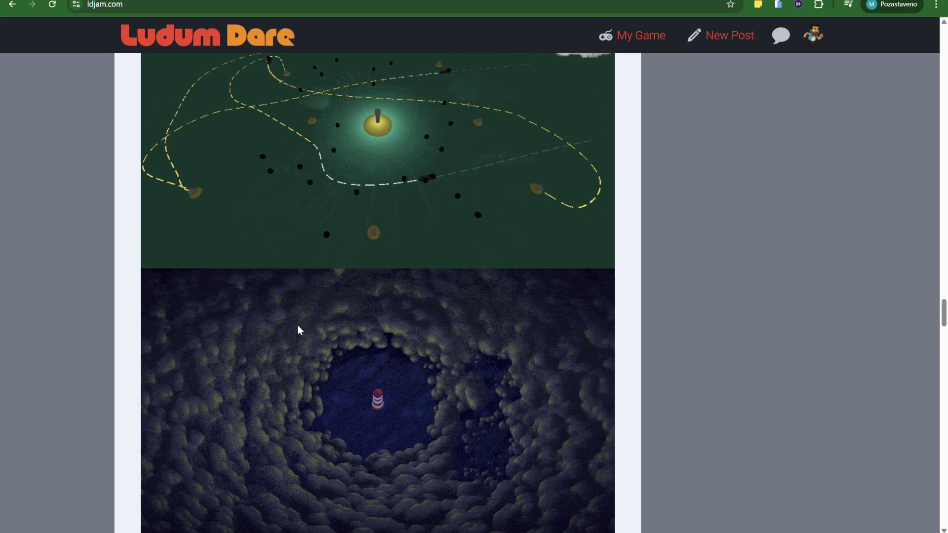
pyautogui.scroll(3, 378, 337)
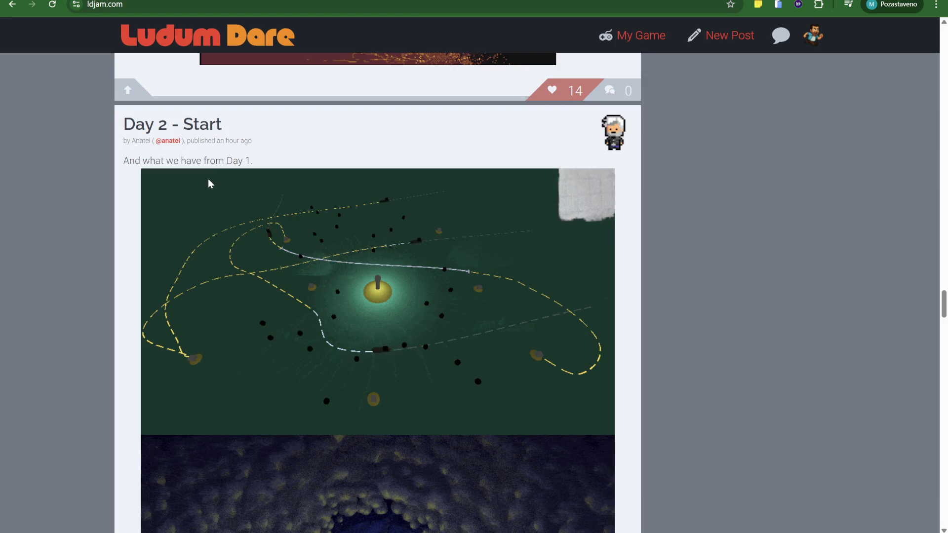
pyautogui.scroll(-9, 208, 184)
pyautogui.scroll(5, 429, 242)
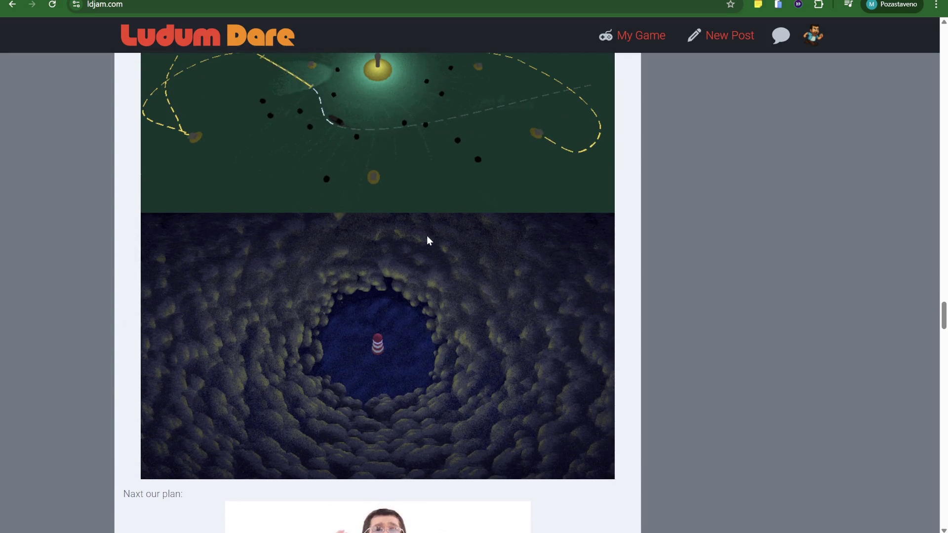
pyautogui.scroll(2, 353, 132)
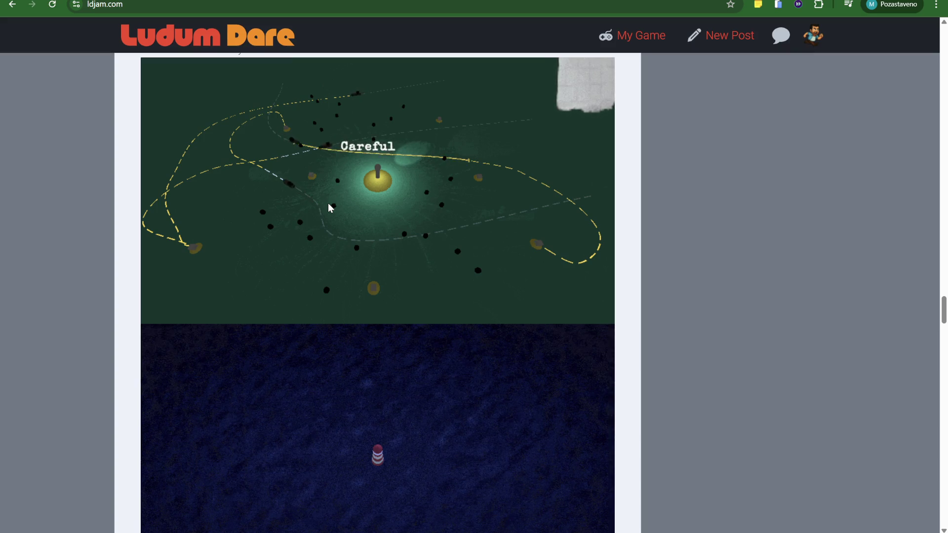
pyautogui.scroll(-13, 331, 208)
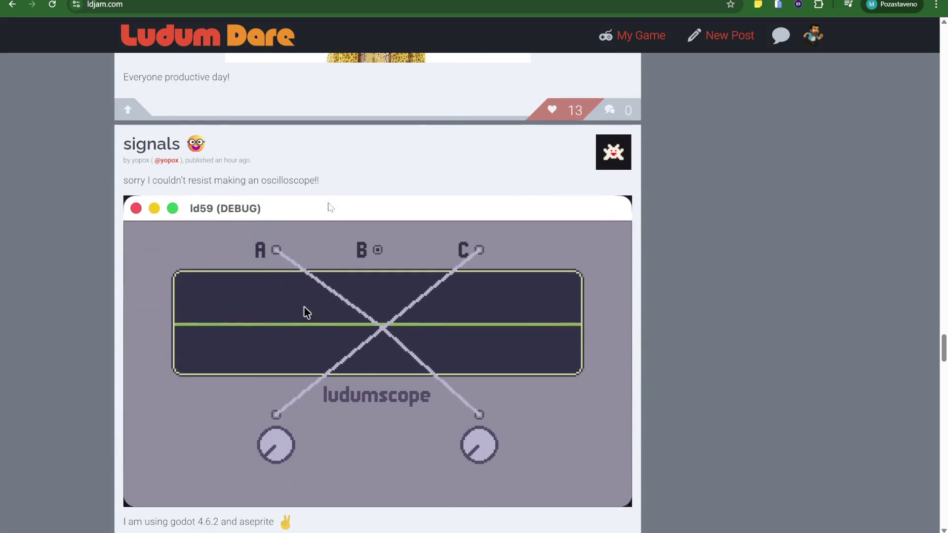
pyautogui.scroll(-2, 331, 208)
pyautogui.scroll(1, 331, 208)
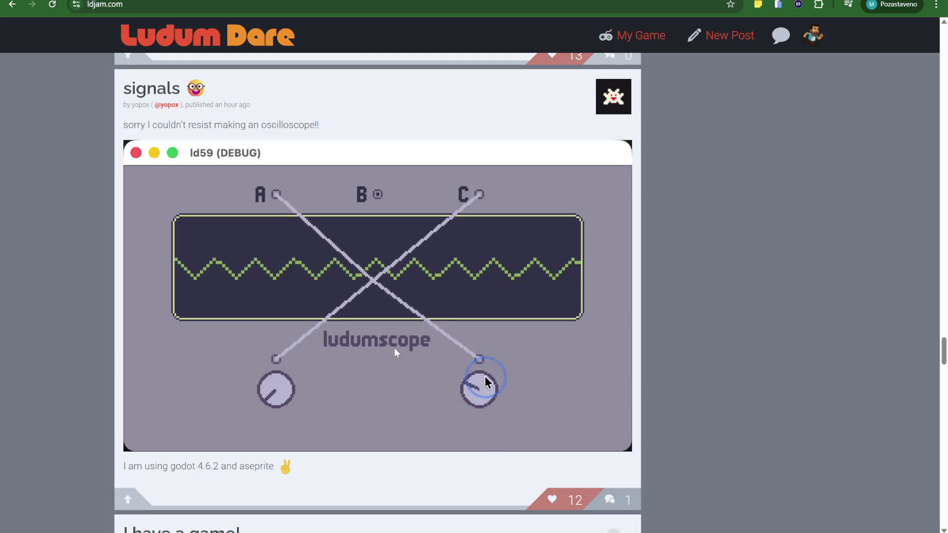
pyautogui.scroll(-8, 216, 272)
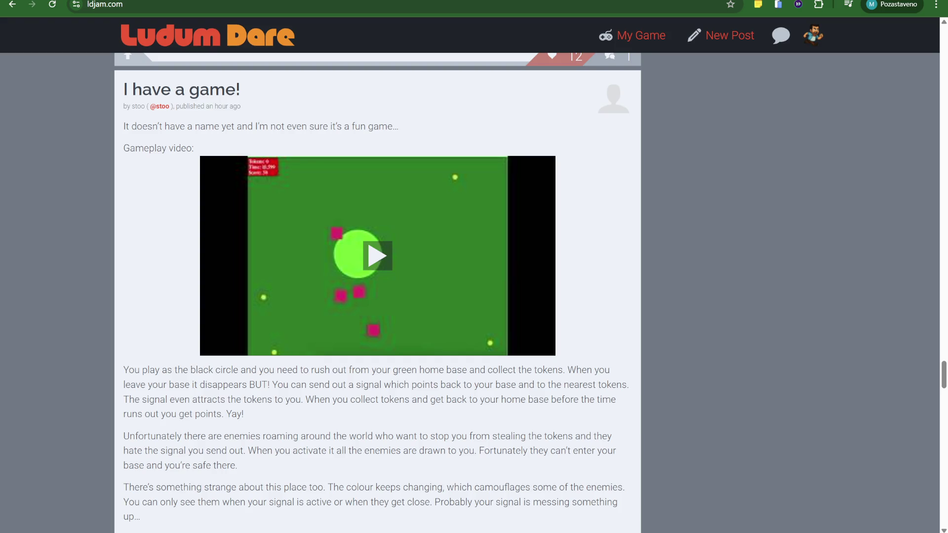
pyautogui.scroll(-8, 541, 304)
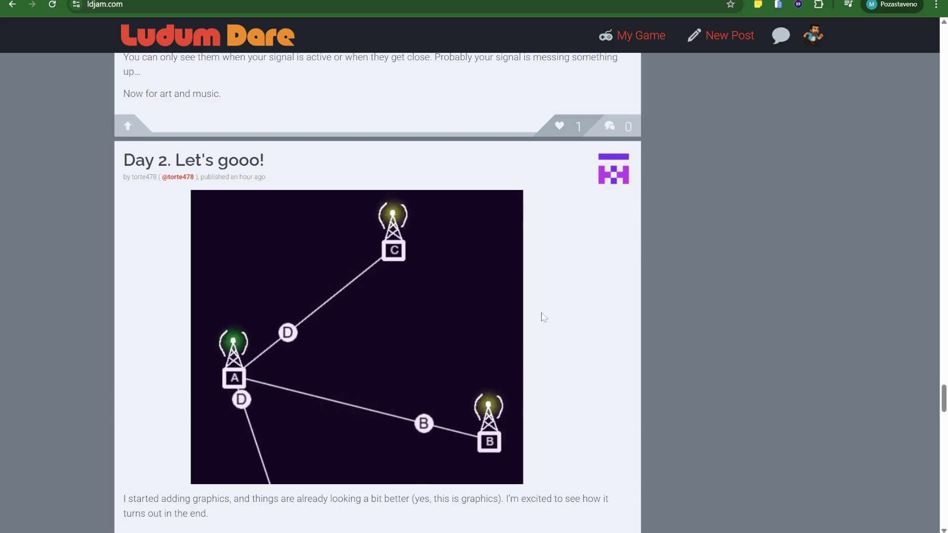
pyautogui.scroll(-2, 543, 317)
pyautogui.scroll(-1, 543, 316)
pyautogui.scroll(2, 544, 316)
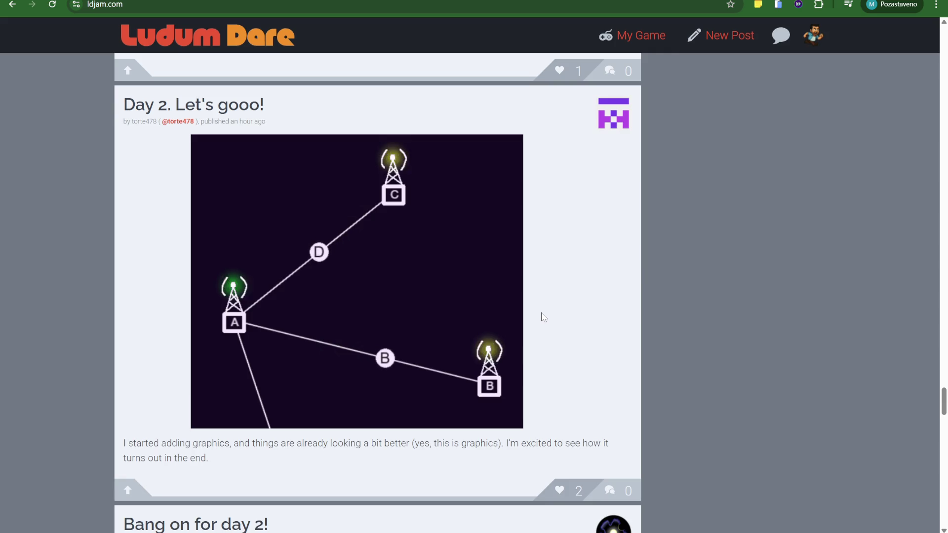
pyautogui.scroll(-6, 544, 317)
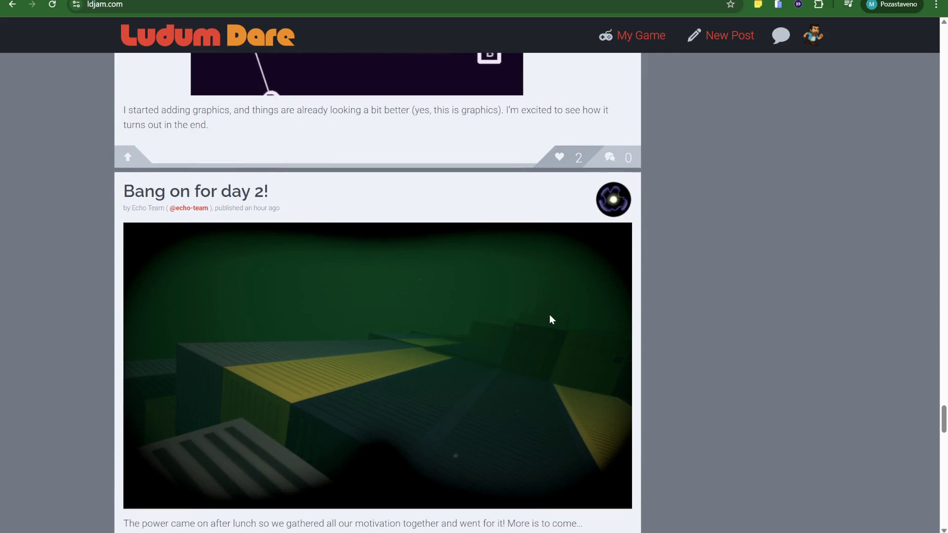
pyautogui.scroll(-2, 550, 316)
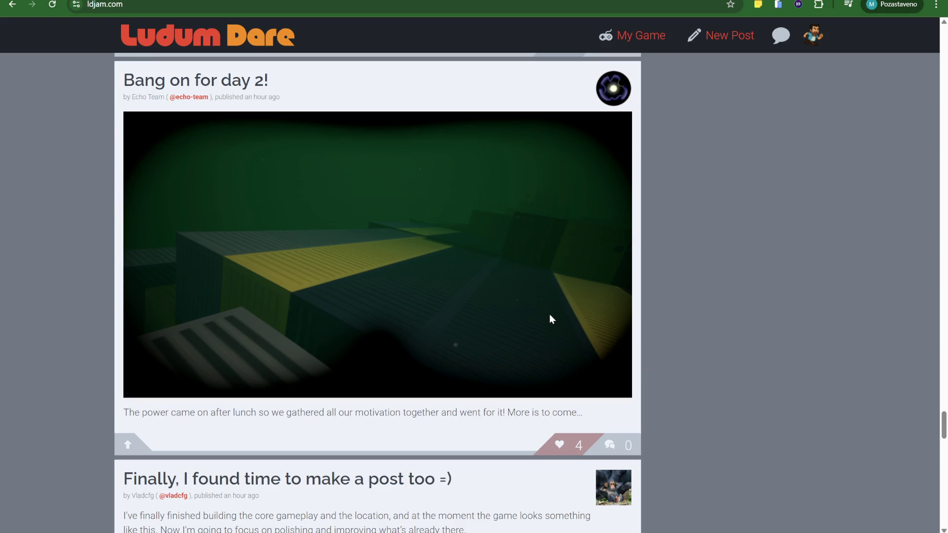
pyautogui.scroll(-6, 550, 316)
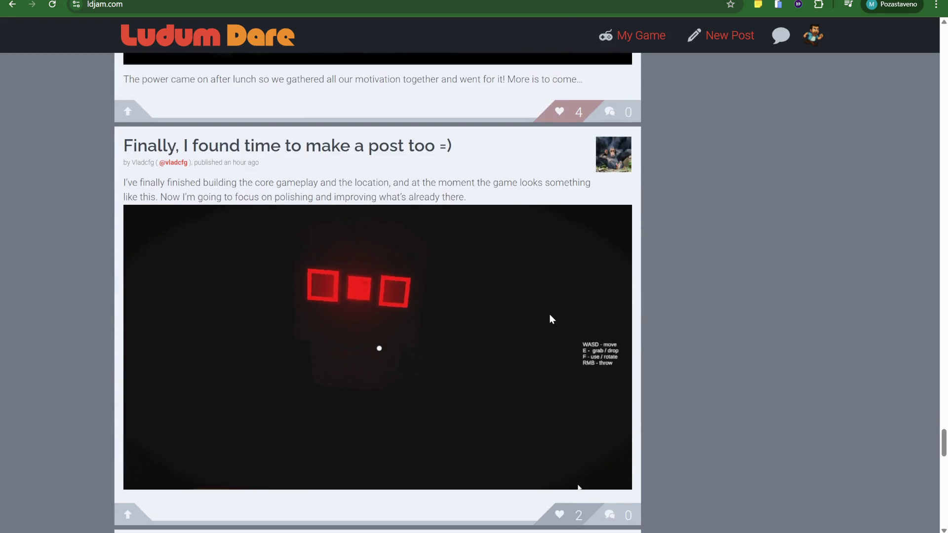
pyautogui.scroll(-1, 551, 319)
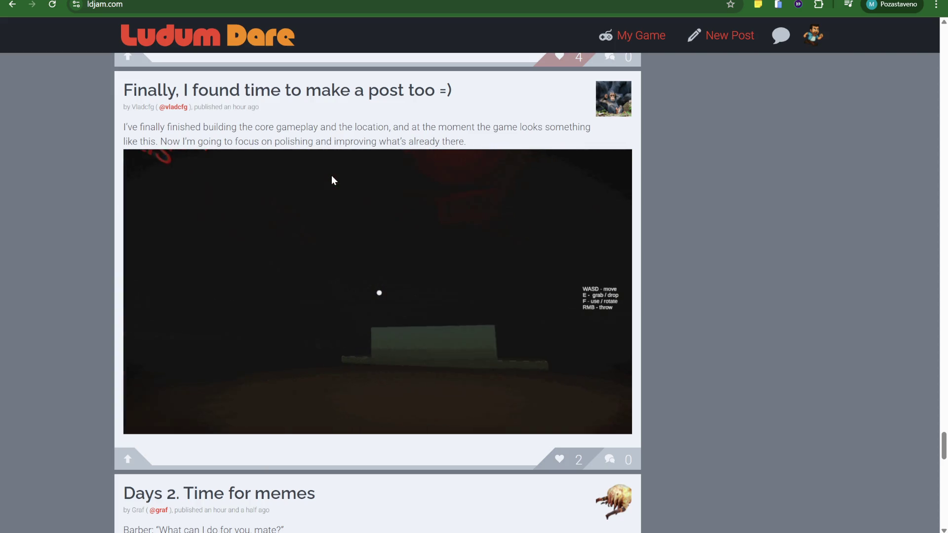
pyautogui.scroll(-3, 518, 371)
pyautogui.scroll(-2, 520, 374)
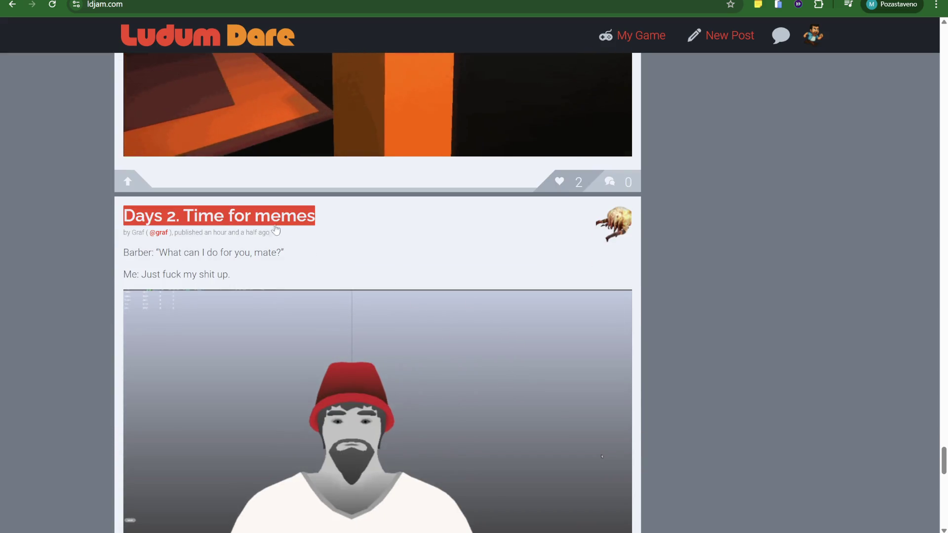
pyautogui.scroll(2, 358, 244)
pyautogui.scroll(-9, 359, 245)
pyautogui.scroll(-9, 358, 245)
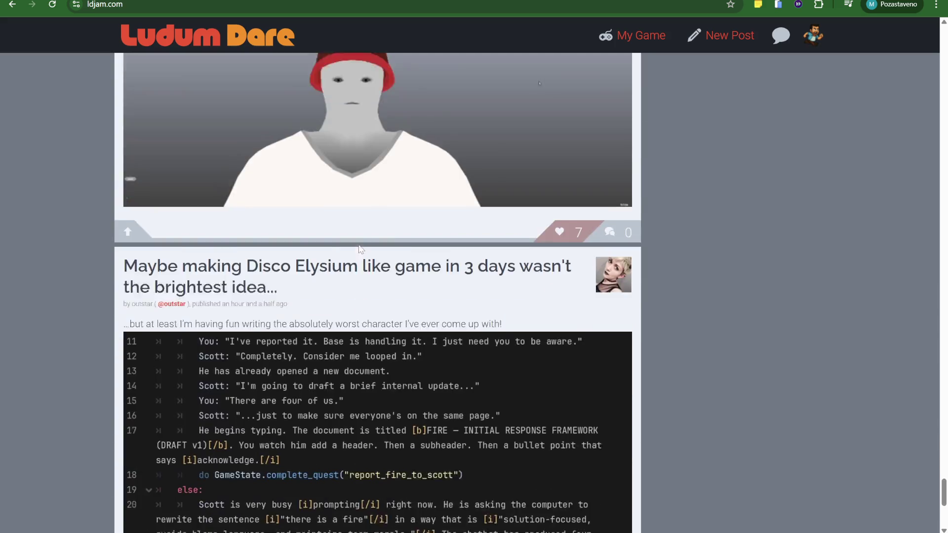
pyautogui.scroll(3, 358, 245)
pyautogui.scroll(-5, 410, 190)
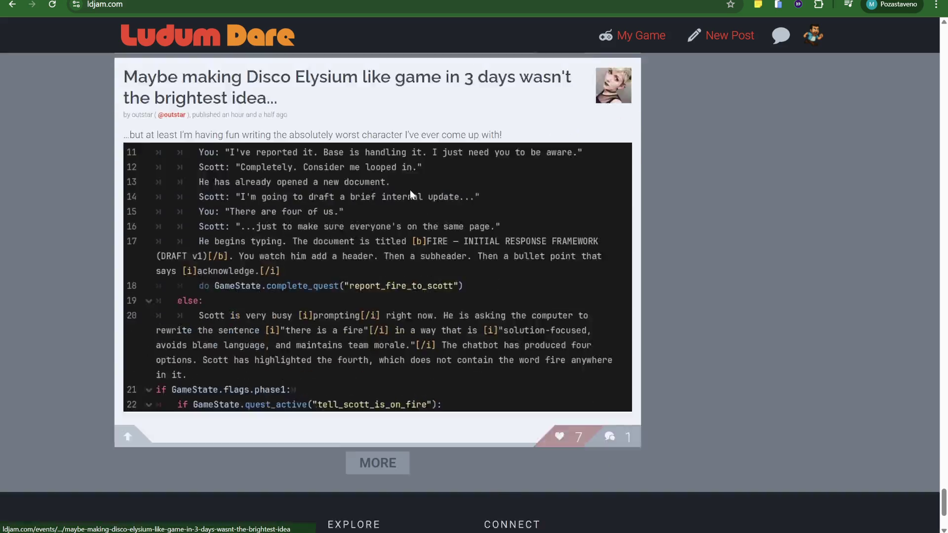
pyautogui.click(378, 356)
pyautogui.scroll(-5, 380, 296)
pyautogui.scroll(3, 428, 291)
pyautogui.scroll(-5, 477, 288)
pyautogui.scroll(1, 478, 288)
pyautogui.scroll(-3, 369, 286)
pyautogui.scroll(5, 394, 279)
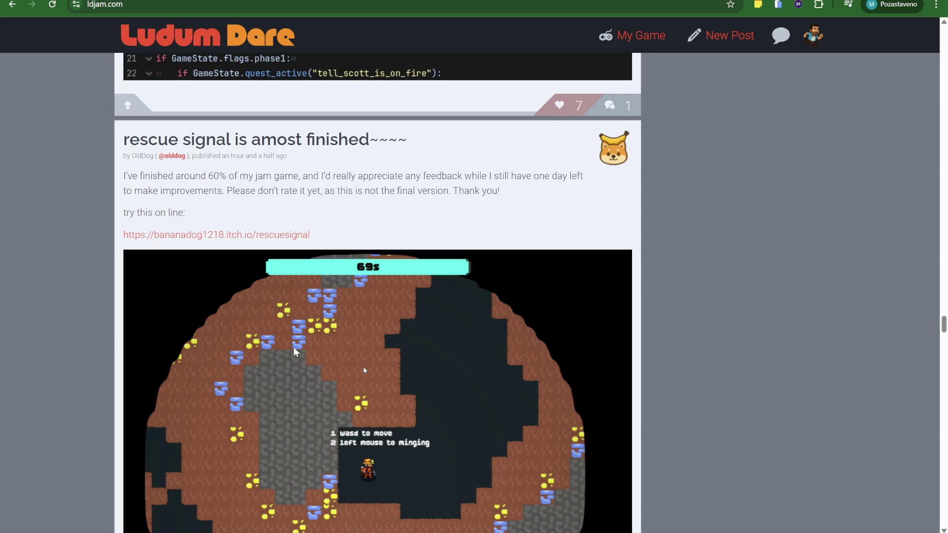
pyautogui.scroll(-6, 336, 316)
pyautogui.scroll(2, 344, 317)
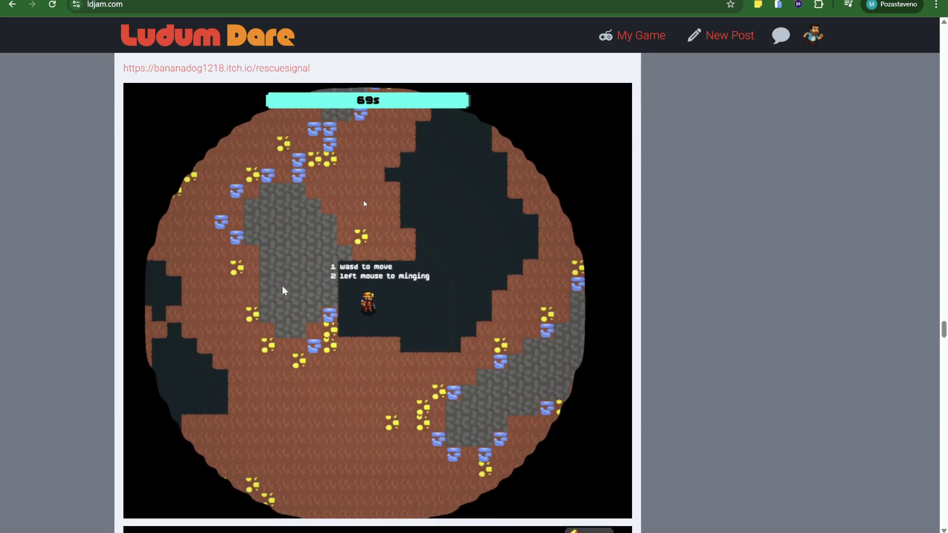
pyautogui.scroll(2, 494, 330)
pyautogui.scroll(-2, 388, 317)
pyautogui.scroll(-10, 388, 317)
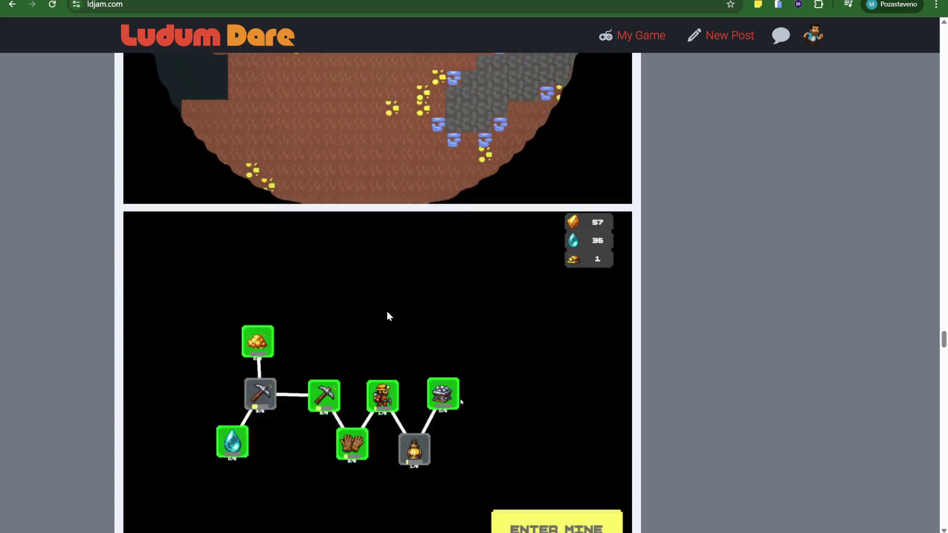
pyautogui.scroll(2, 388, 316)
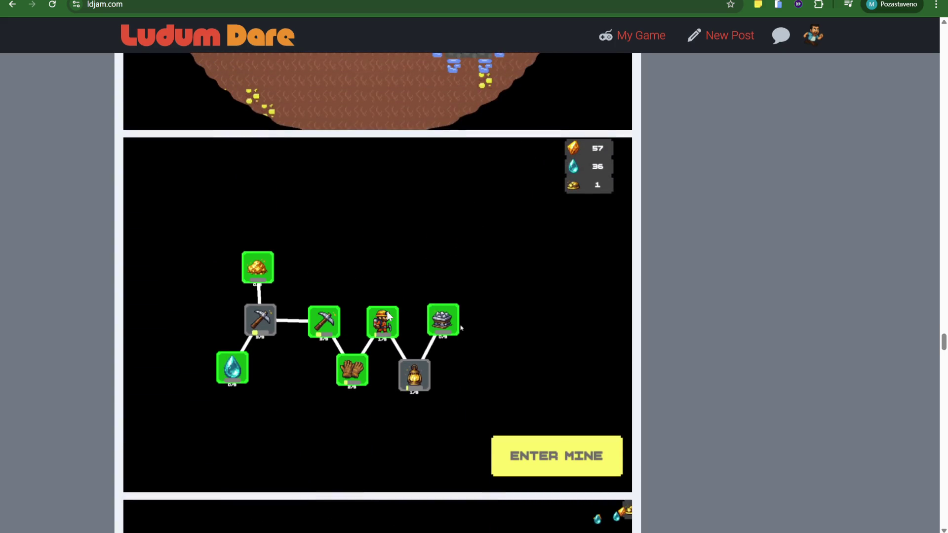
pyautogui.scroll(-5, 238, 356)
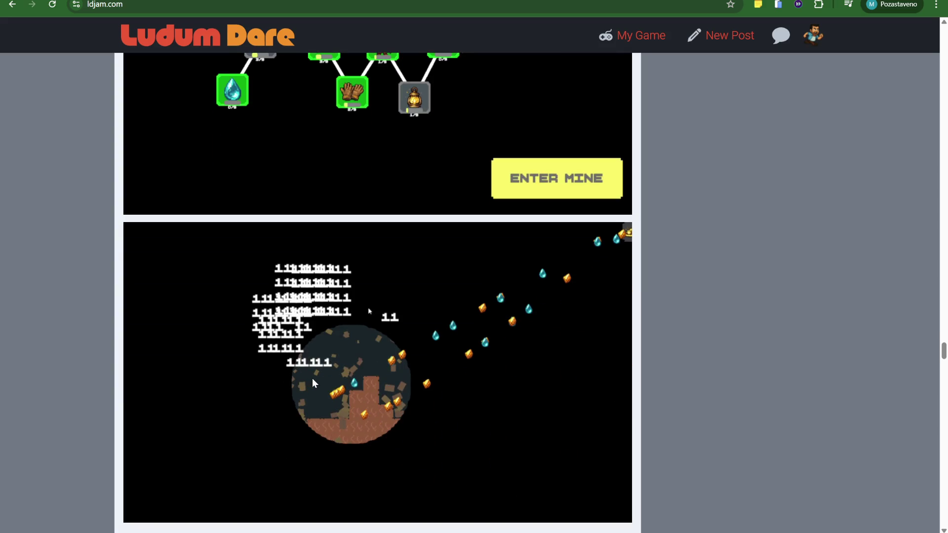
pyautogui.scroll(10, 402, 381)
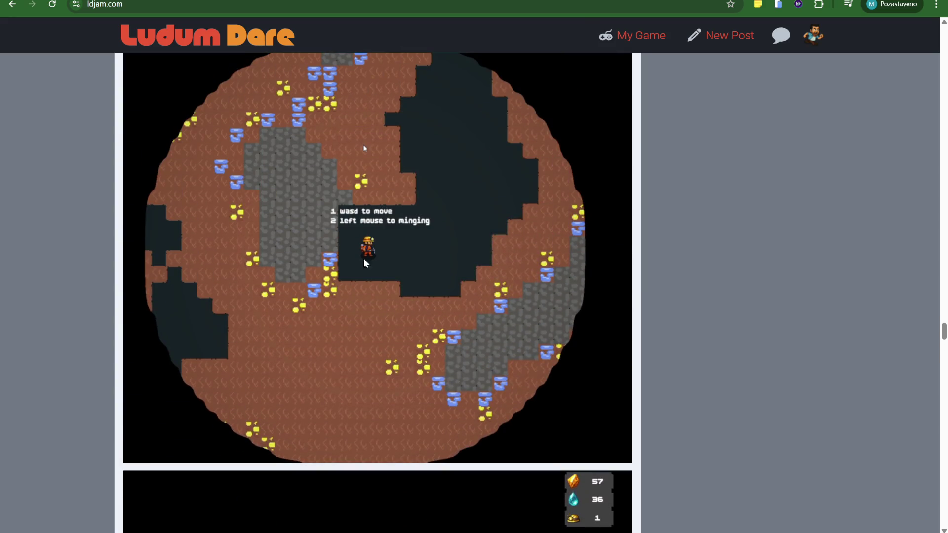
pyautogui.scroll(-12, 422, 364)
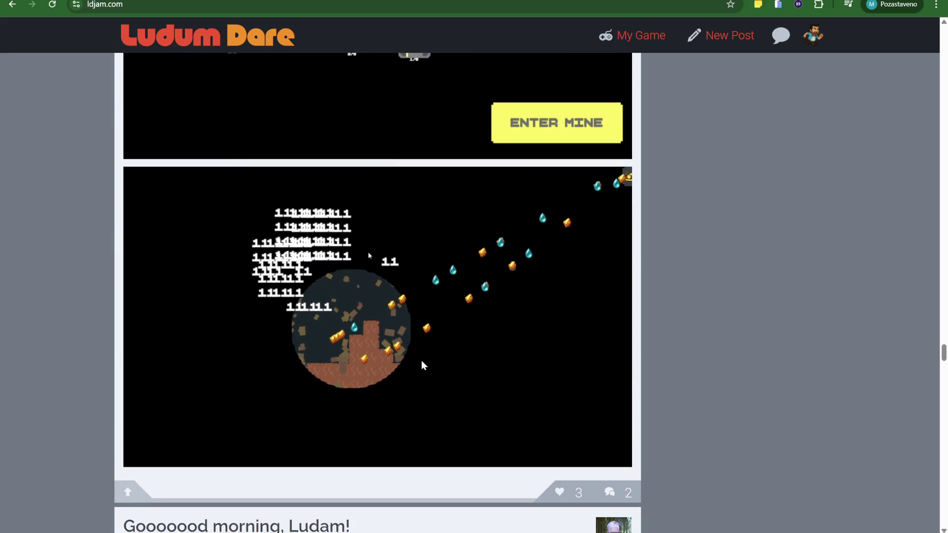
pyautogui.scroll(-3, 422, 365)
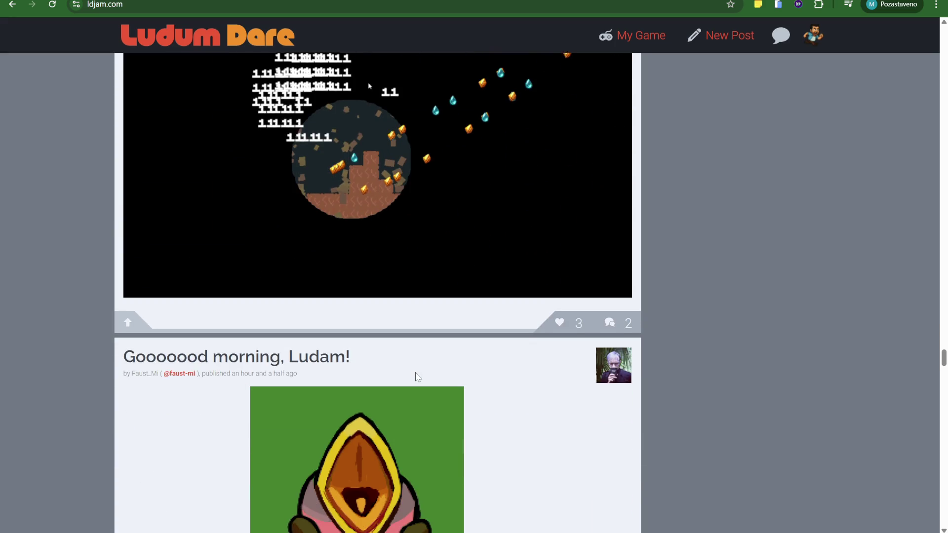
pyautogui.scroll(-3, 413, 376)
pyautogui.scroll(-6, 411, 372)
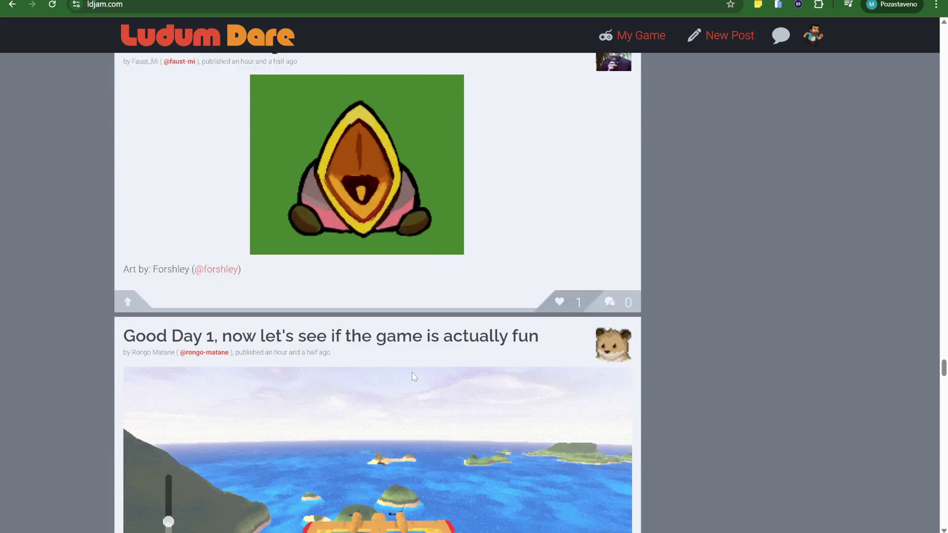
pyautogui.scroll(-20, 405, 357)
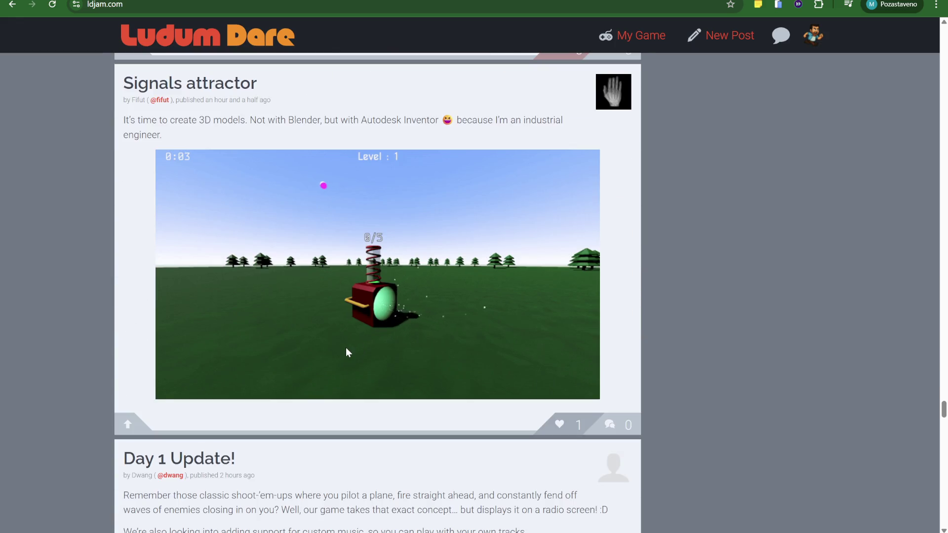
pyautogui.scroll(-6, 392, 360)
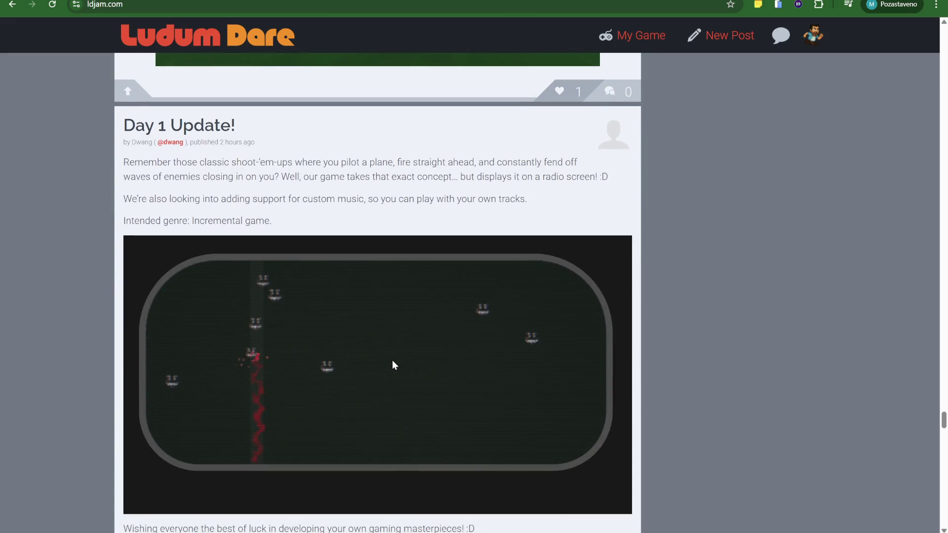
pyautogui.scroll(-8, 393, 365)
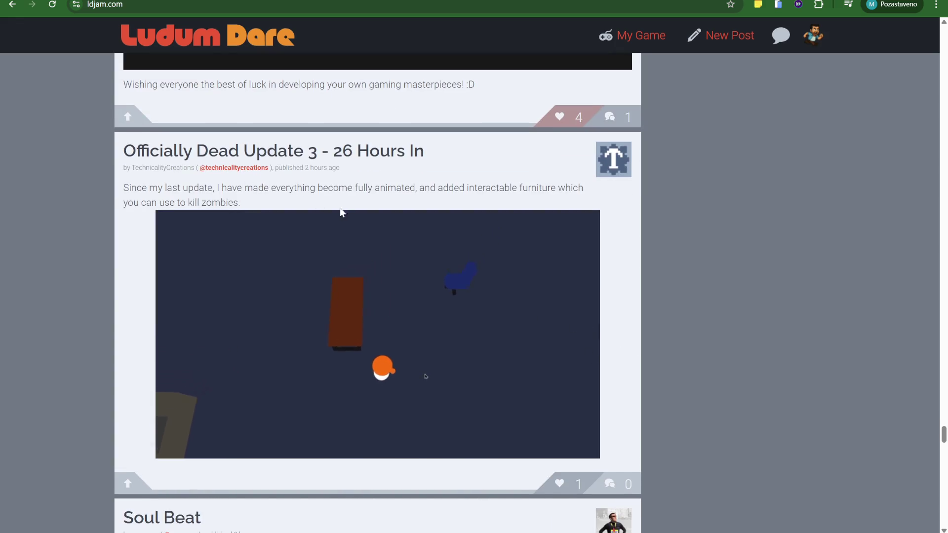
pyautogui.scroll(-7, 346, 212)
pyautogui.scroll(-15, 216, 161)
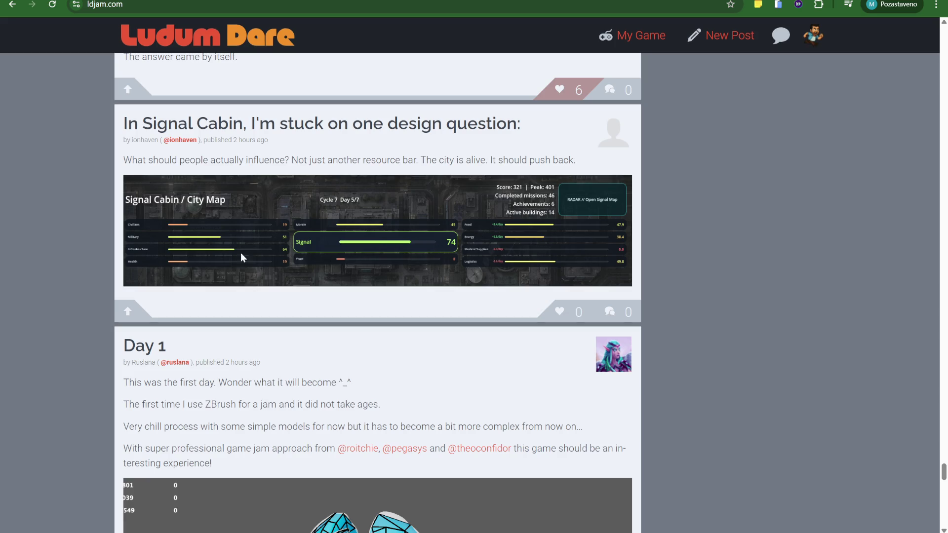
pyautogui.scroll(-10, 377, 247)
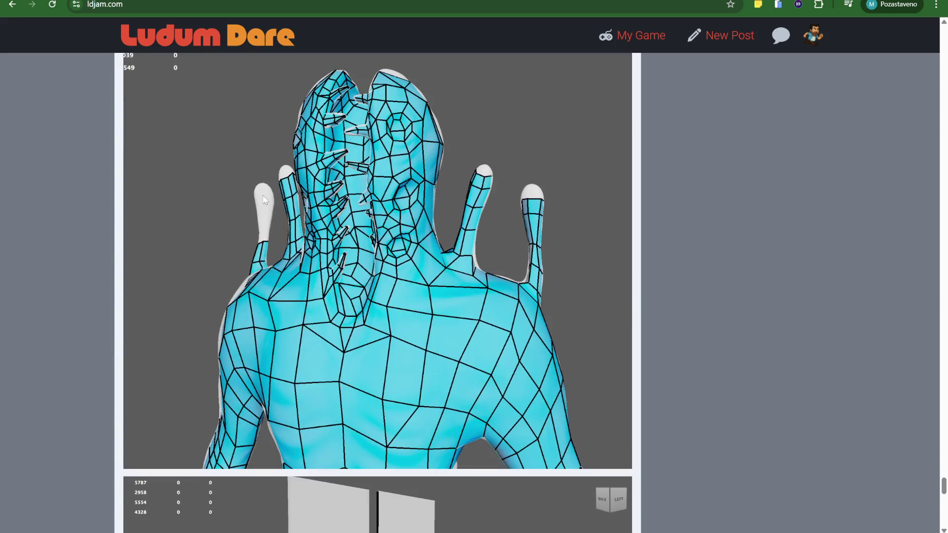
pyautogui.scroll(6, 457, 182)
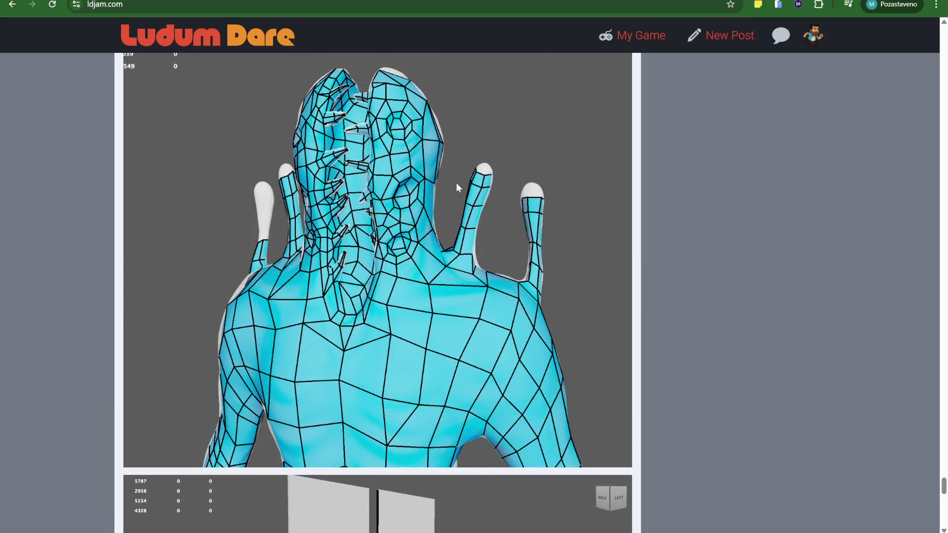
pyautogui.scroll(2, 446, 193)
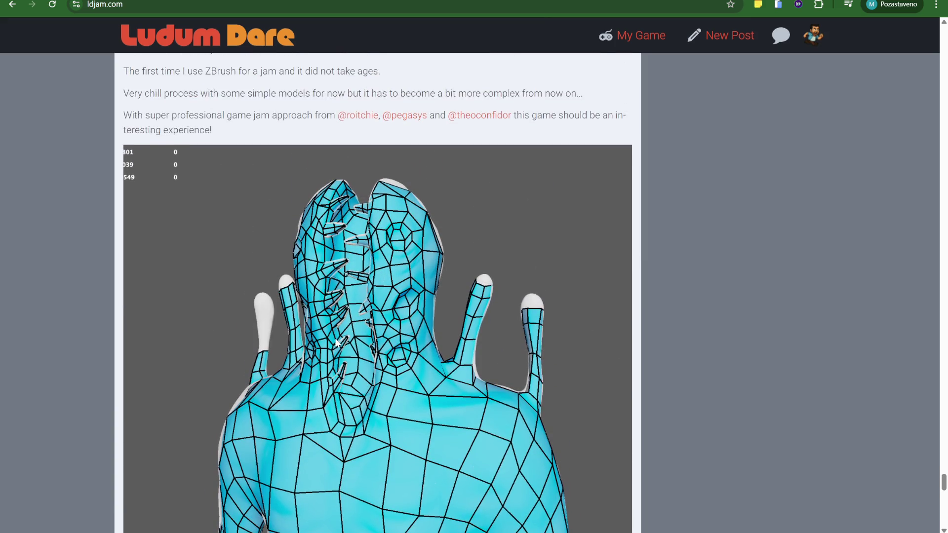
pyautogui.scroll(3, 348, 364)
pyautogui.scroll(-5, 390, 177)
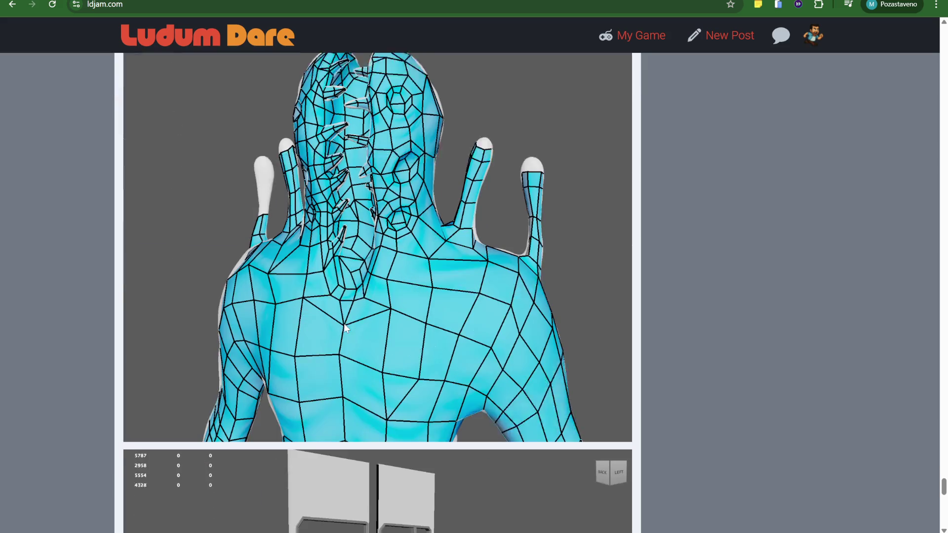
pyautogui.scroll(-5, 390, 177)
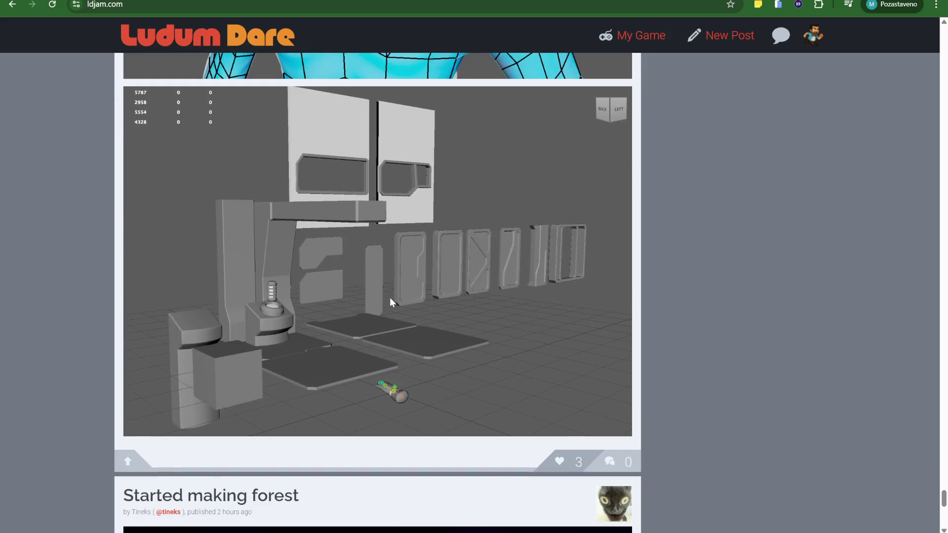
pyautogui.scroll(-5, 389, 295)
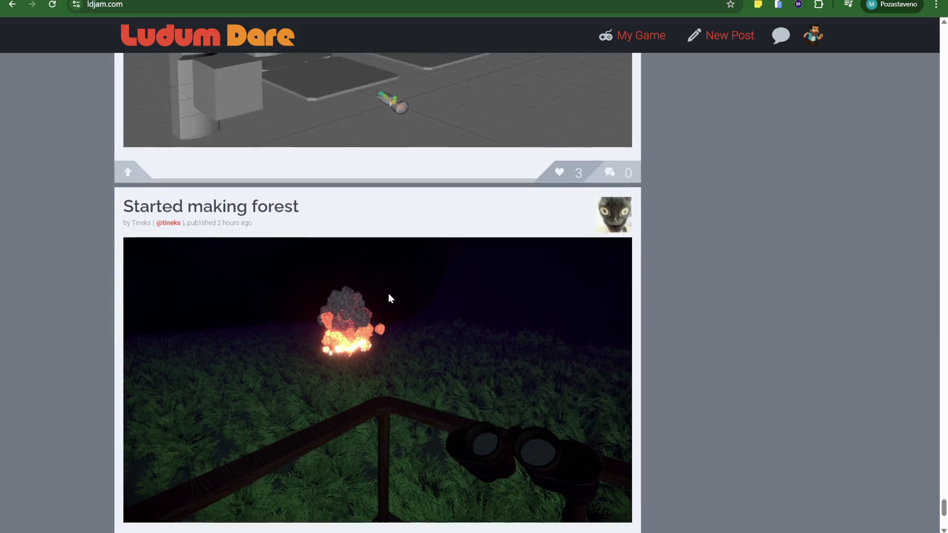
pyautogui.scroll(-5, 387, 260)
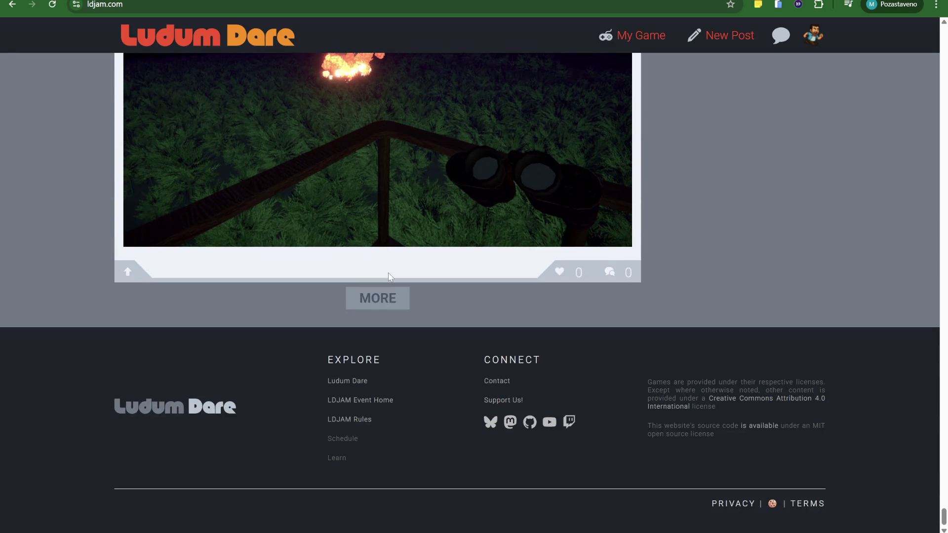
pyautogui.click(388, 296)
pyautogui.scroll(-5, 413, 345)
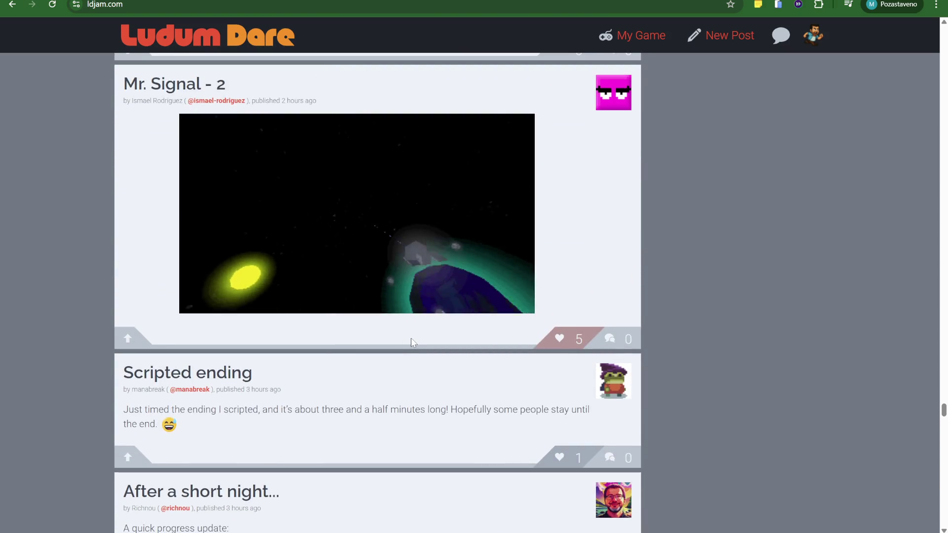
# - Scroll through the Day 1 progress posts, selecting the 'Think I'm out' post title along the way
pyautogui.scroll(1, 411, 338)
pyautogui.scroll(-12, 412, 339)
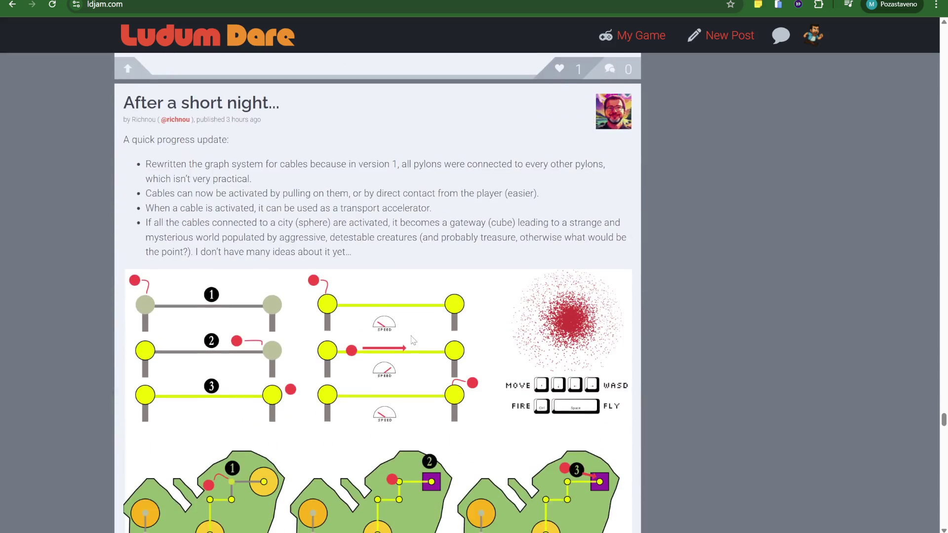
pyautogui.scroll(-5, 411, 337)
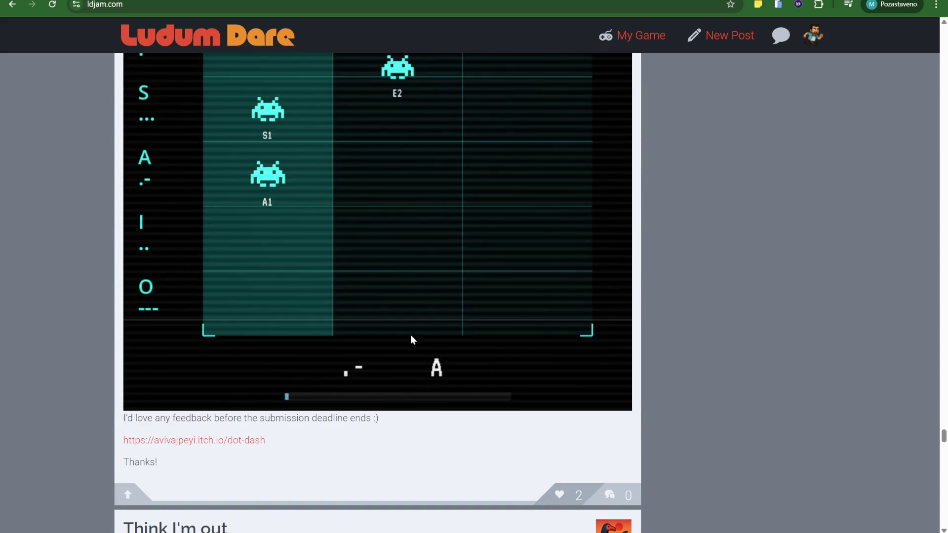
pyautogui.scroll(-9, 411, 336)
pyautogui.scroll(-5, 413, 340)
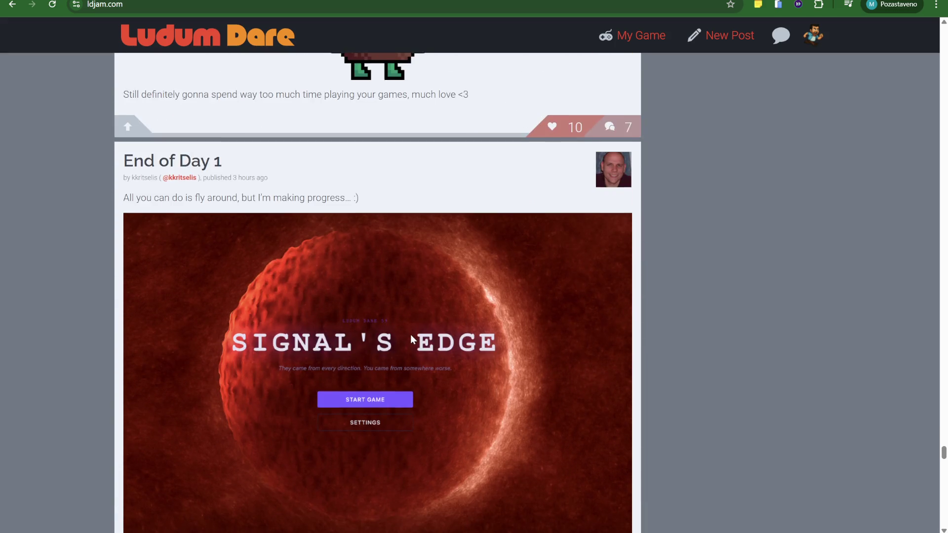
pyautogui.scroll(5, 411, 336)
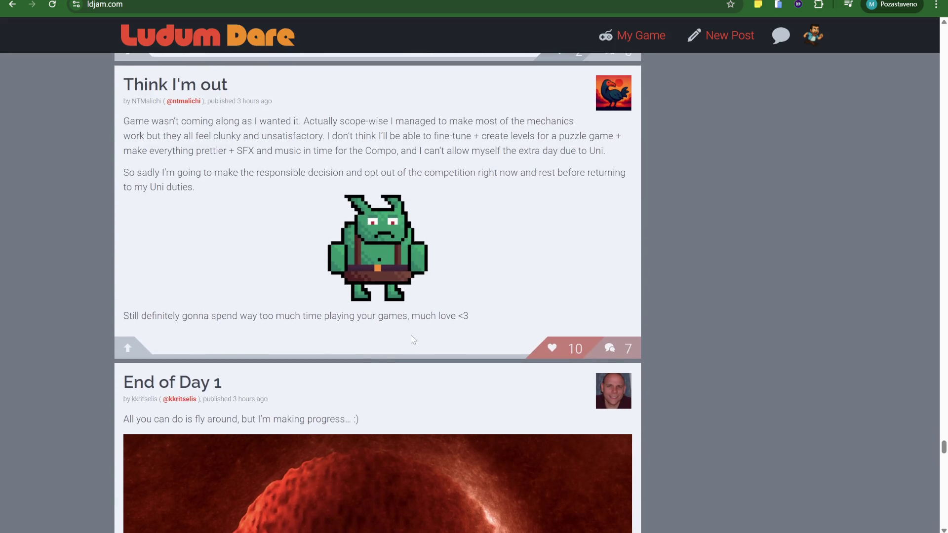
pyautogui.moveTo(132, 98); pyautogui.dragTo(228, 84)
pyautogui.click(126, 92)
pyautogui.moveTo(126, 92); pyautogui.dragTo(228, 84)
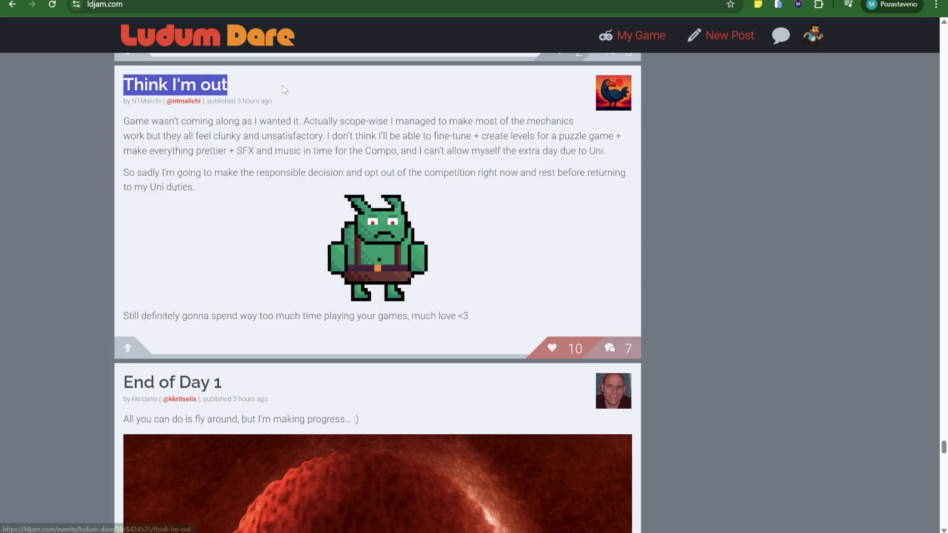
pyautogui.scroll(-1, 221, 197)
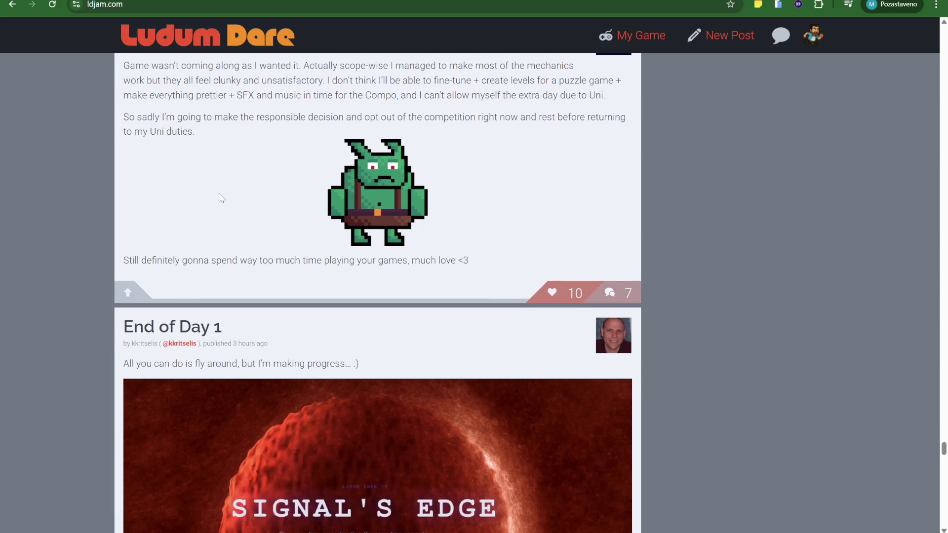
pyautogui.scroll(-4, 223, 189)
pyautogui.scroll(-5, 224, 189)
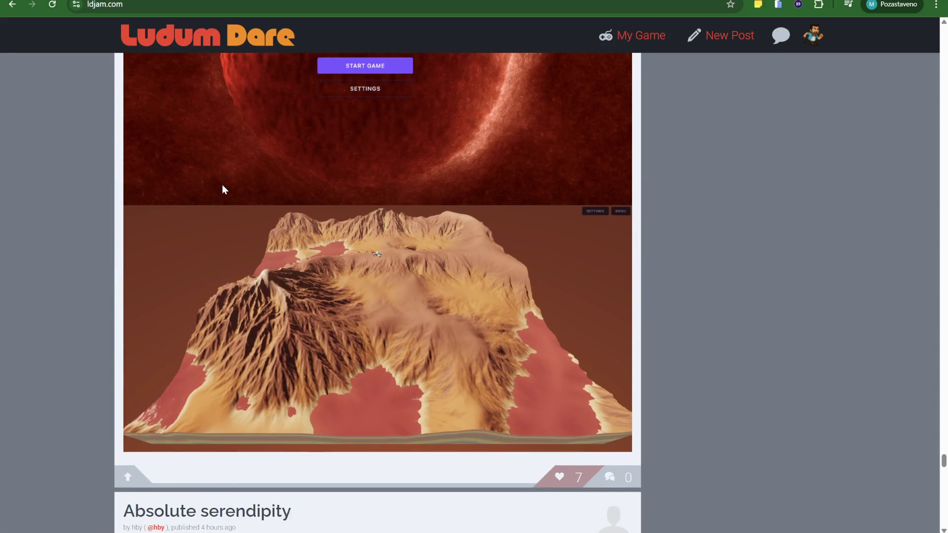
pyautogui.scroll(-3, 222, 190)
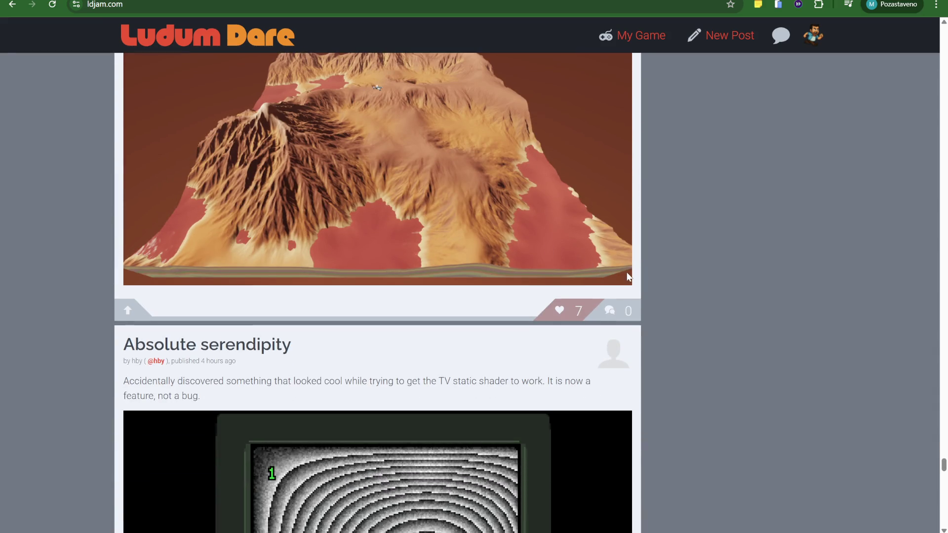
pyautogui.scroll(-2, 289, 204)
pyautogui.scroll(-6, 289, 204)
pyautogui.scroll(5, 445, 227)
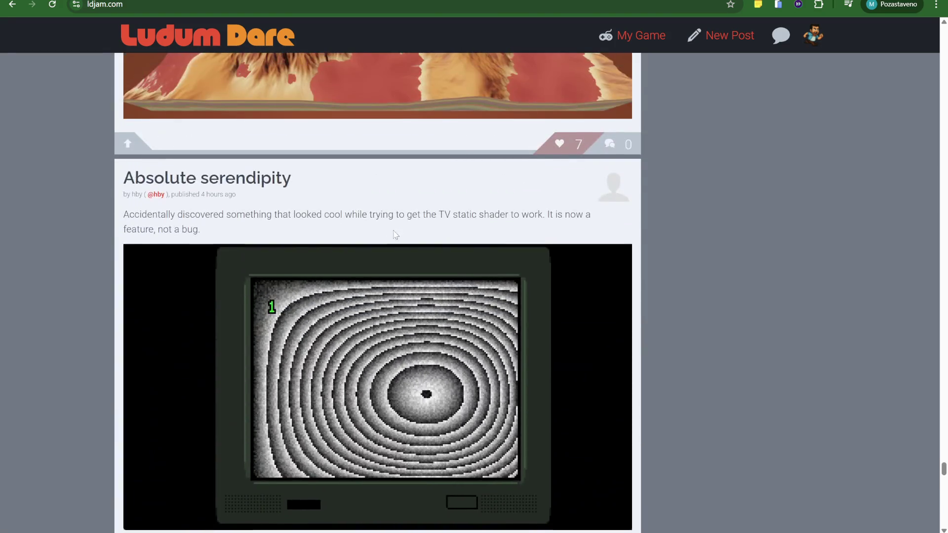
pyautogui.scroll(-3, 394, 233)
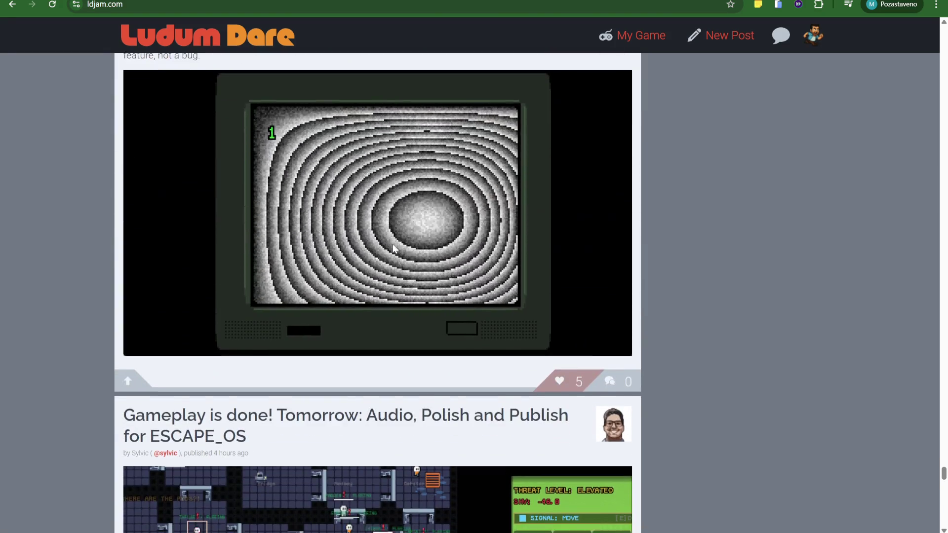
pyautogui.scroll(-3, 397, 249)
pyautogui.scroll(-3, 401, 256)
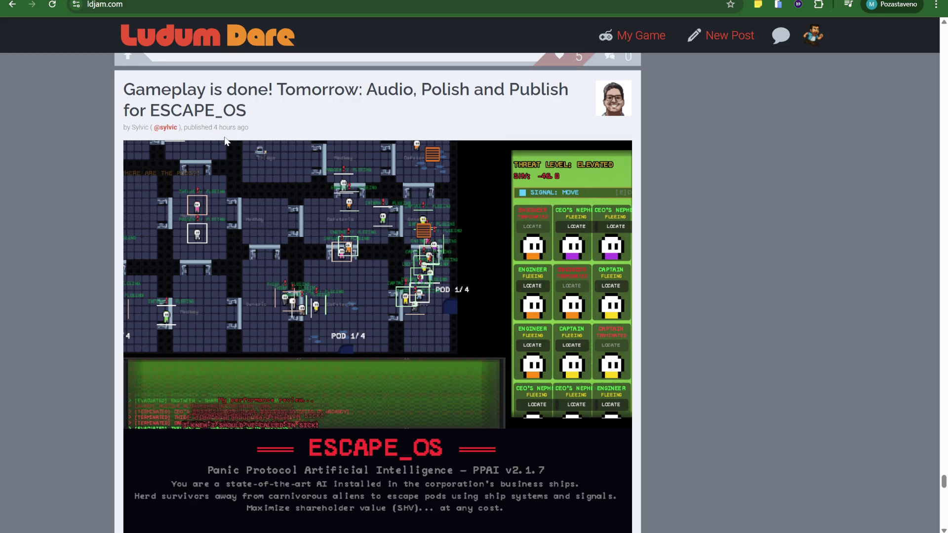
pyautogui.scroll(-10, 333, 192)
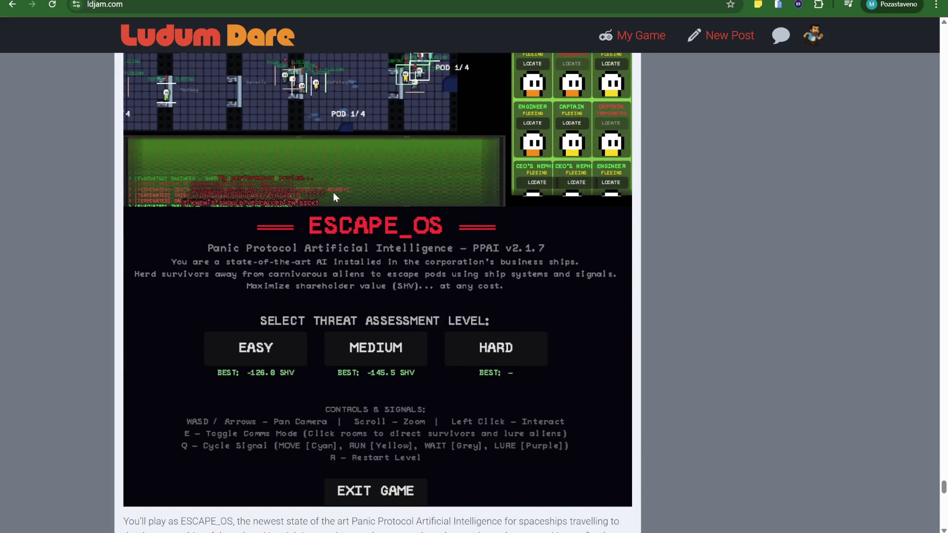
pyautogui.scroll(-6, 340, 224)
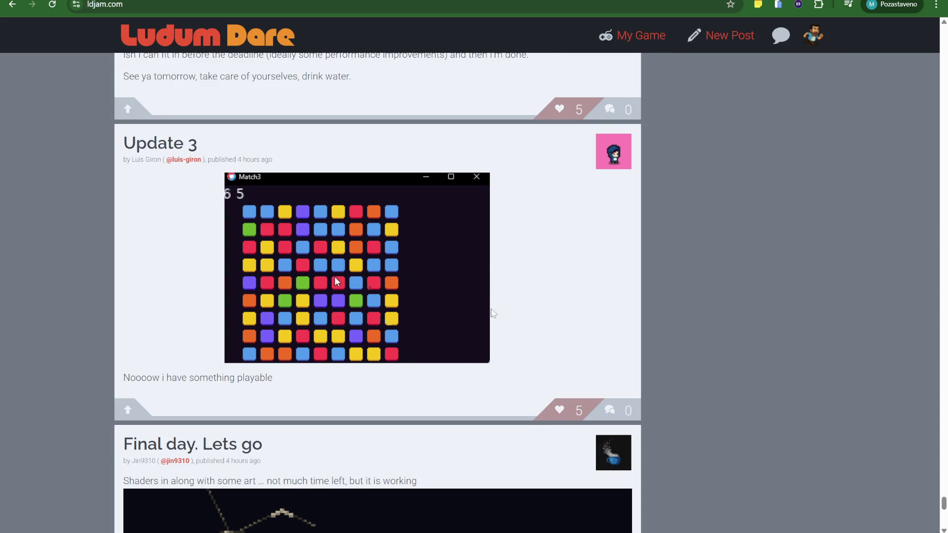
pyautogui.scroll(-1, 346, 343)
pyautogui.scroll(-4, 338, 337)
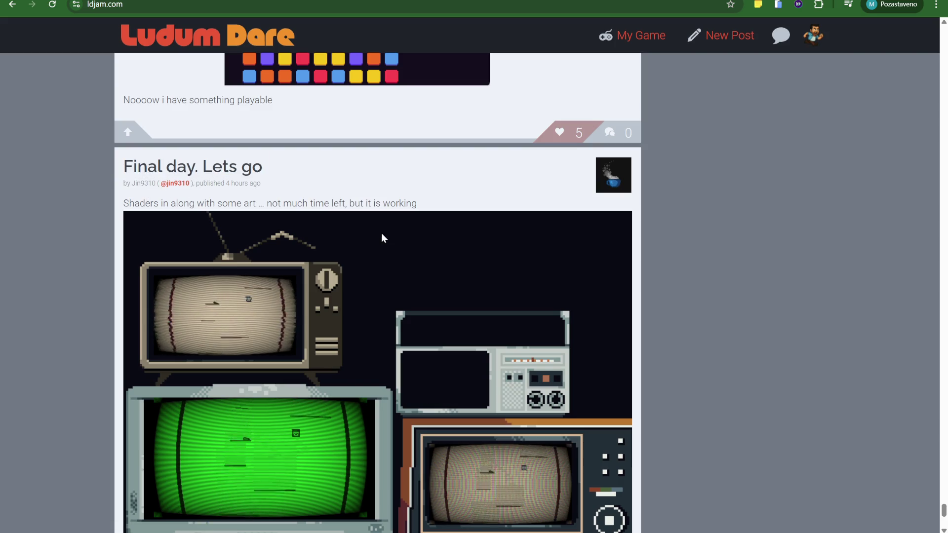
pyautogui.scroll(-2, 368, 242)
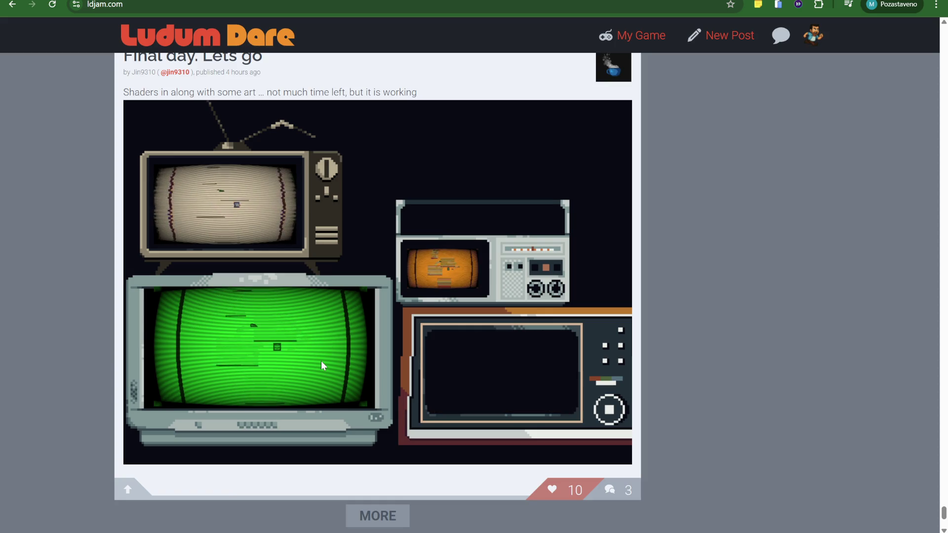
pyautogui.scroll(-5, 345, 375)
# - Load the next batch of posts and read down to the 'Mixed Signals' screenshots post, then load more
pyautogui.click(378, 304)
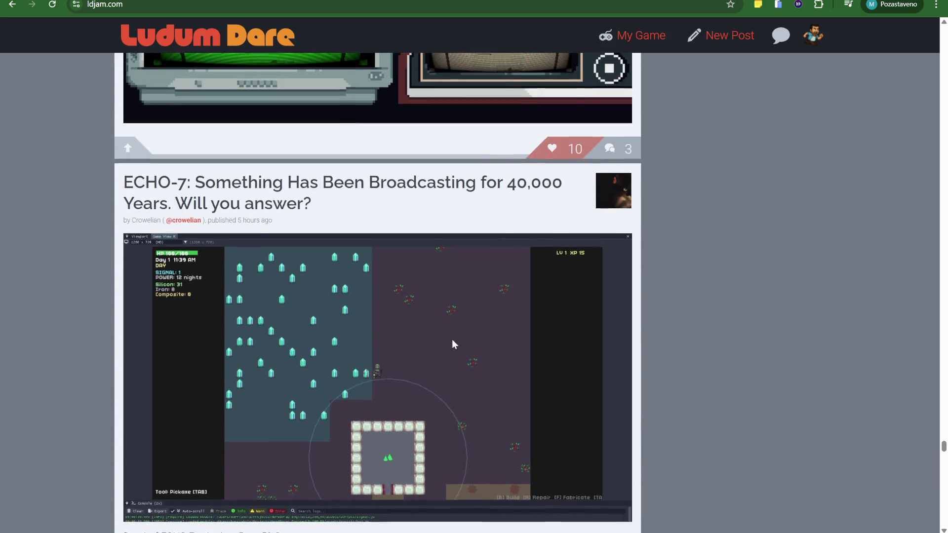
pyautogui.scroll(-5, 676, 288)
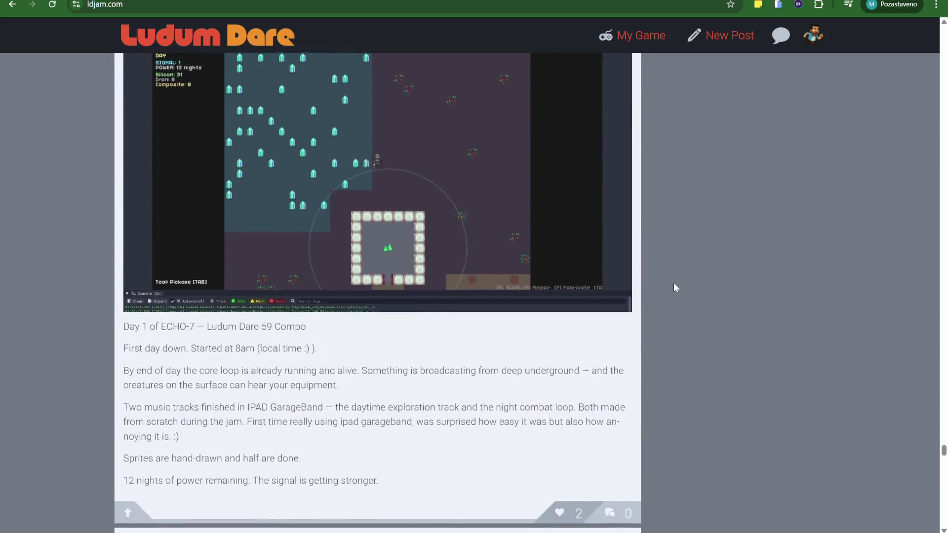
pyautogui.scroll(-4, 674, 283)
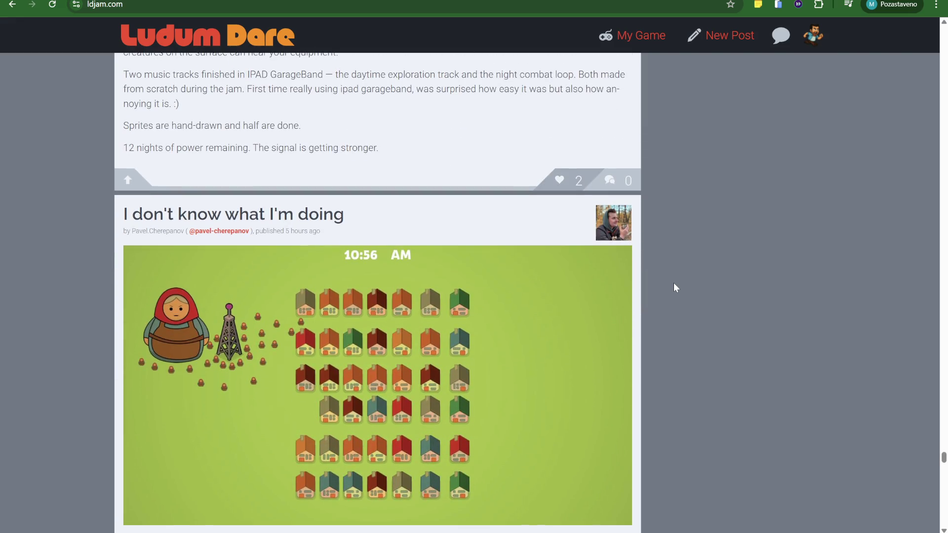
pyautogui.scroll(-3, 675, 286)
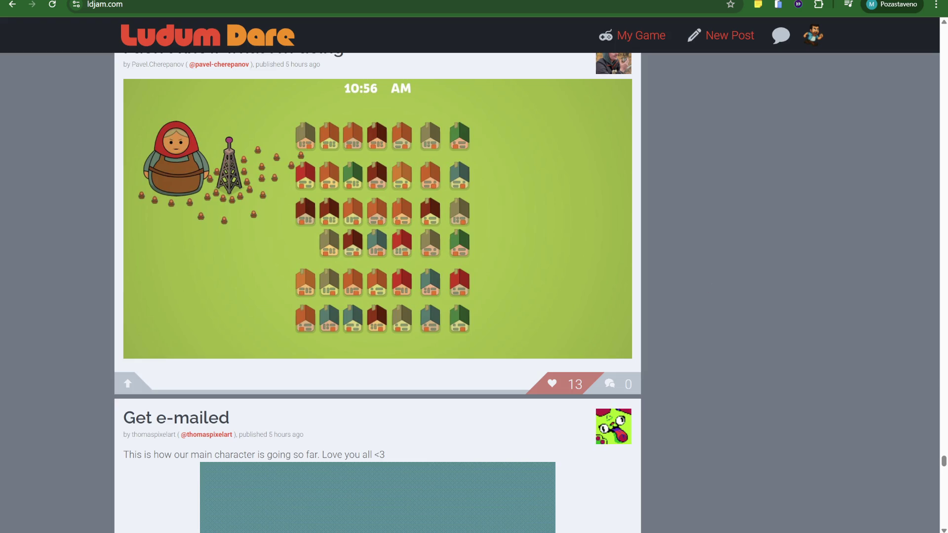
pyautogui.scroll(2, 679, 356)
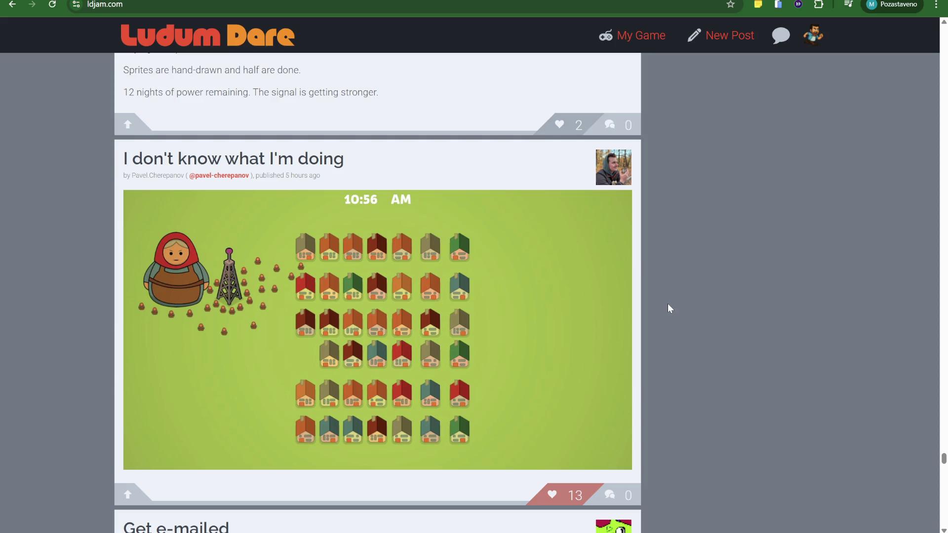
pyautogui.scroll(-8, 668, 304)
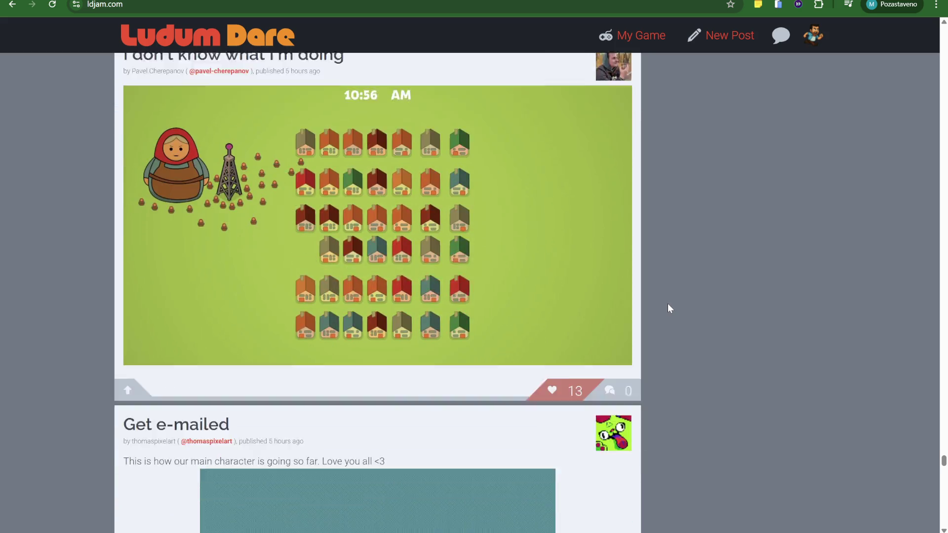
pyautogui.scroll(-7, 668, 313)
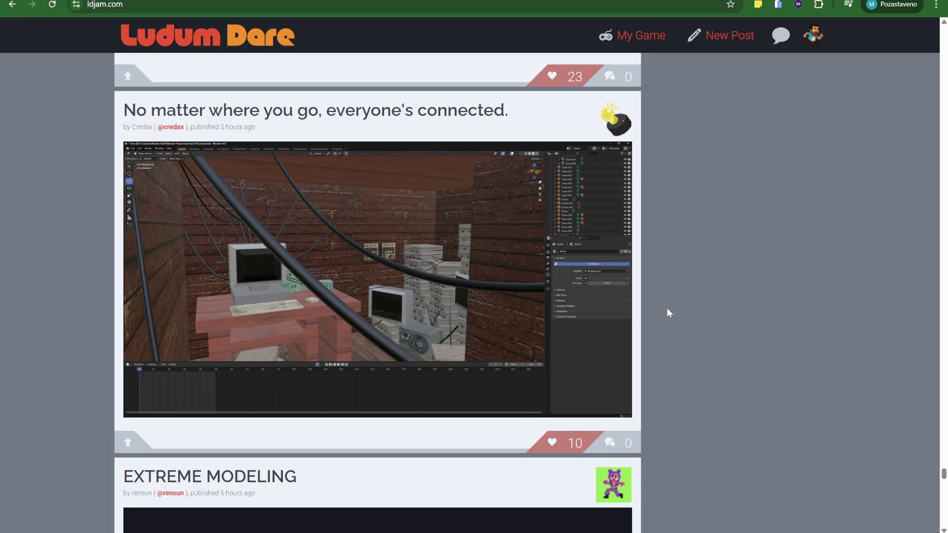
pyautogui.scroll(-9, 247, 272)
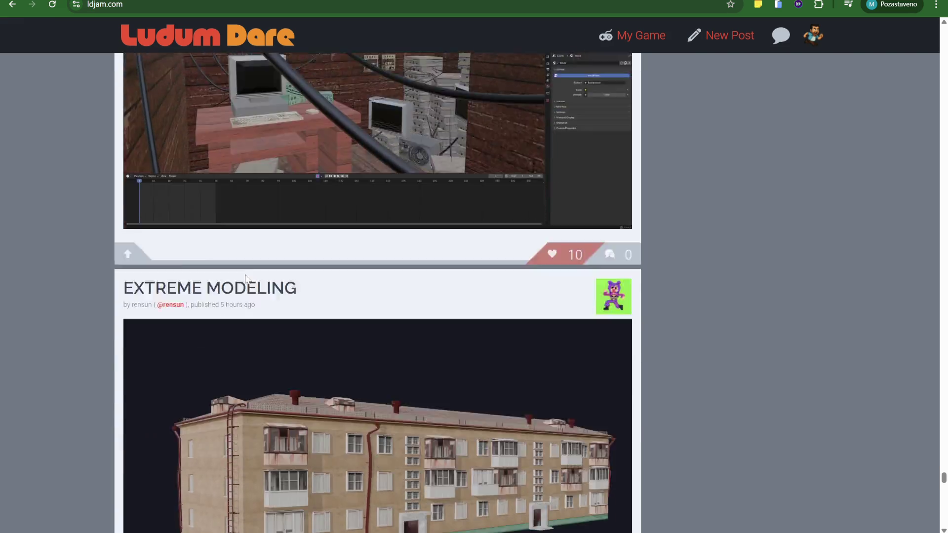
pyautogui.scroll(3, 290, 271)
pyautogui.scroll(-8, 290, 271)
pyautogui.scroll(-2, 296, 271)
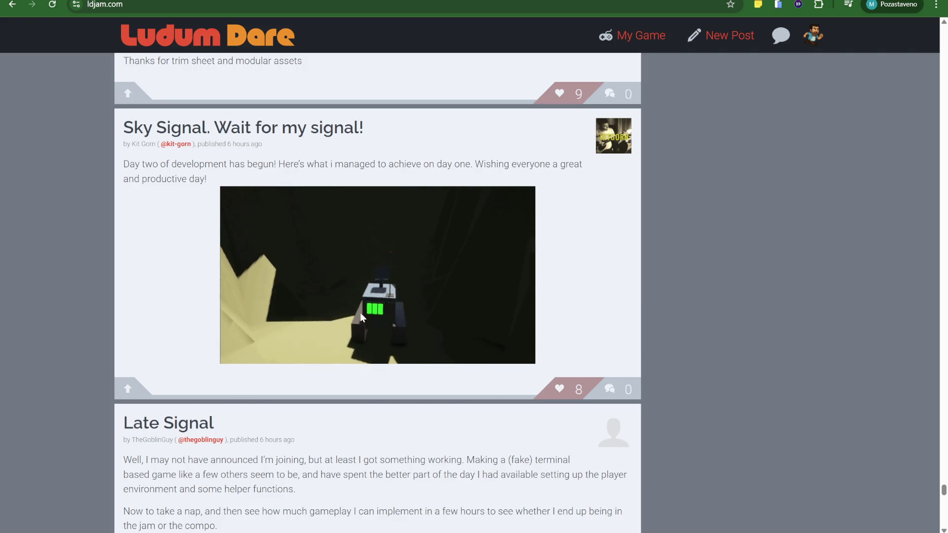
pyautogui.scroll(-2, 496, 325)
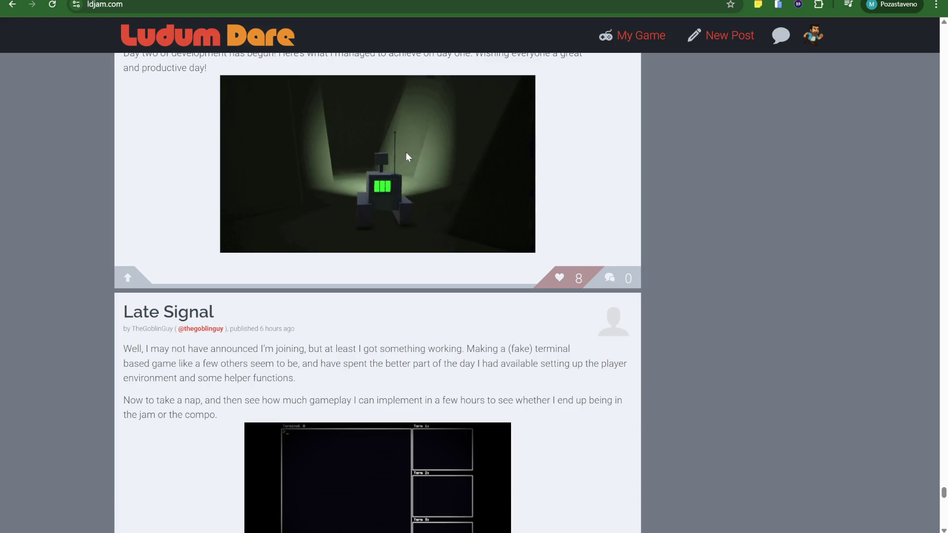
pyautogui.scroll(-4, 502, 311)
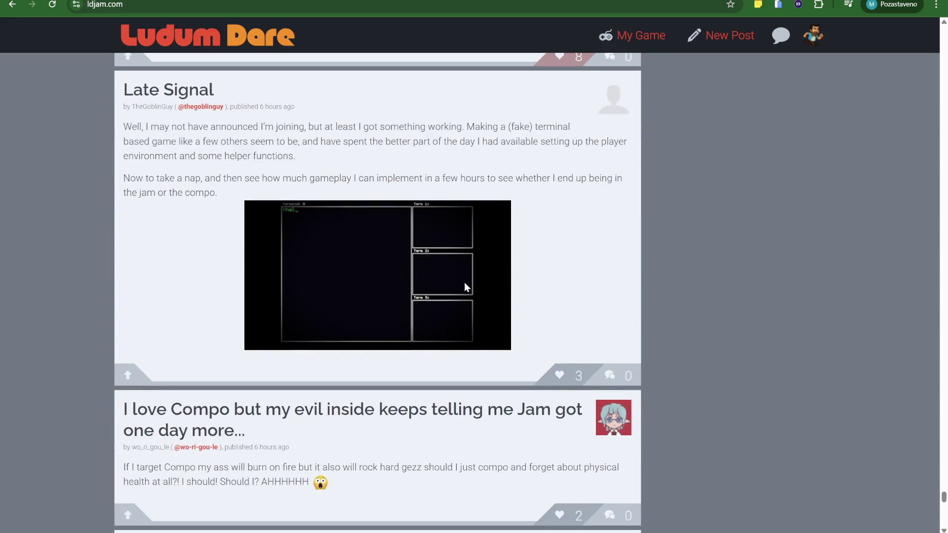
pyautogui.scroll(-15, 471, 291)
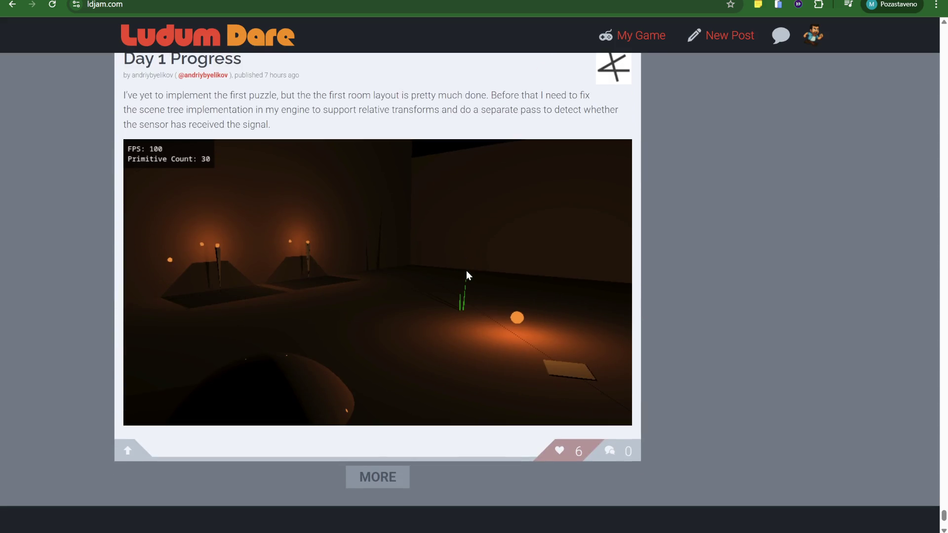
pyautogui.scroll(2, 467, 270)
pyautogui.scroll(-5, 466, 271)
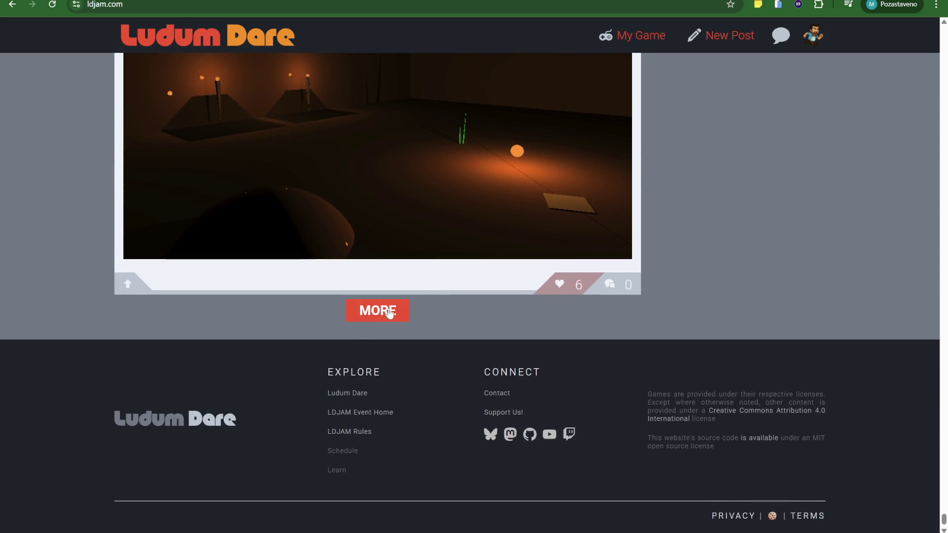
pyautogui.click(377, 312)
# - Read through the new posts past the 'Day 1 done' pixel-level post and load another batch
pyautogui.scroll(-4, 494, 306)
pyautogui.scroll(3, 460, 299)
pyautogui.scroll(-4, 459, 298)
pyautogui.scroll(10, 460, 299)
pyautogui.scroll(-20, 461, 299)
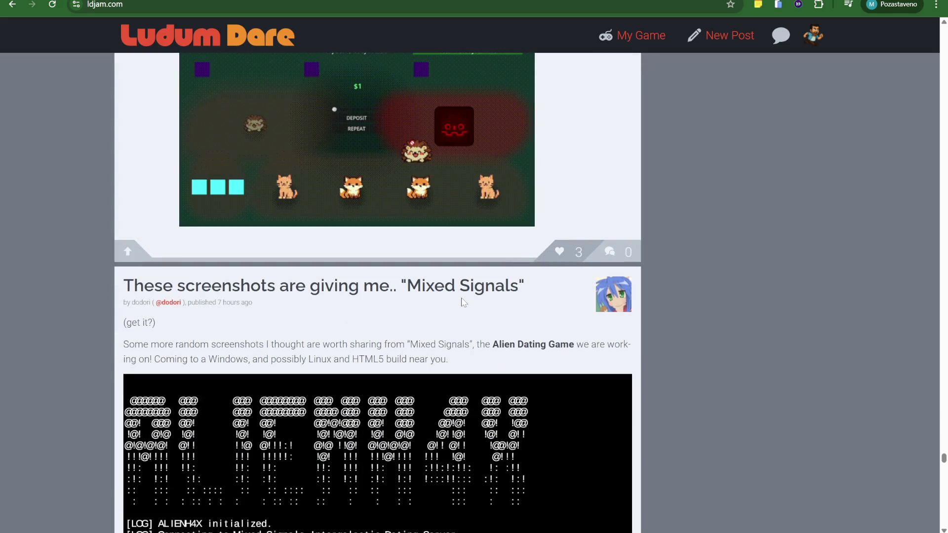
pyautogui.scroll(-1, 464, 303)
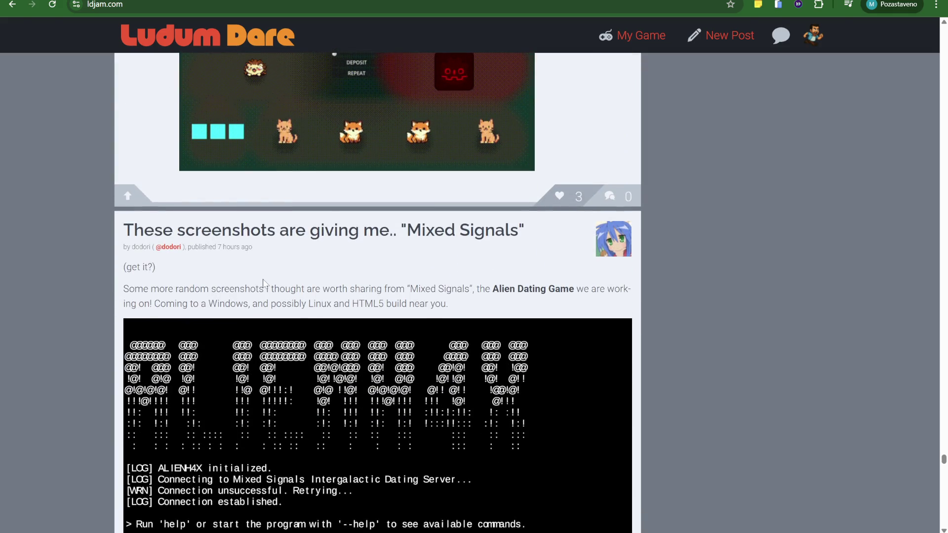
pyautogui.scroll(-6, 275, 274)
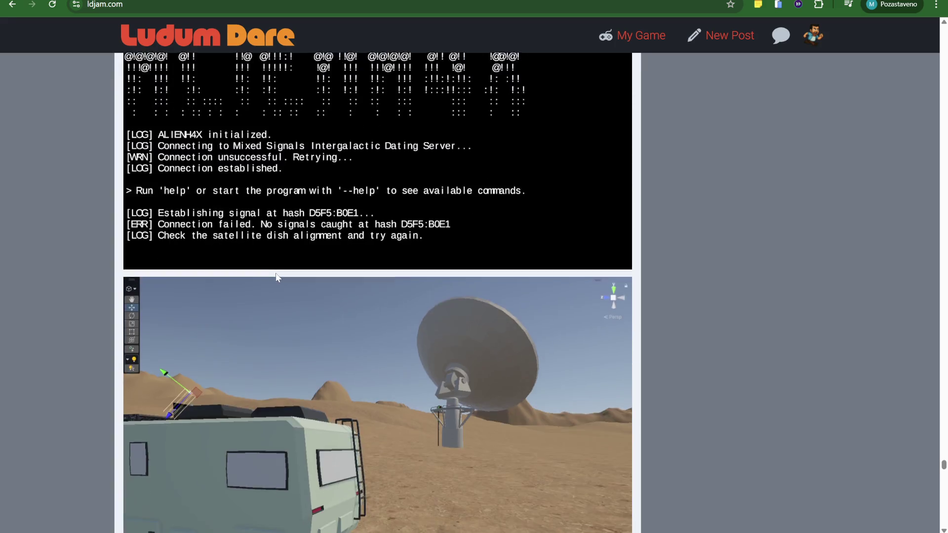
pyautogui.scroll(-9, 277, 277)
pyautogui.scroll(2, 371, 270)
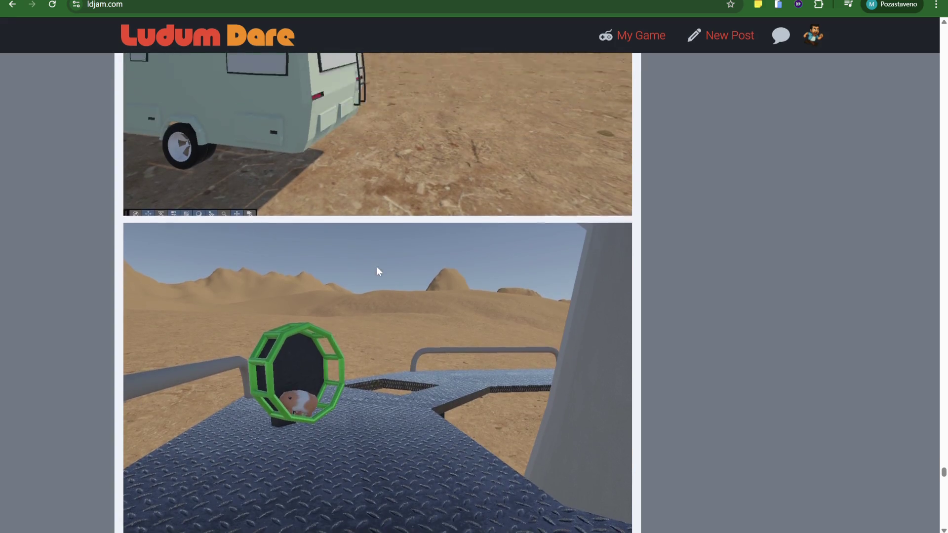
pyautogui.scroll(-15, 314, 408)
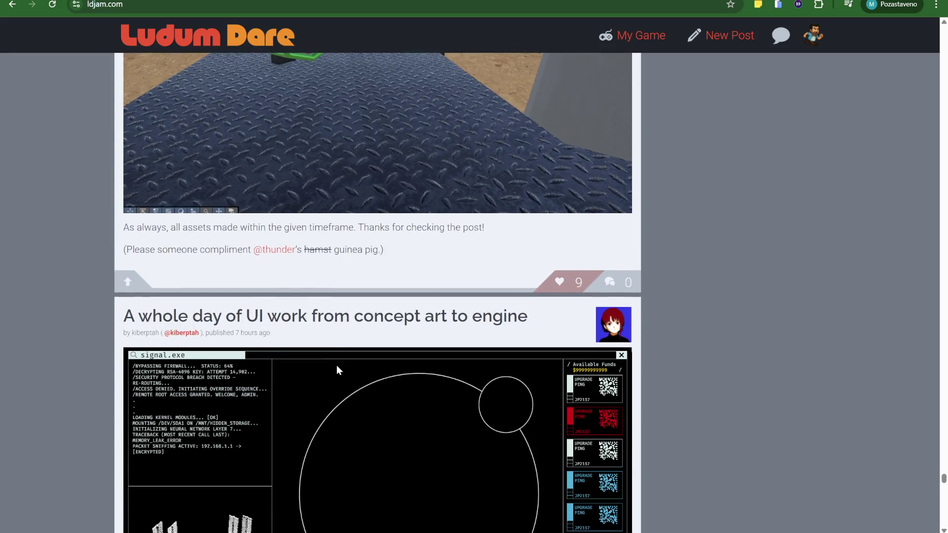
pyautogui.scroll(-2, 334, 327)
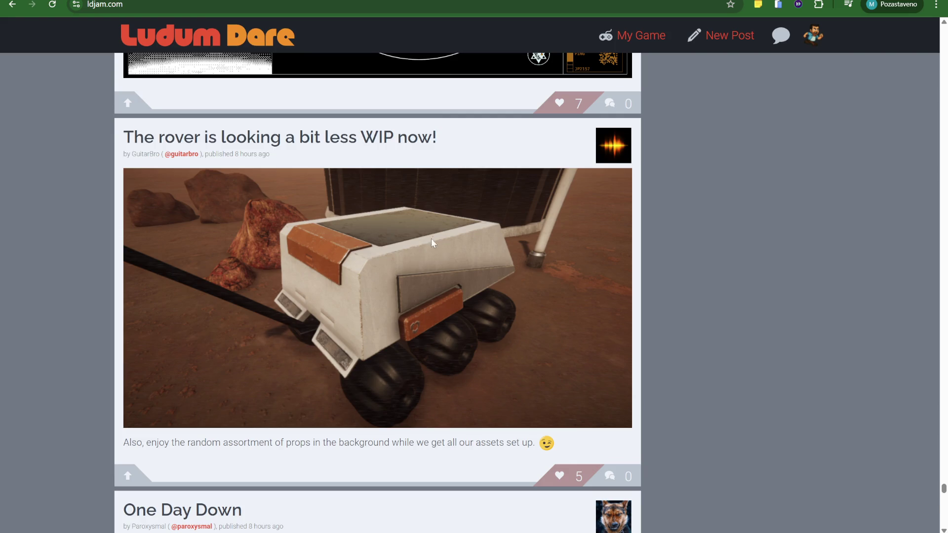
pyautogui.scroll(-16, 433, 236)
pyautogui.scroll(-13, 369, 227)
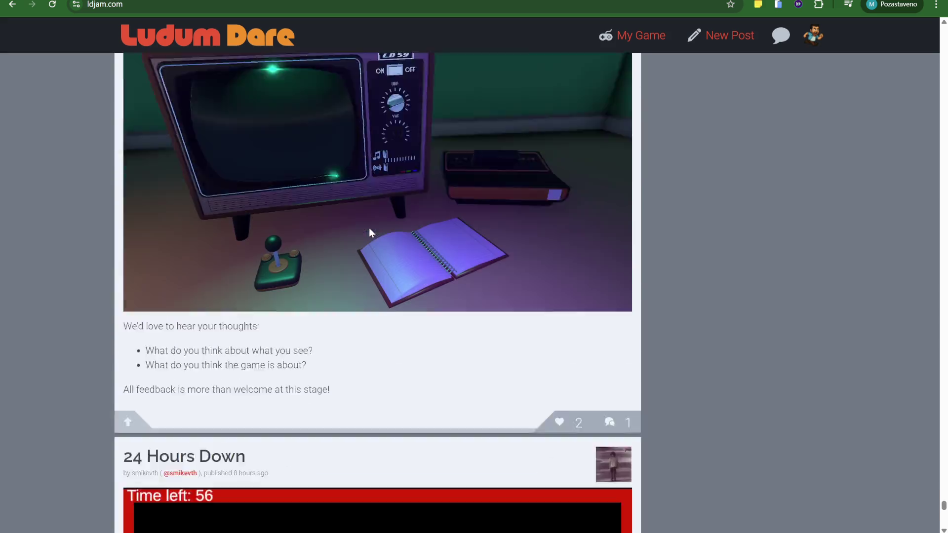
pyautogui.scroll(-4, 369, 227)
pyautogui.scroll(3, 369, 228)
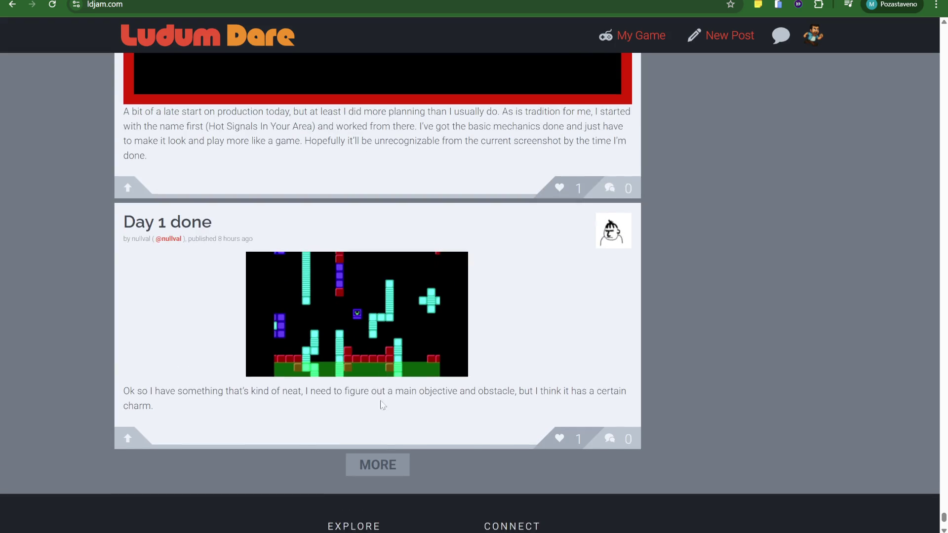
pyautogui.click(378, 465)
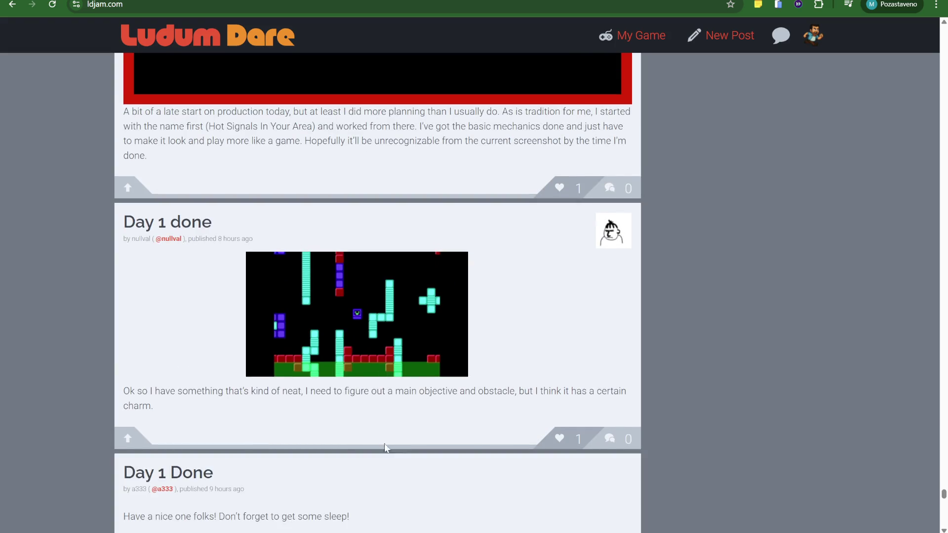
# - Scroll the feed down to the 'They cAnt resist the pheromones!' ant-game post
pyautogui.scroll(-5, 385, 449)
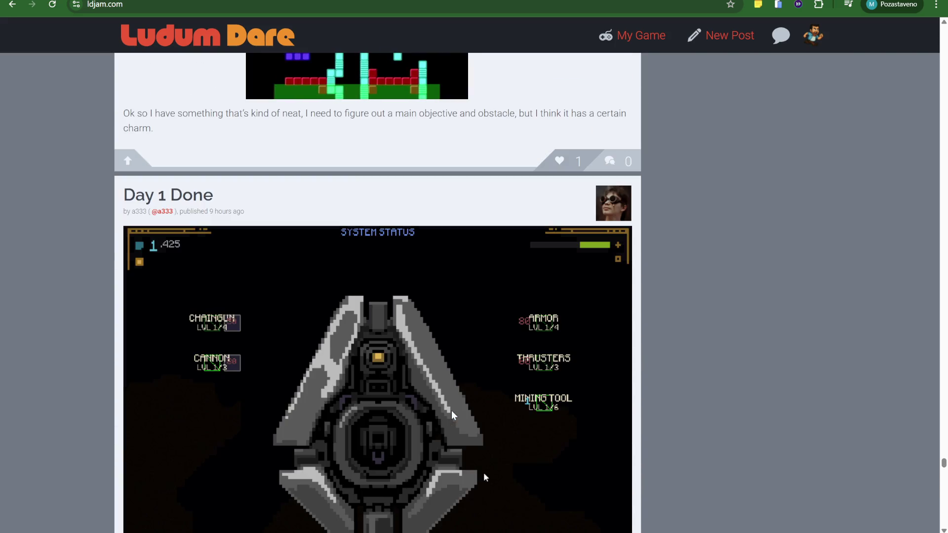
pyautogui.scroll(-2, 452, 411)
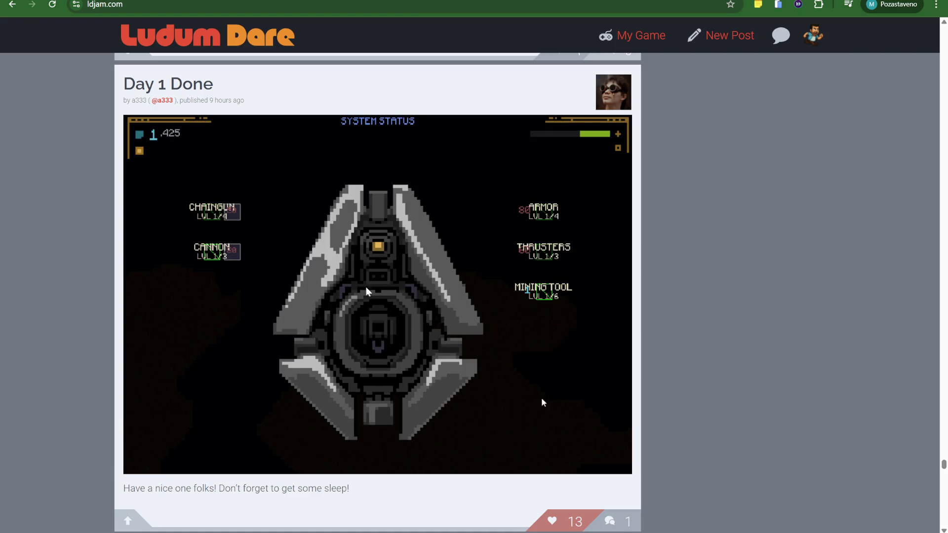
pyautogui.scroll(-3, 337, 348)
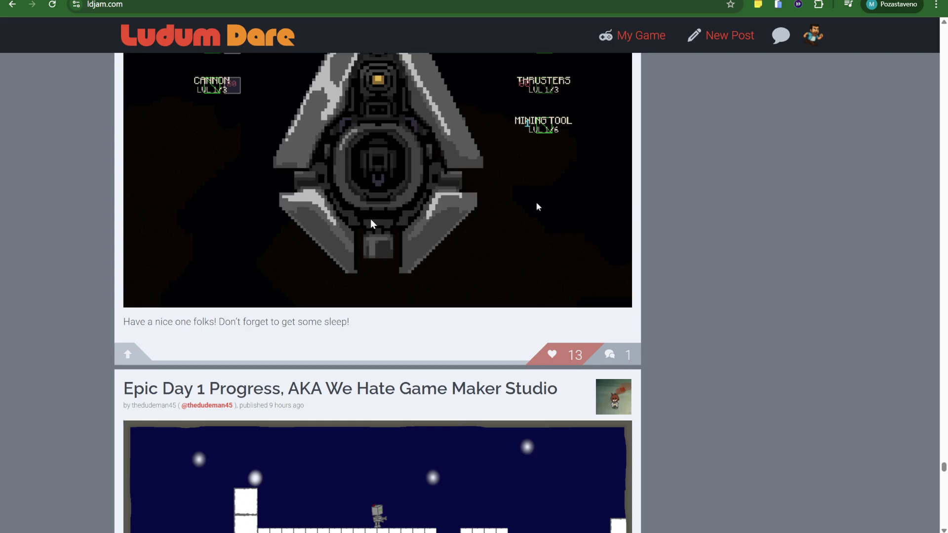
pyautogui.scroll(2, 378, 221)
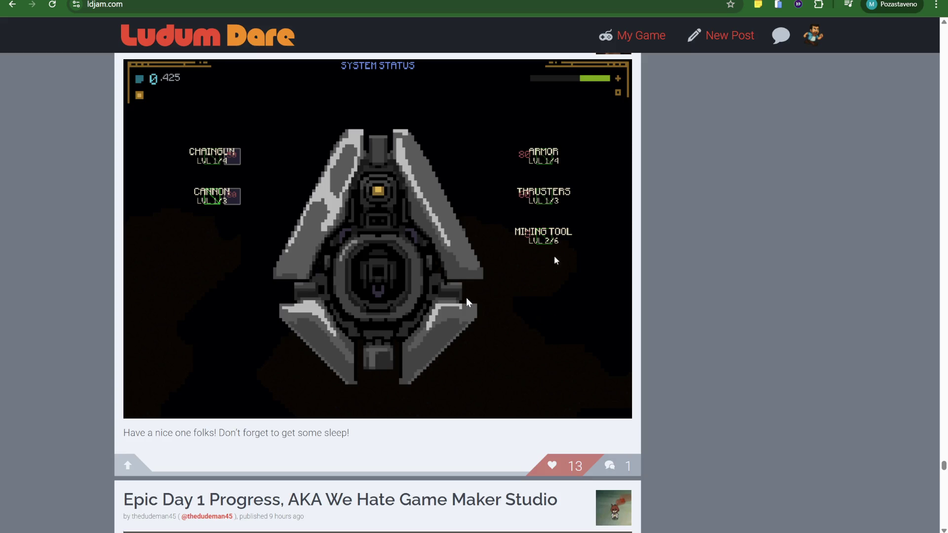
pyautogui.scroll(-4, 584, 362)
pyautogui.scroll(-5, 584, 362)
pyautogui.scroll(3, 631, 368)
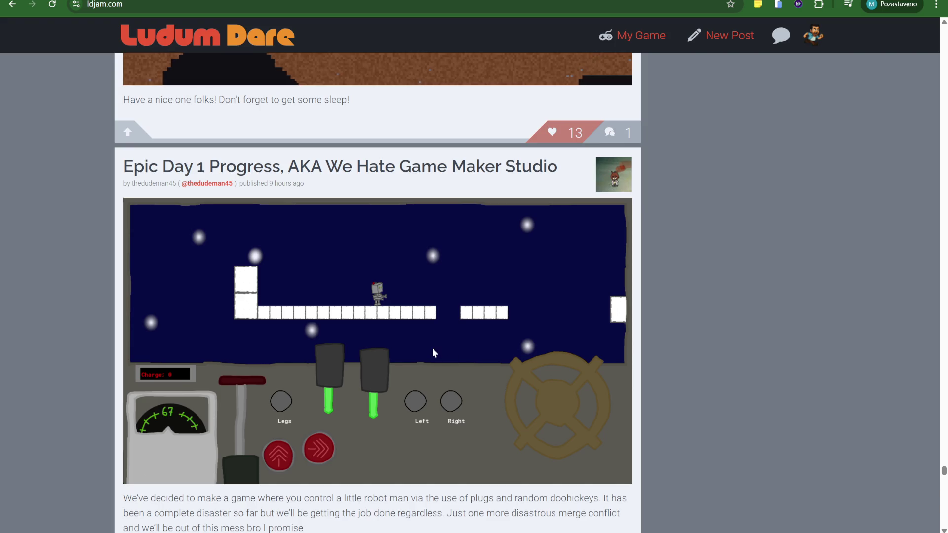
pyautogui.scroll(-10, 431, 348)
pyautogui.scroll(-1, 433, 350)
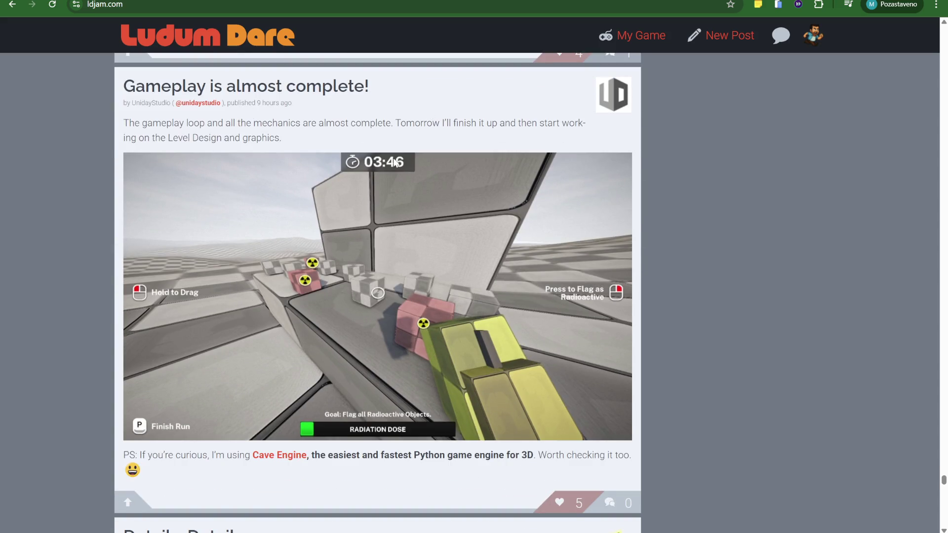
pyautogui.scroll(-2, 368, 186)
pyautogui.scroll(-6, 385, 166)
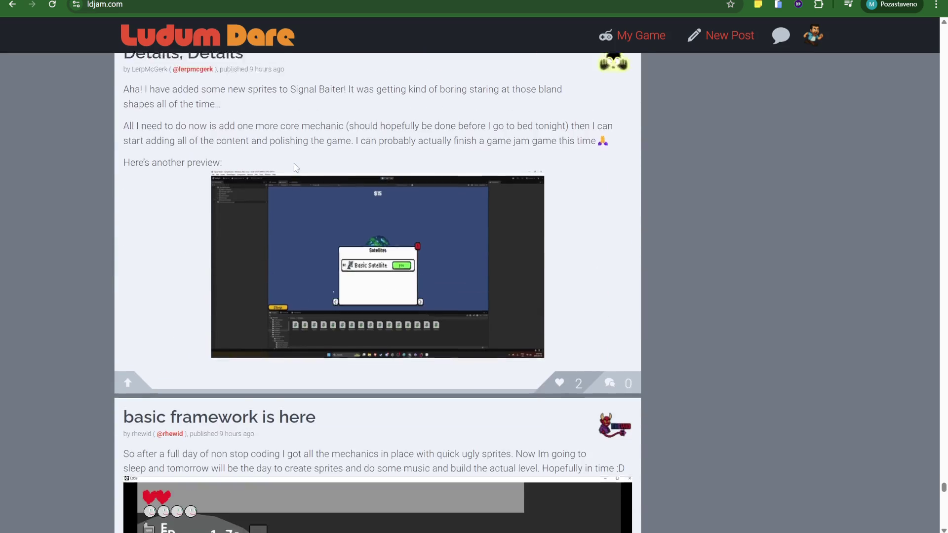
pyautogui.scroll(-2, 296, 168)
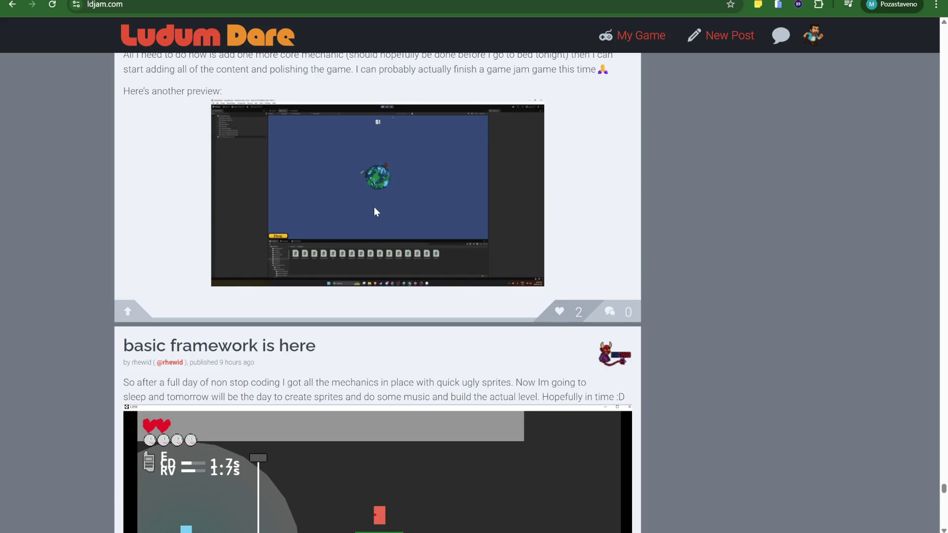
pyautogui.scroll(-7, 392, 199)
pyautogui.scroll(2, 392, 199)
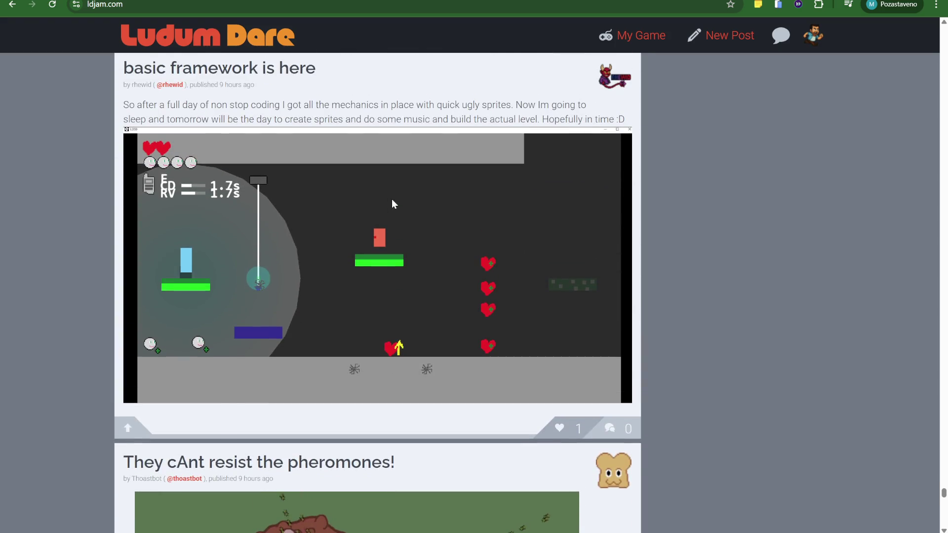
pyautogui.scroll(-5, 392, 199)
# - Open the pheromones post on its own page, then go back and scroll the event feed
pyautogui.rightClick(392, 200)
pyautogui.click(143, 187)
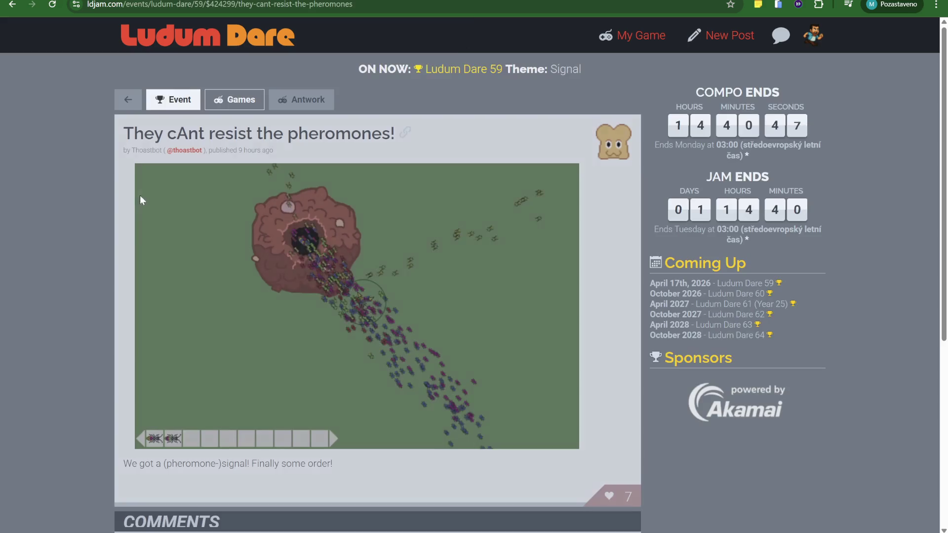
pyautogui.click(11, 7)
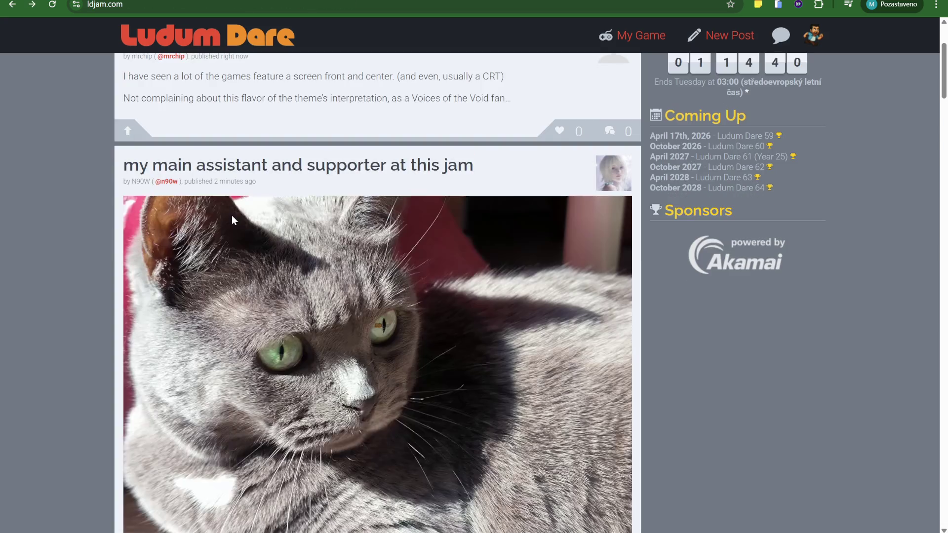
pyautogui.scroll(-20, 448, 227)
pyautogui.scroll(20, 447, 226)
pyautogui.scroll(-5, 448, 226)
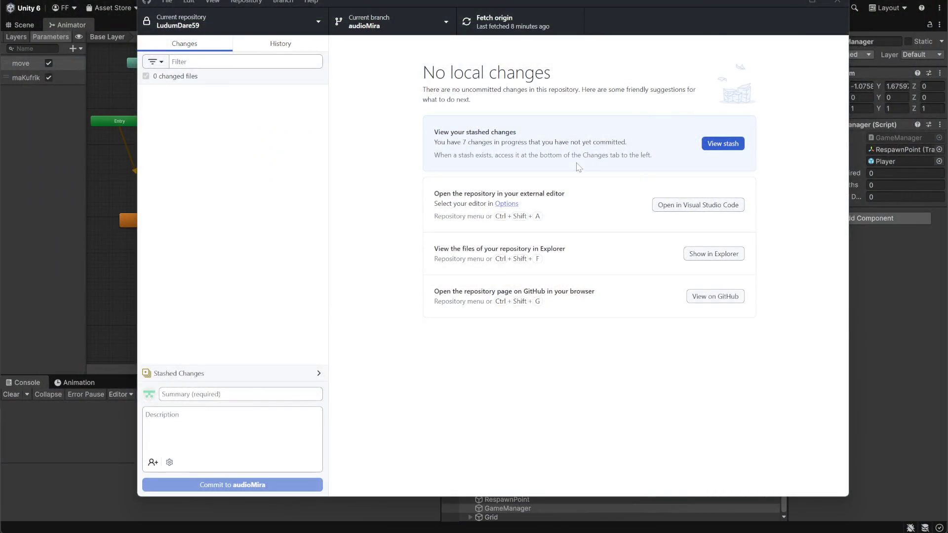
# - Minimize GitHub Desktop and open Discord's #grafika text channel
pyautogui.click(787, 4)
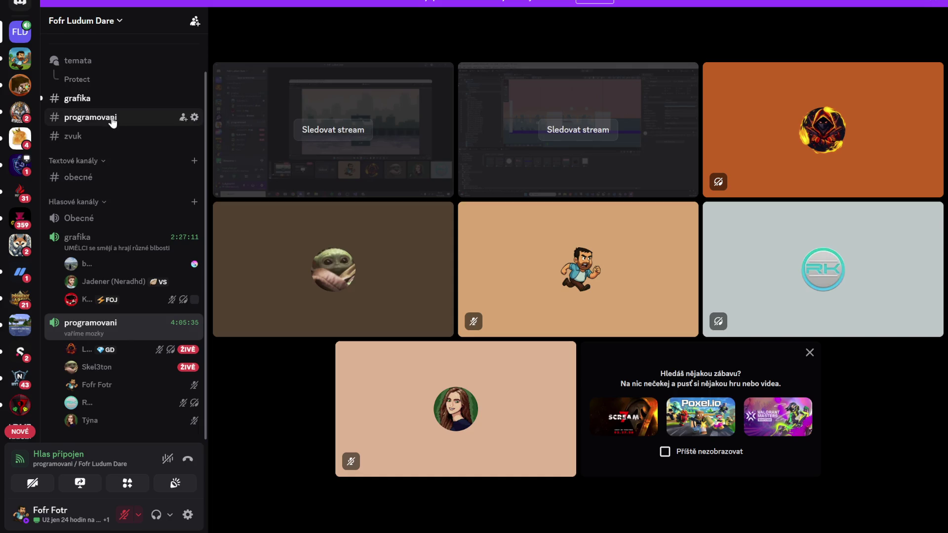
pyautogui.click(94, 97)
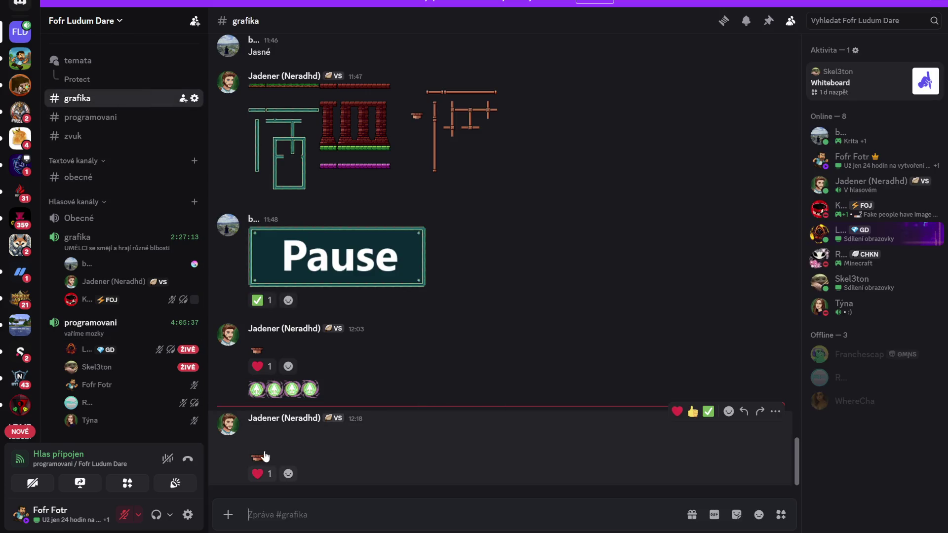
# - Enlarge the 'smash fix' sprite in #grafika, save it to disk, close the viewer and minimize Discord
pyautogui.scroll(5, 344, 442)
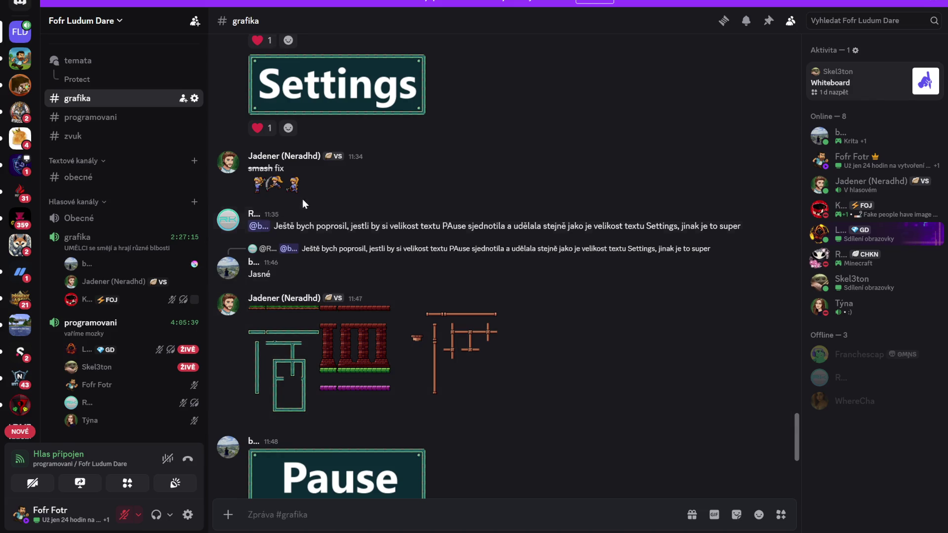
pyautogui.click(294, 185)
pyautogui.click(856, 3)
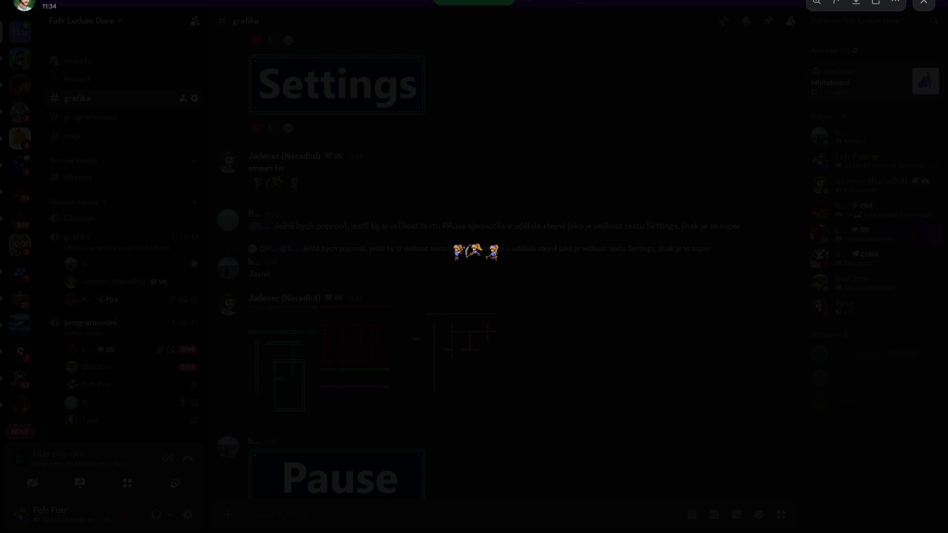
pyautogui.click(692, 140)
pyautogui.click(878, 10)
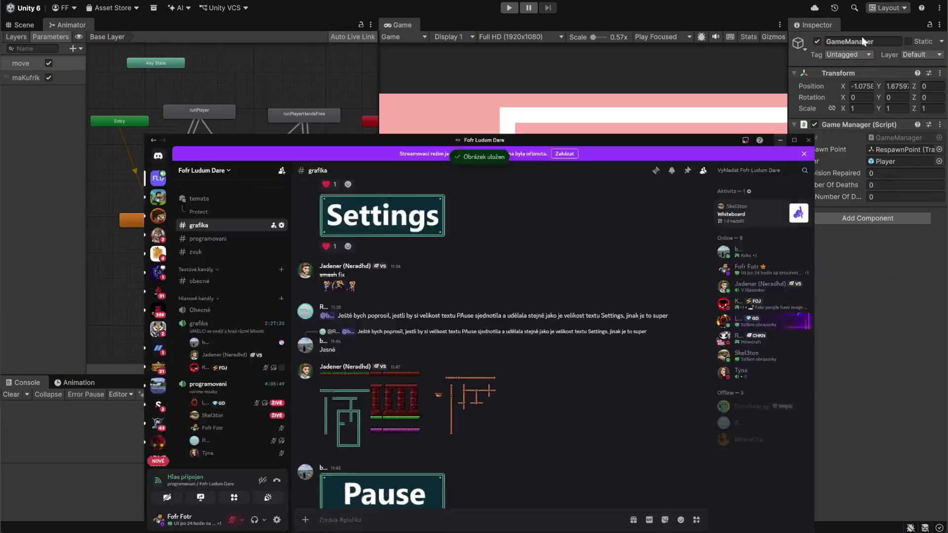
# - Browse the sprite assets in the Project window, collapsing kittyRun and clearing the GameManager selection
pyautogui.click(521, 383)
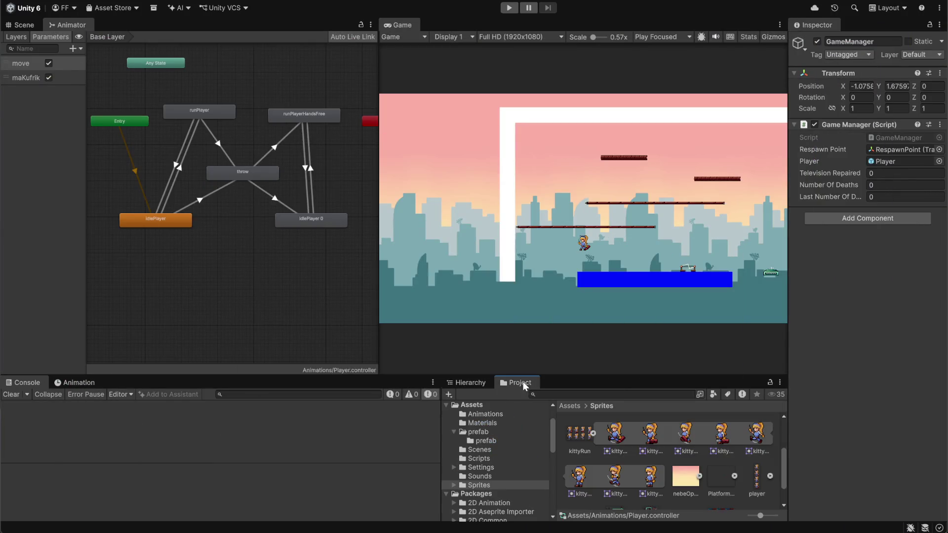
pyautogui.click(593, 434)
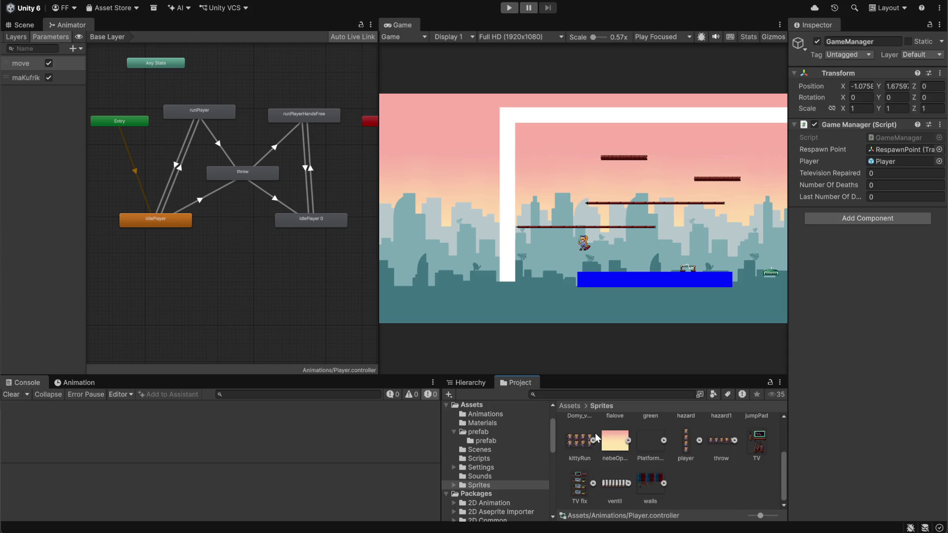
pyautogui.click(695, 496)
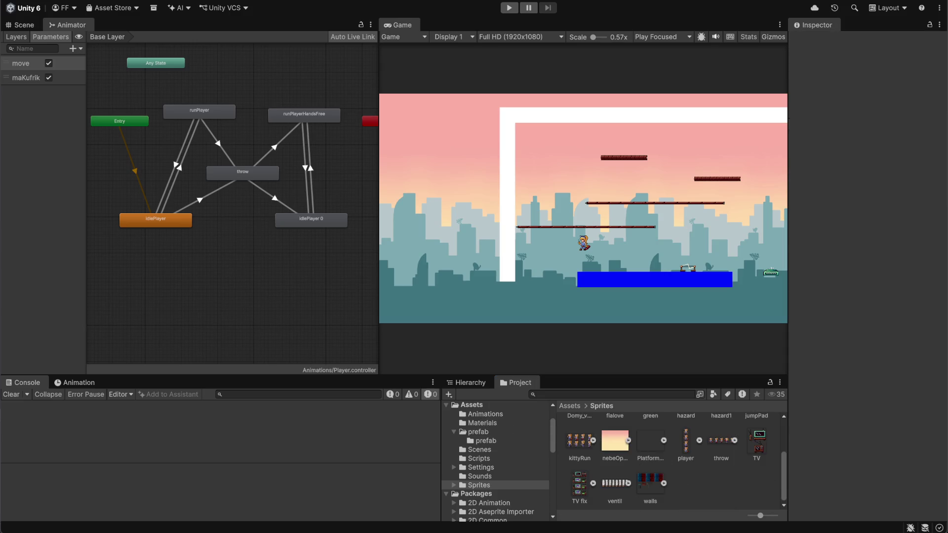
pyautogui.press('super+d')
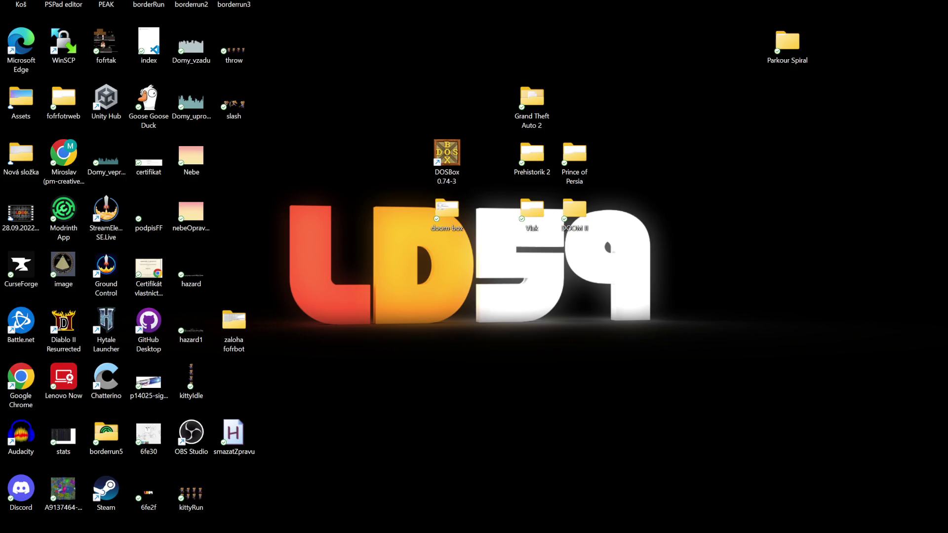
pyautogui.press('super+d')
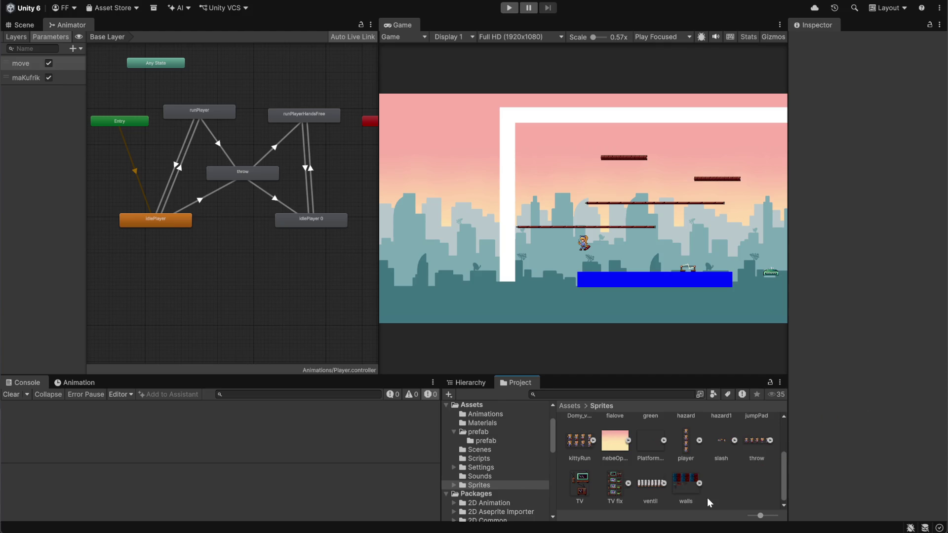
# - Give slash 32 pixels per unit, Multiple mode, Point filter, no compression, apply, and open Sprite Editor
pyautogui.click(722, 438)
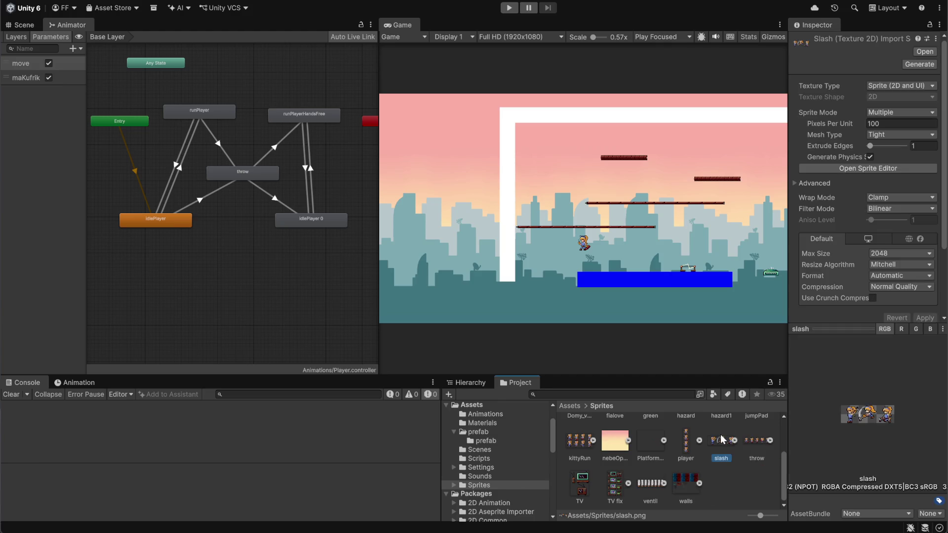
pyautogui.click(884, 124)
pyautogui.write('32')
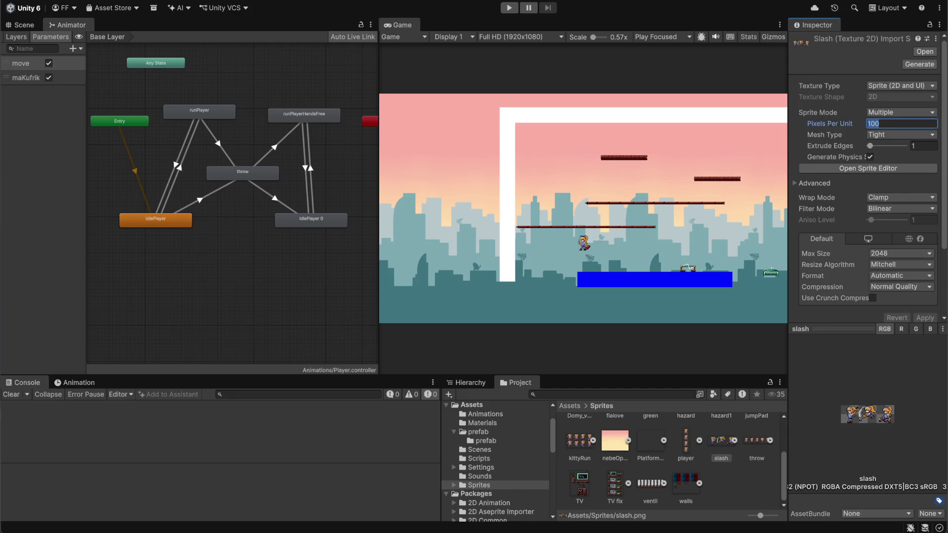
pyautogui.click(899, 112)
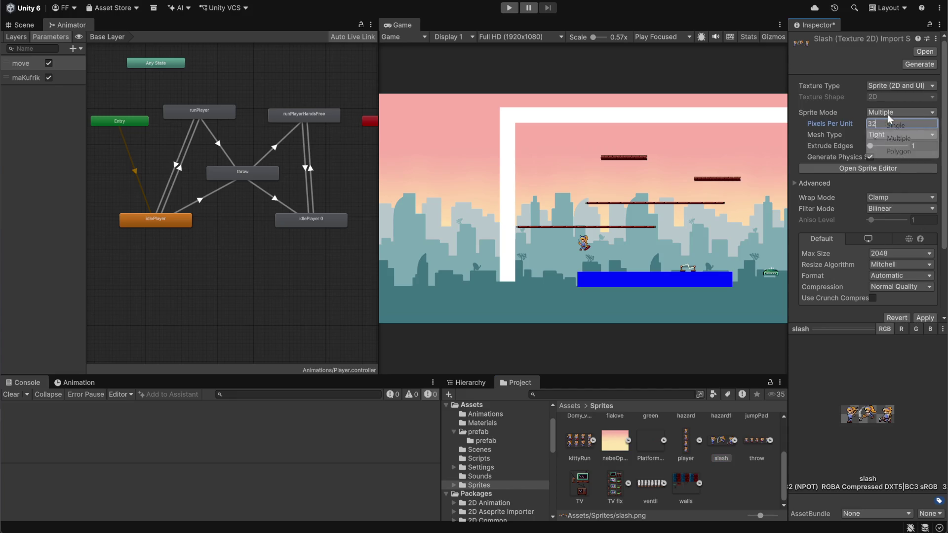
pyautogui.click(877, 142)
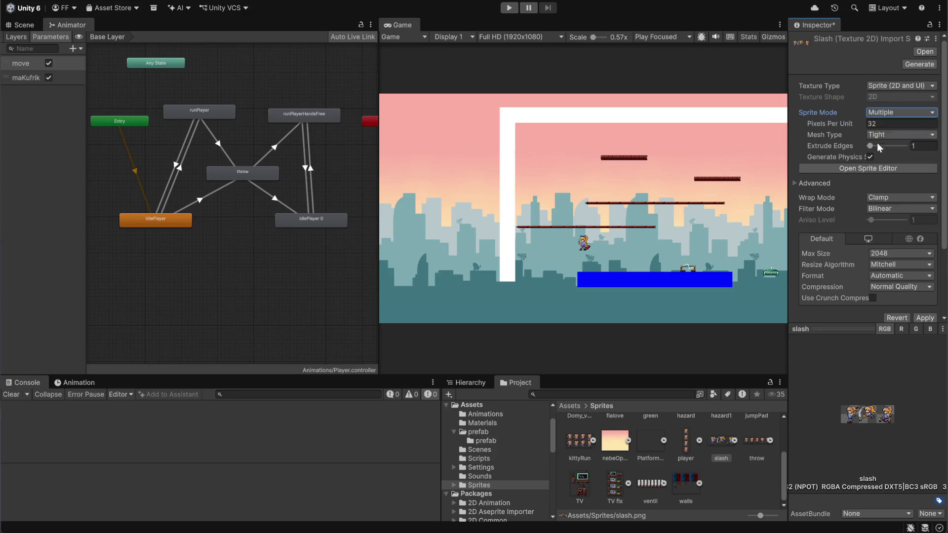
pyautogui.click(884, 208)
pyautogui.click(875, 220)
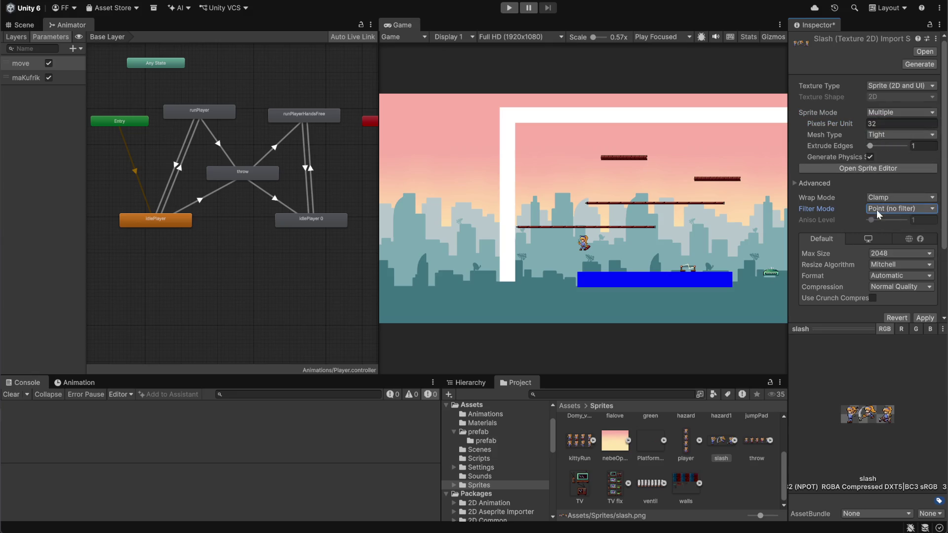
pyautogui.click(884, 287)
pyautogui.click(883, 298)
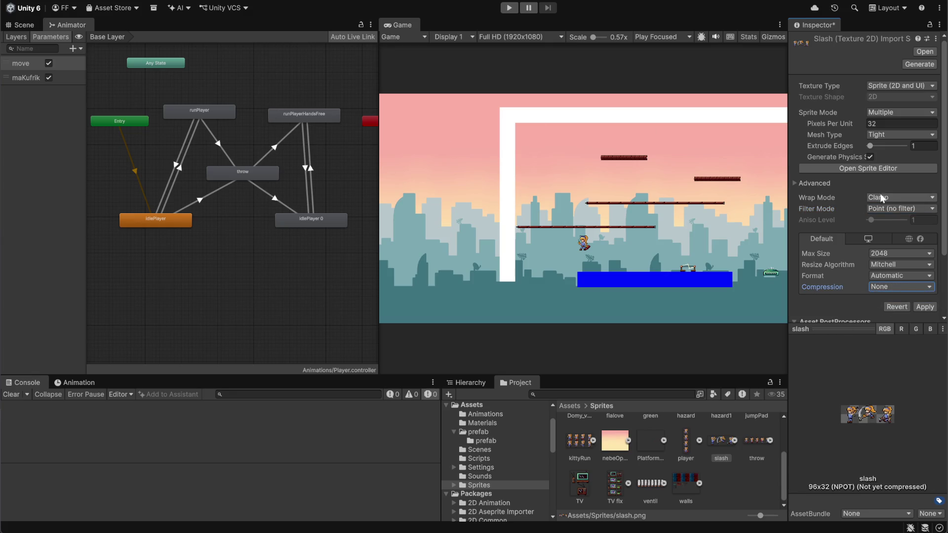
pyautogui.scroll(-3, 883, 168)
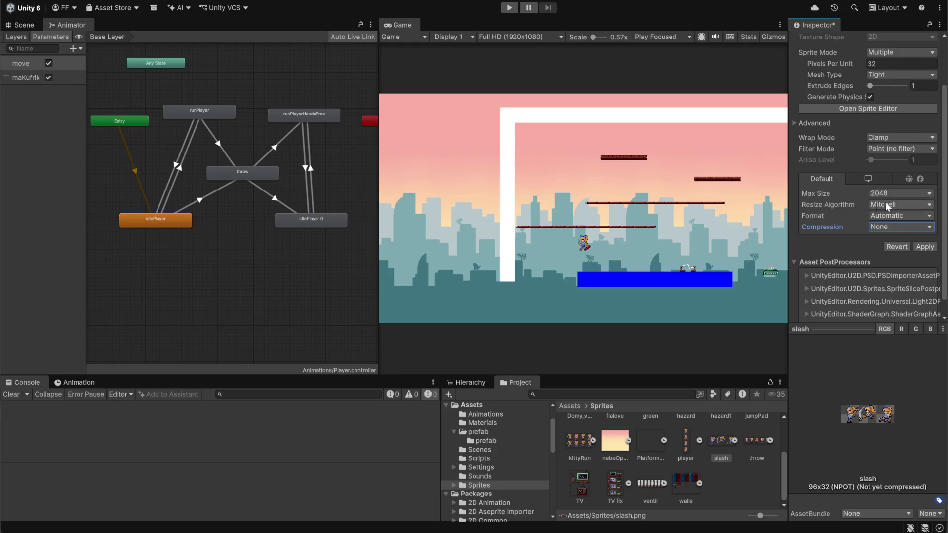
pyautogui.scroll(-1, 875, 222)
pyautogui.scroll(3, 909, 257)
pyautogui.scroll(-3, 812, 258)
pyautogui.click(925, 229)
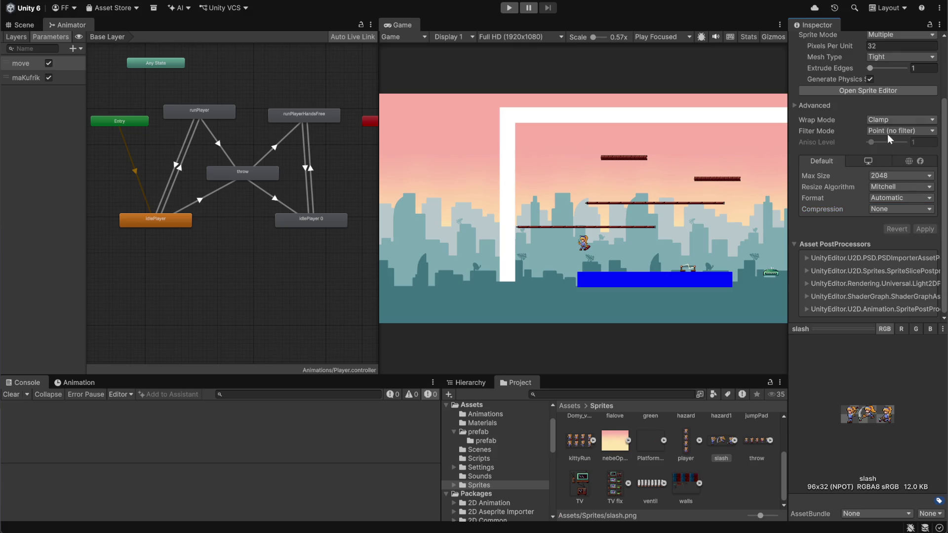
pyautogui.click(880, 93)
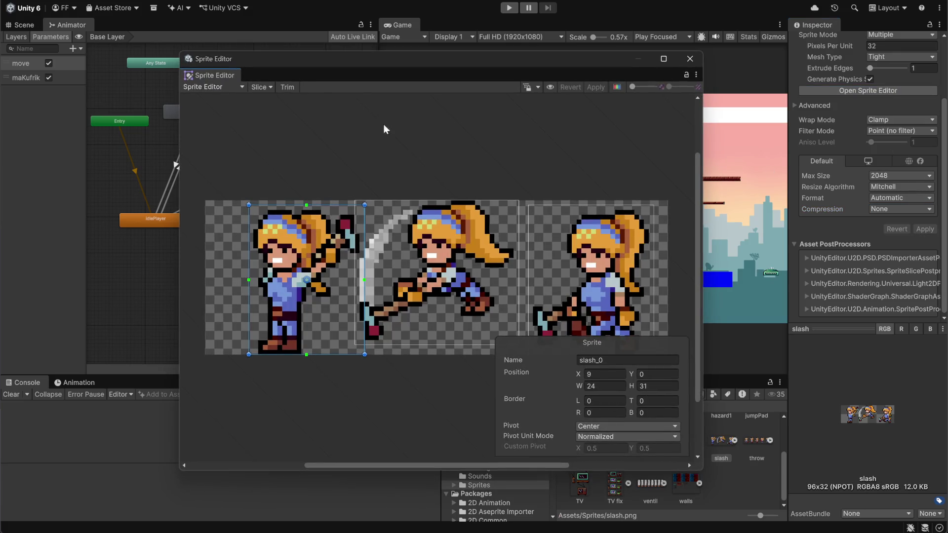
# - Grid-slice the slash sheet by 32×32 cell size, apply the slices, and close the Sprite Editor
pyautogui.click(262, 87)
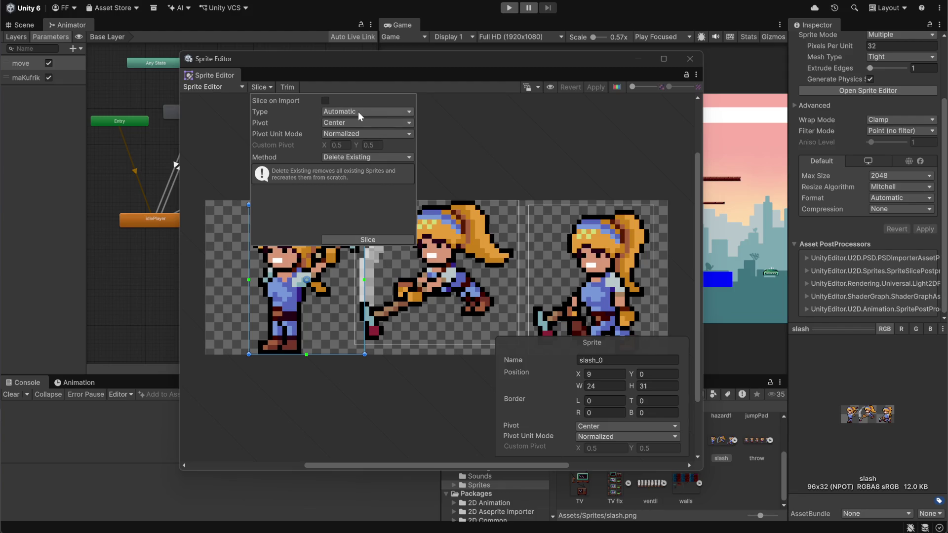
pyautogui.click(404, 113)
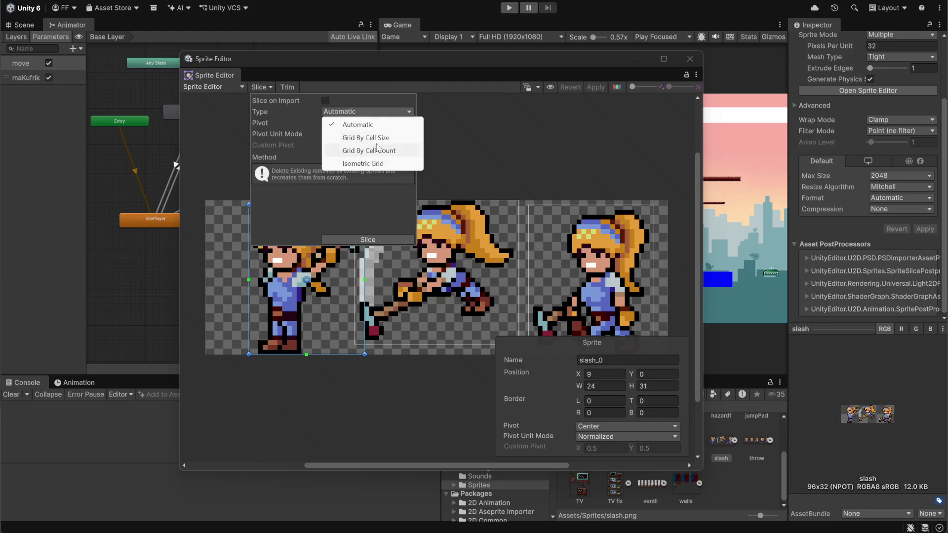
pyautogui.click(376, 134)
pyautogui.click(338, 123)
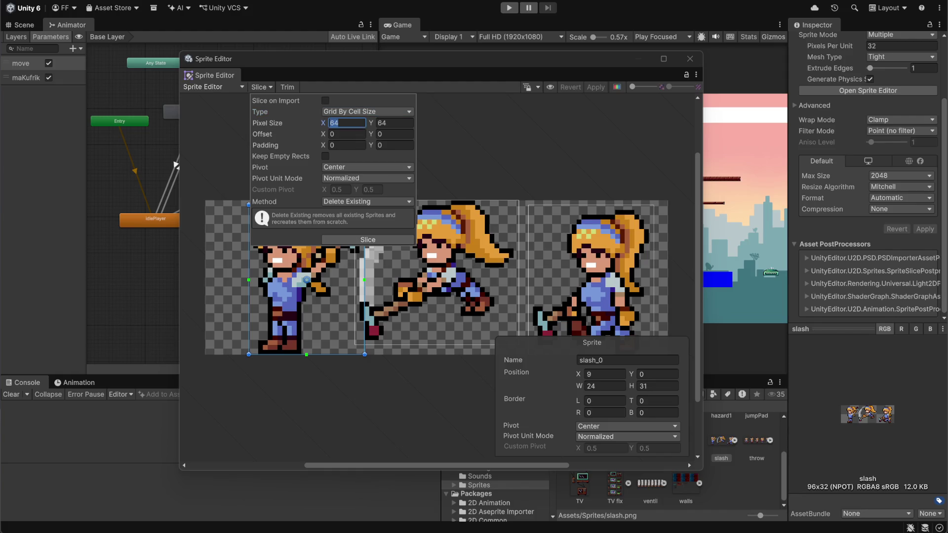
pyautogui.write('32')
pyautogui.press('Tab')
pyautogui.write('32')
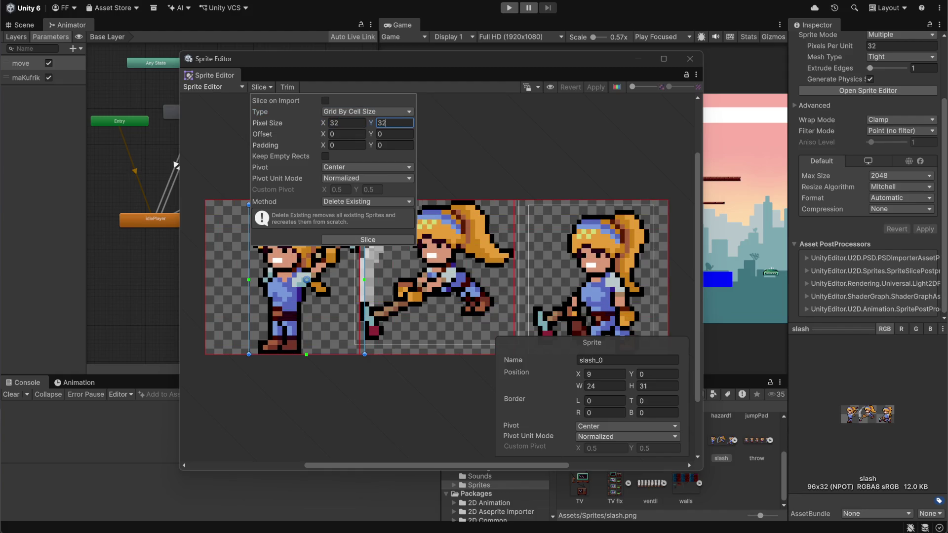
pyautogui.click(364, 236)
pyautogui.click(538, 149)
pyautogui.click(595, 88)
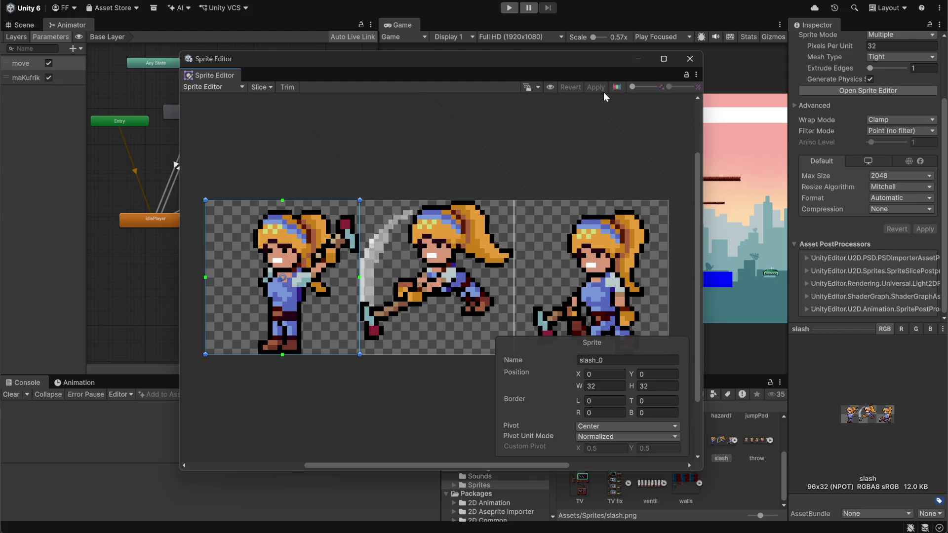
pyautogui.click(690, 59)
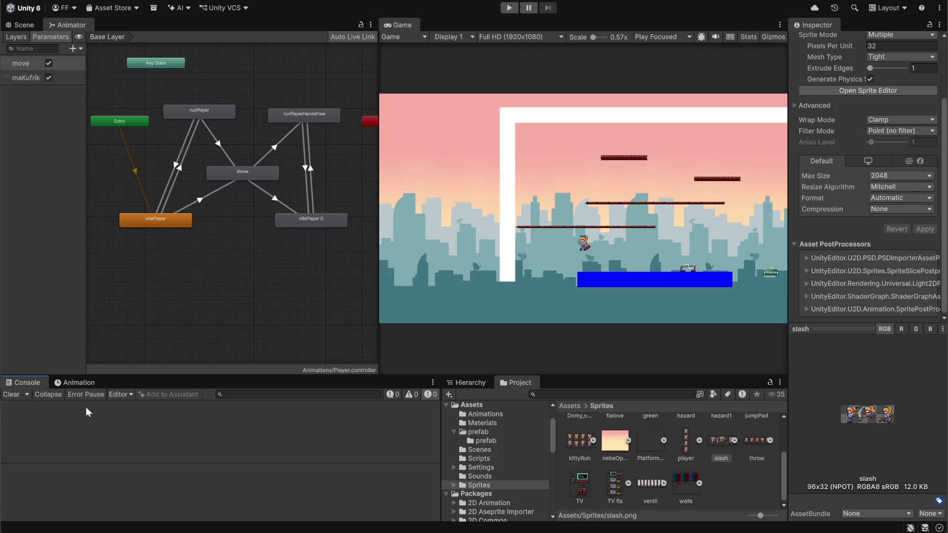
pyautogui.click(79, 383)
pyautogui.click(568, 405)
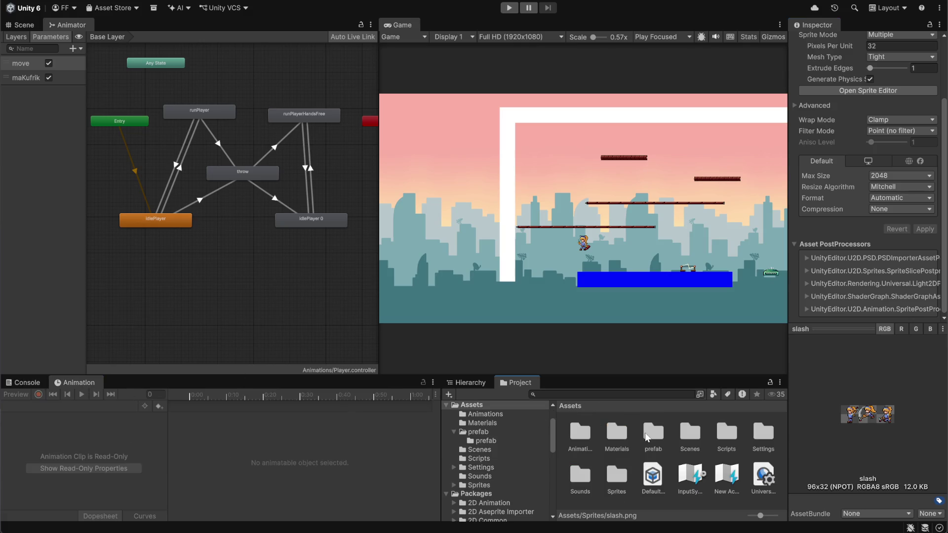
# - Open the Player prefab from Assets/prefab/prefab for editing in the scene
pyautogui.doubleClick(657, 435)
pyautogui.doubleClick(582, 430)
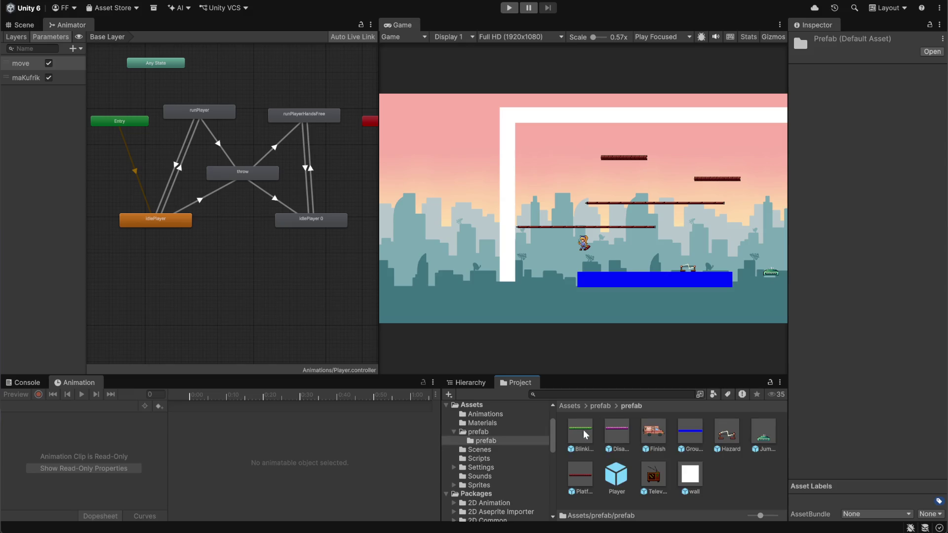
pyautogui.click(617, 475)
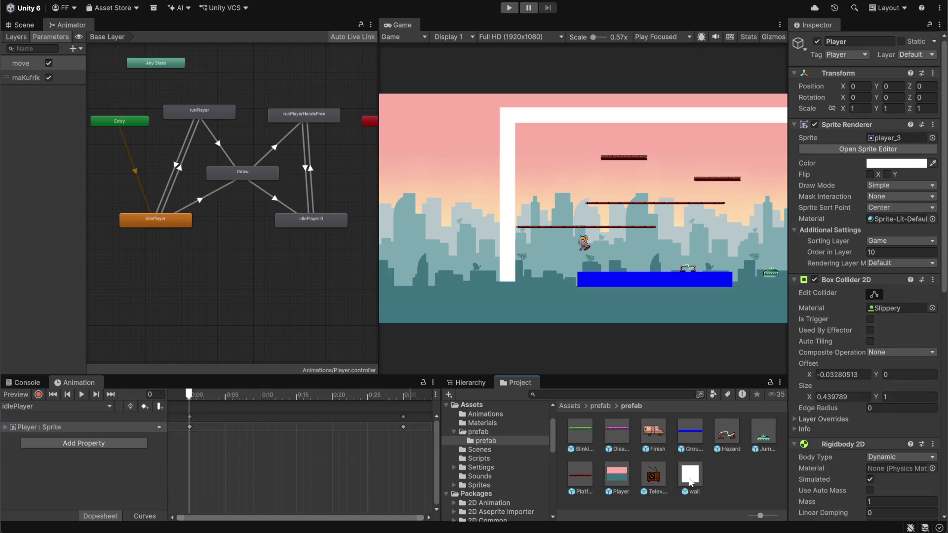
pyautogui.doubleClick(620, 476)
pyautogui.click(22, 25)
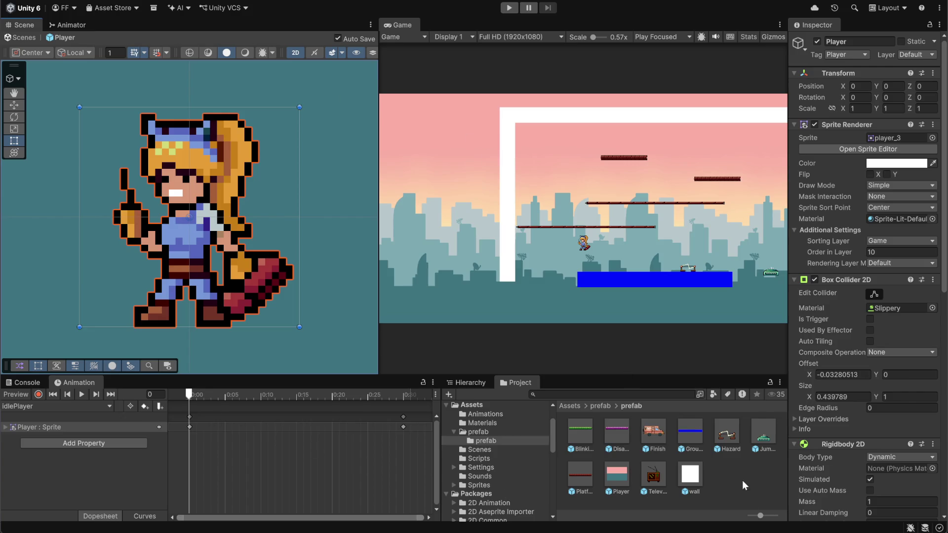
# - Create a new animation clip named slash saved in Assets/Animations
pyautogui.click(71, 409)
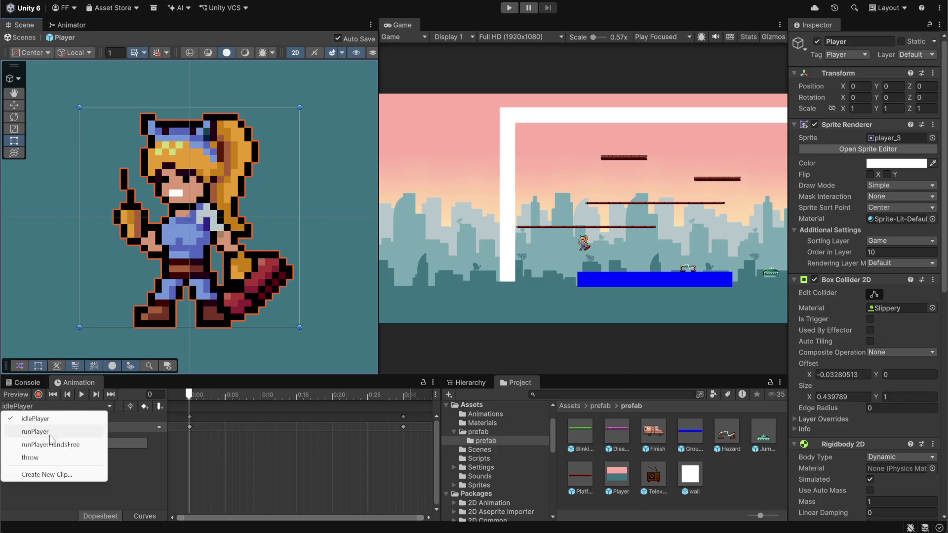
pyautogui.click(44, 475)
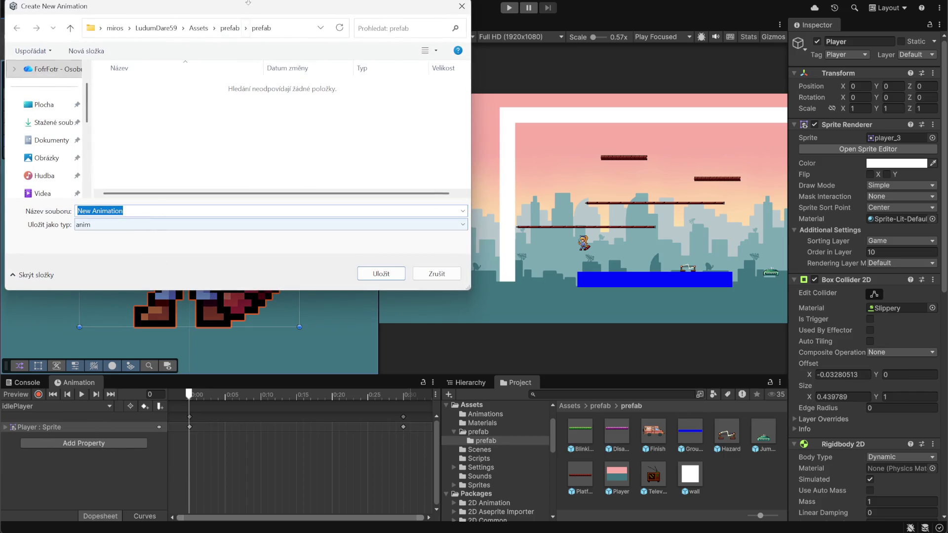
pyautogui.click(199, 28)
pyautogui.click(137, 88)
pyautogui.doubleClick(137, 87)
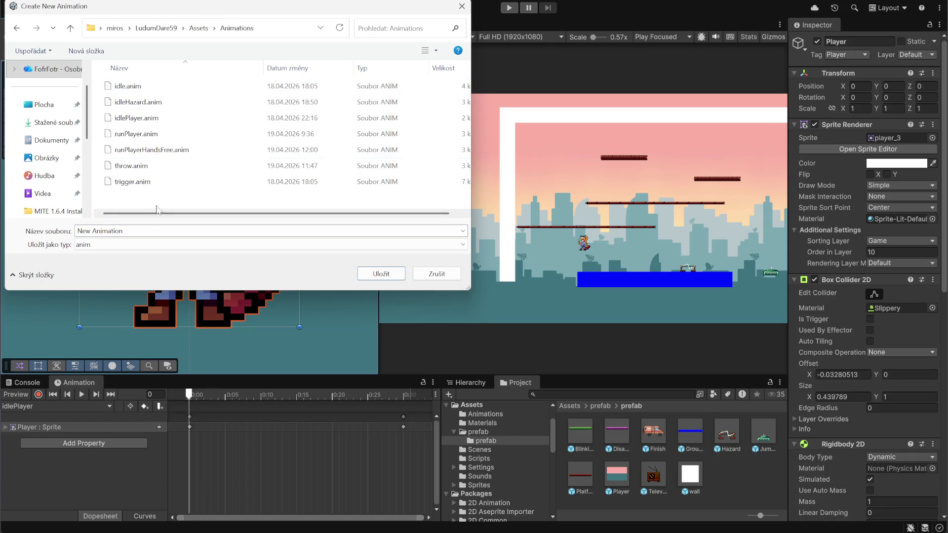
pyautogui.write('slash')
pyautogui.click(375, 274)
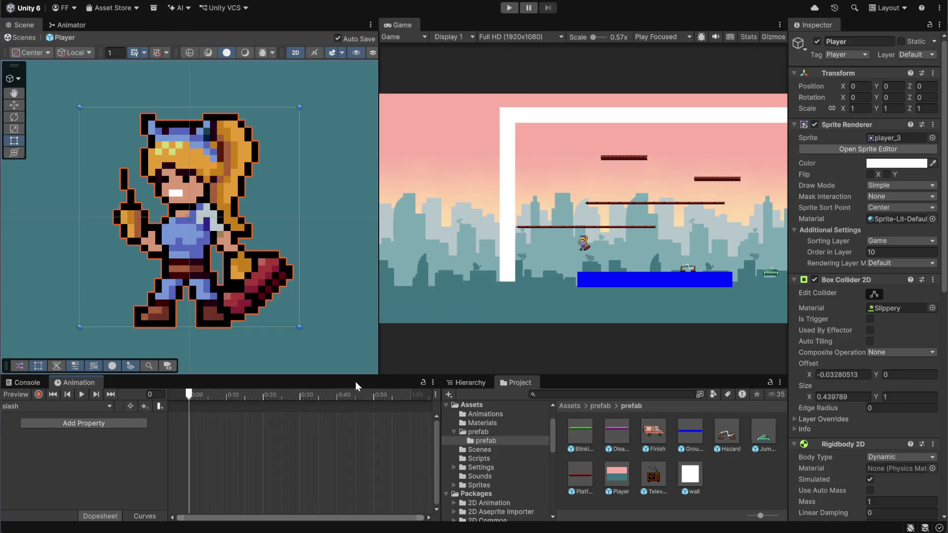
pyautogui.click(570, 406)
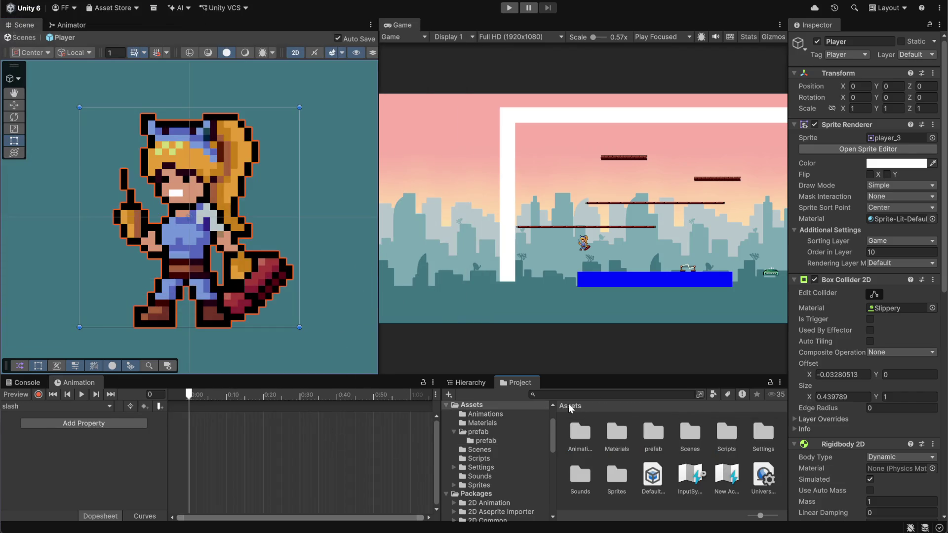
pyautogui.click(725, 436)
pyautogui.doubleClick(617, 475)
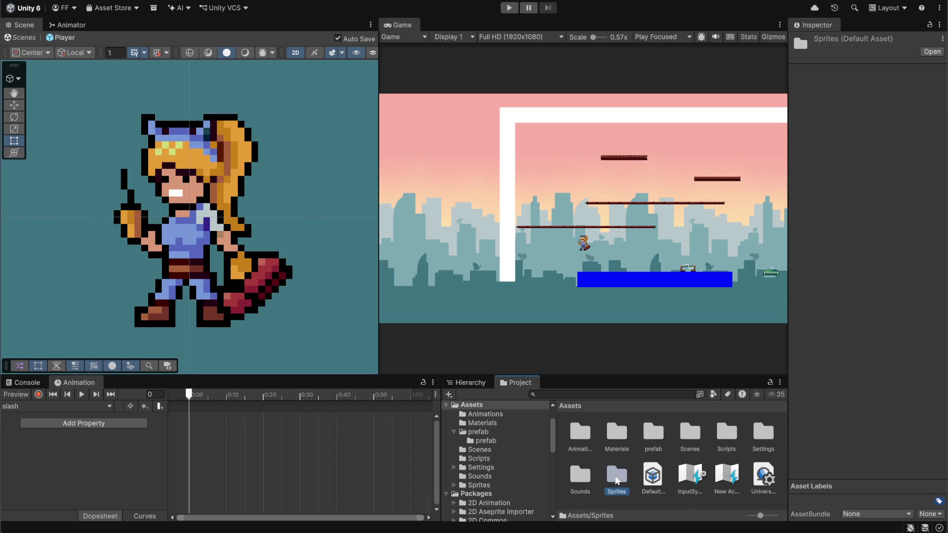
pyautogui.scroll(-3, 737, 464)
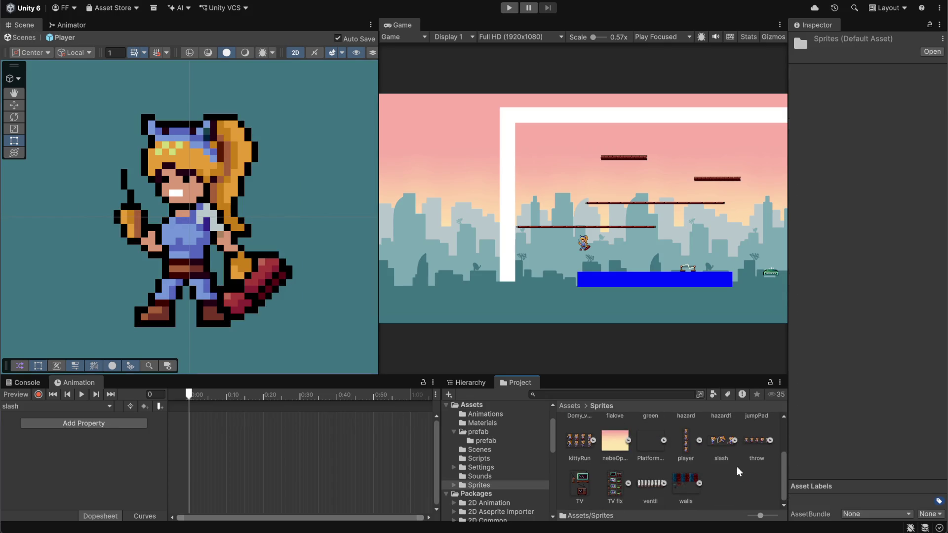
pyautogui.click(755, 442)
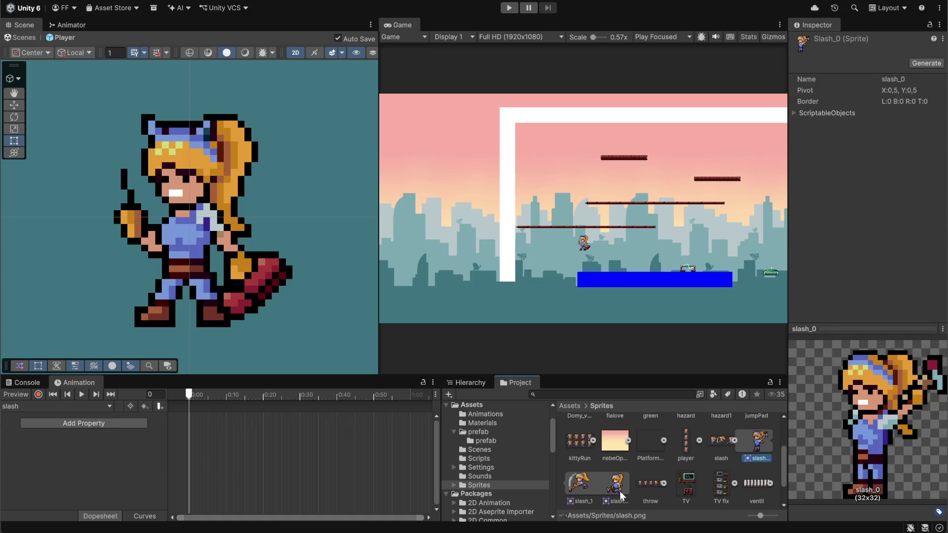
pyautogui.keyDown('shift'); pyautogui.click(620, 491); pyautogui.keyUp('shift')
pyautogui.moveTo(755, 447); pyautogui.dragTo(272, 451)
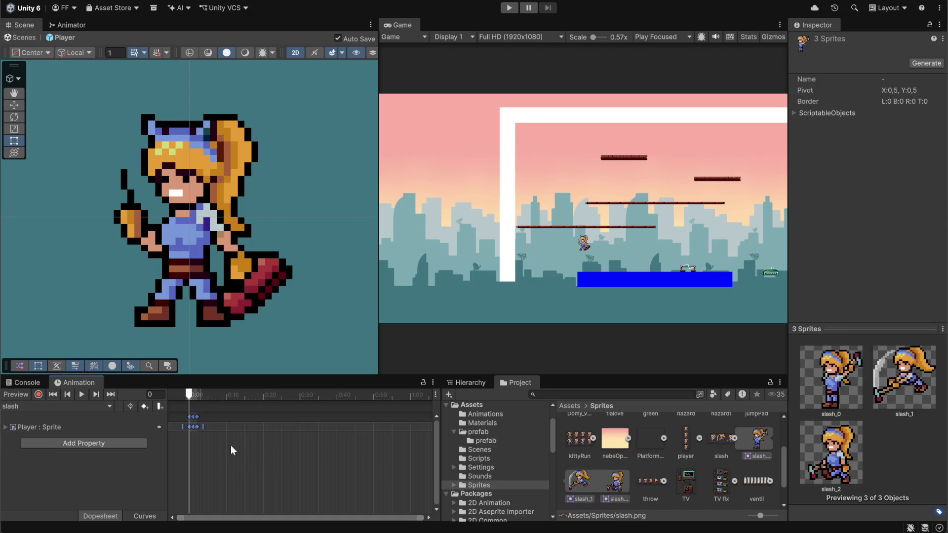
pyautogui.click(81, 395)
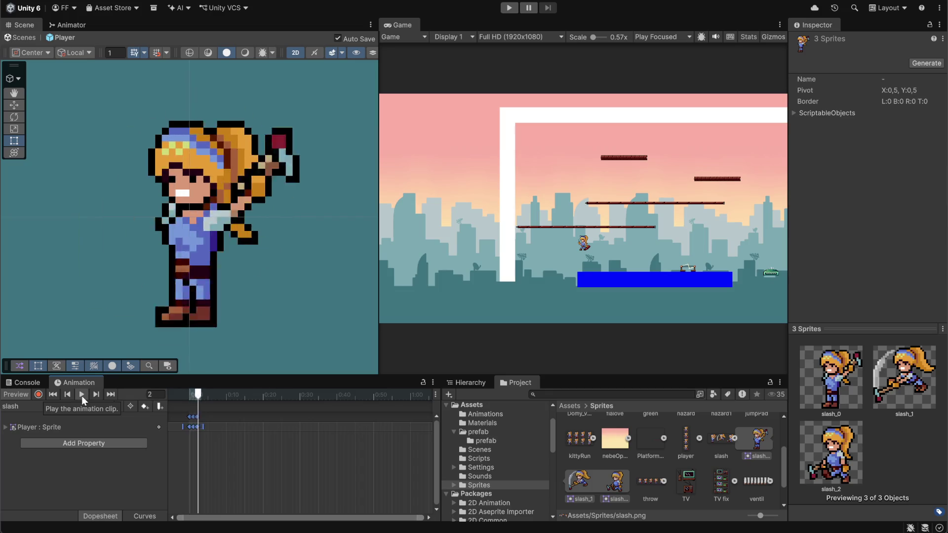
pyautogui.scroll(5, 201, 431)
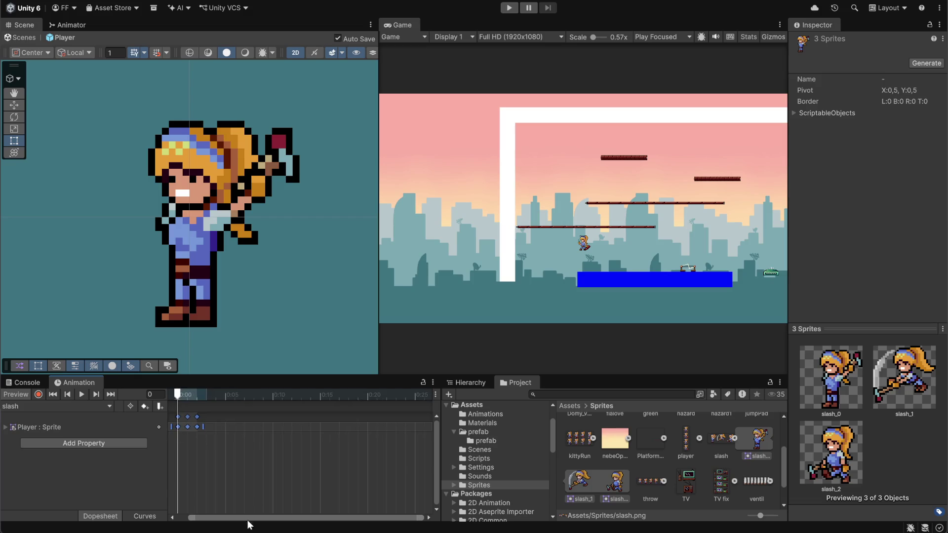
pyautogui.moveTo(210, 517); pyautogui.dragTo(159, 494)
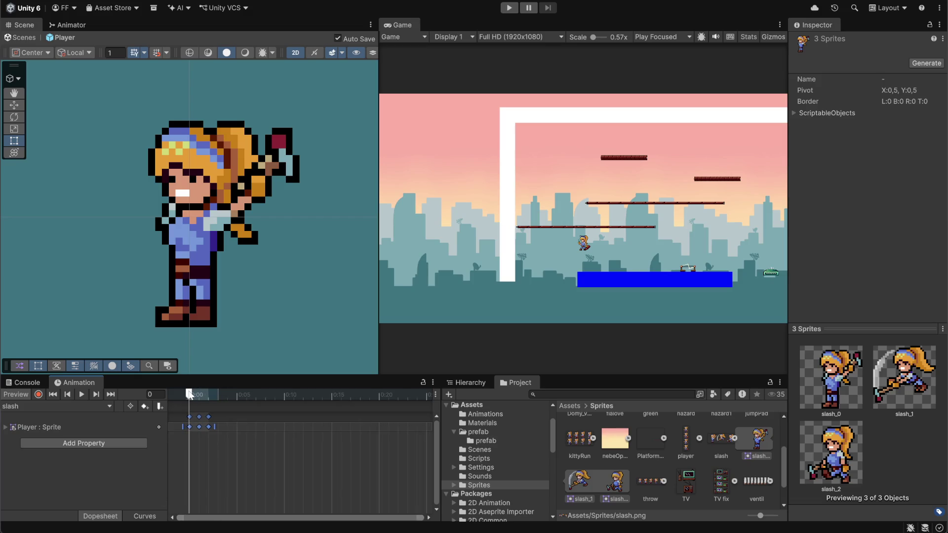
pyautogui.moveTo(191, 393)
pyautogui.mouseDown()
pyautogui.moveTo(245, 401)
pyautogui.moveTo(183, 403)
pyautogui.moveTo(213, 407)
pyautogui.moveTo(191, 407)
pyautogui.mouseUp()
# - In Discord, unmute the mic, raise the output volume, and watch the member's live screen share
pyautogui.hotkey('alt', 'Tab')
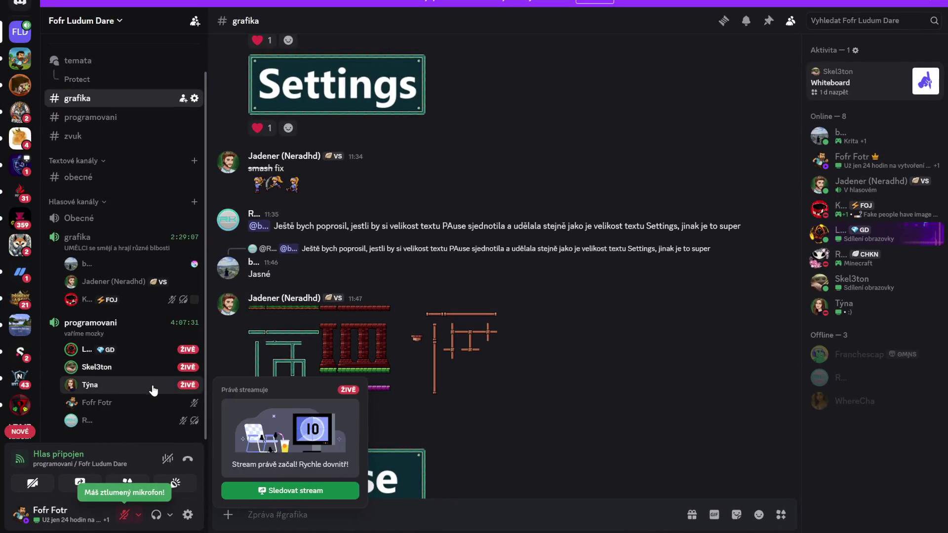
pyautogui.click(153, 390)
pyautogui.click(124, 516)
pyautogui.click(170, 515)
pyautogui.moveTo(181, 461)
pyautogui.mouseDown()
pyautogui.moveTo(237, 460)
pyautogui.moveTo(214, 461)
pyautogui.mouseUp()
pyautogui.click(182, 390)
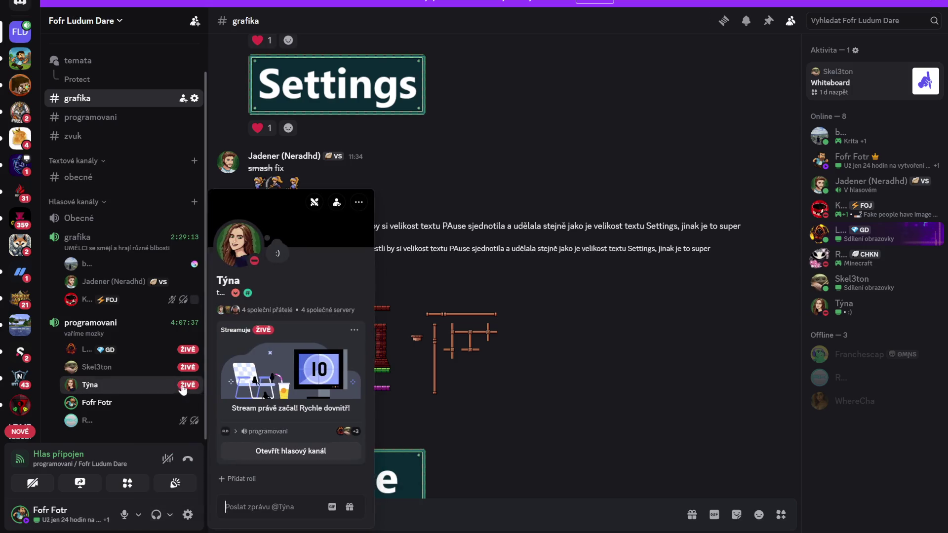
pyautogui.click(285, 378)
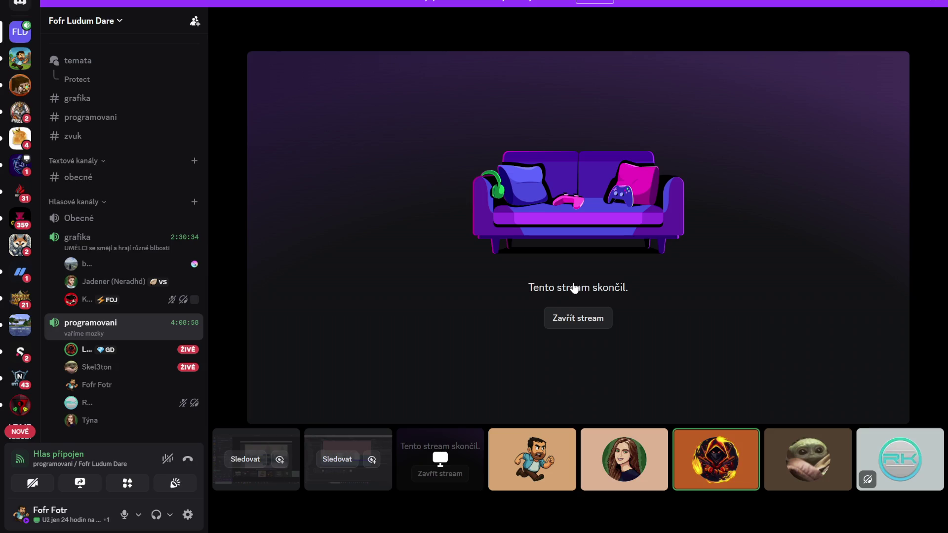
# - Watch another live member's screen share in the programovani call, then mute the microphone
pyautogui.moveTo(186, 352)
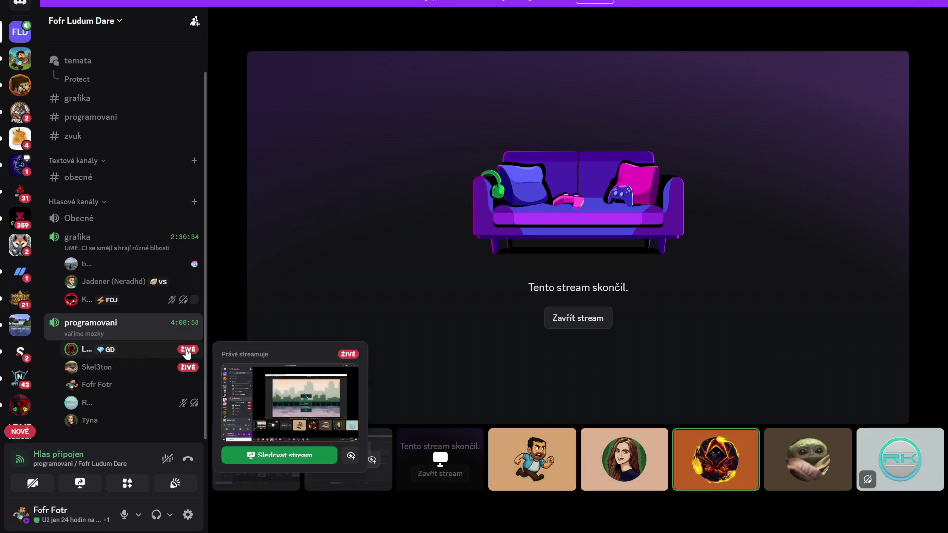
pyautogui.click(187, 351)
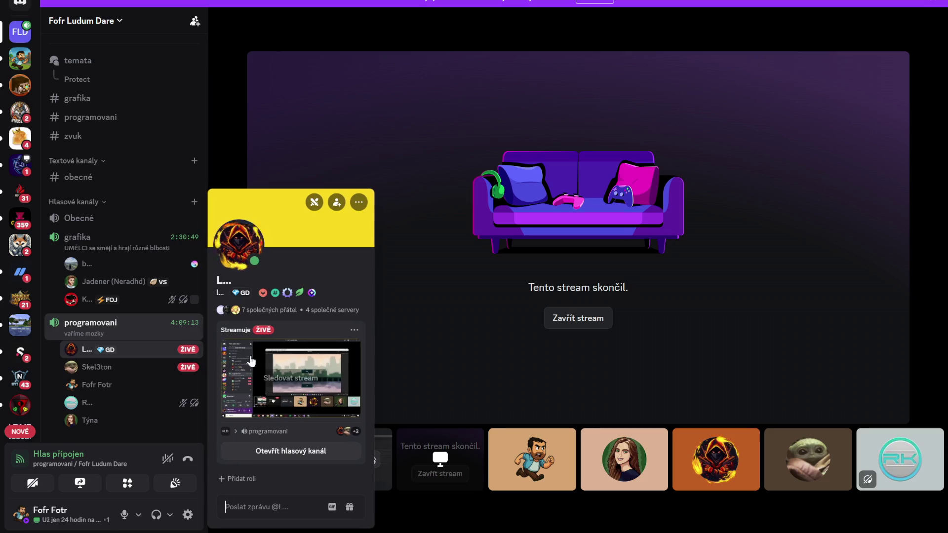
pyautogui.click(248, 363)
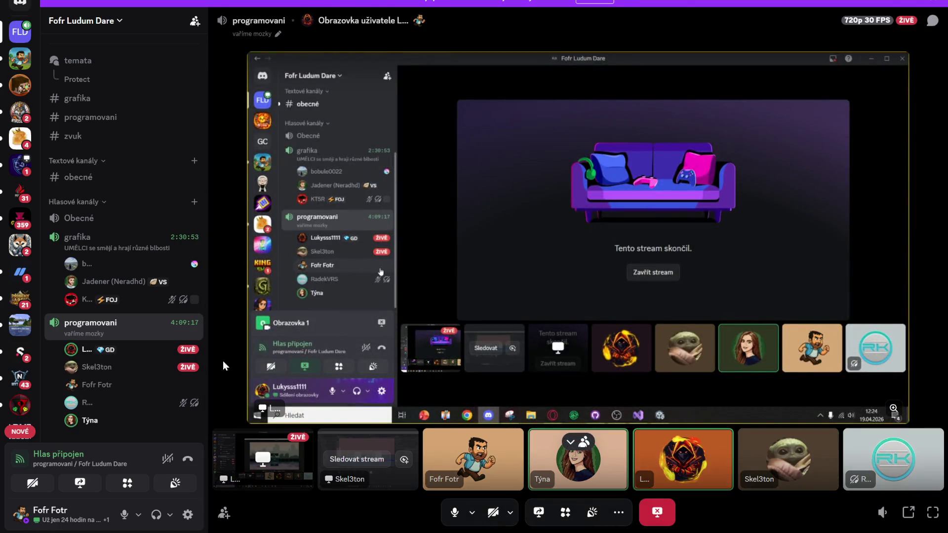
pyautogui.moveTo(188, 366)
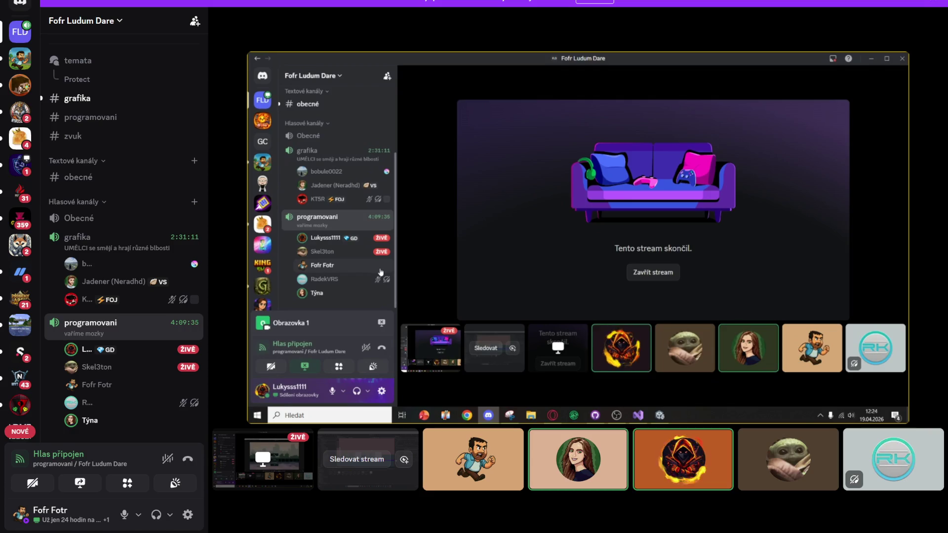
pyautogui.click(119, 520)
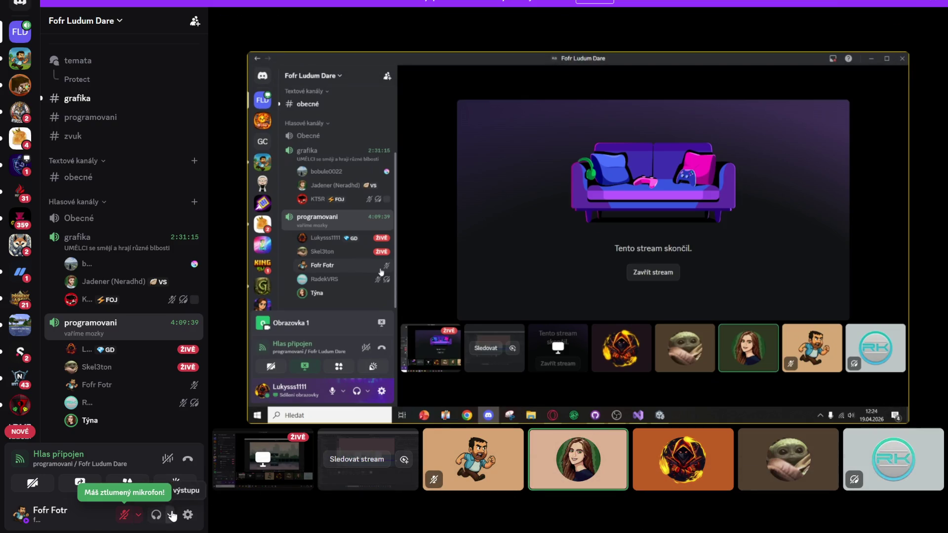
# - Raise the call's output volume to about 87% in the headphones menu
pyautogui.click(170, 515)
pyautogui.moveTo(205, 461); pyautogui.dragTo(179, 461)
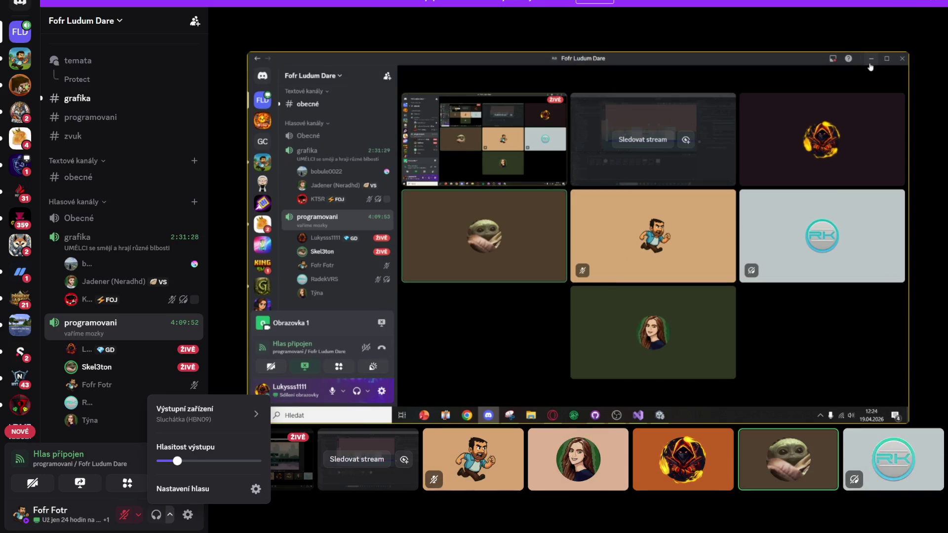
pyautogui.moveTo(178, 460)
pyautogui.moveTo(178, 461); pyautogui.dragTo(184, 461)
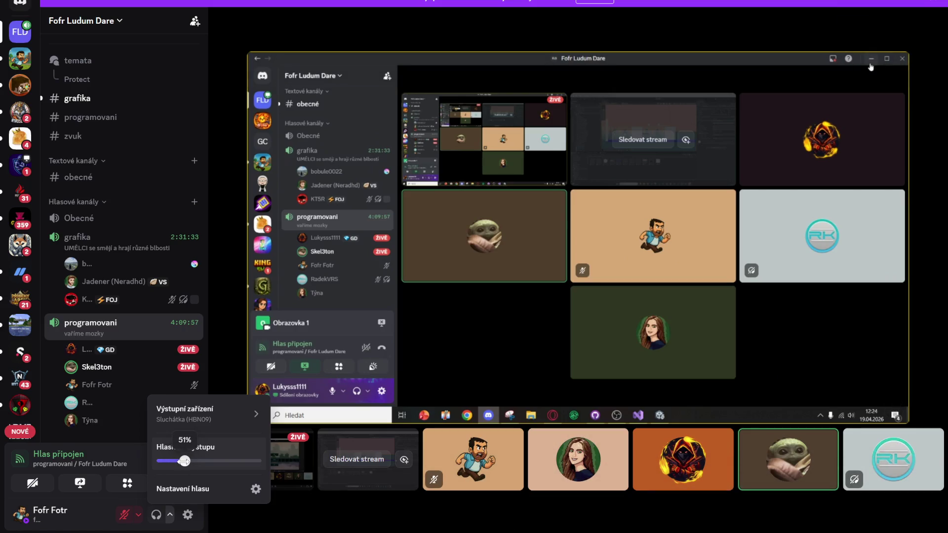
pyautogui.moveTo(185, 461); pyautogui.dragTo(184, 461)
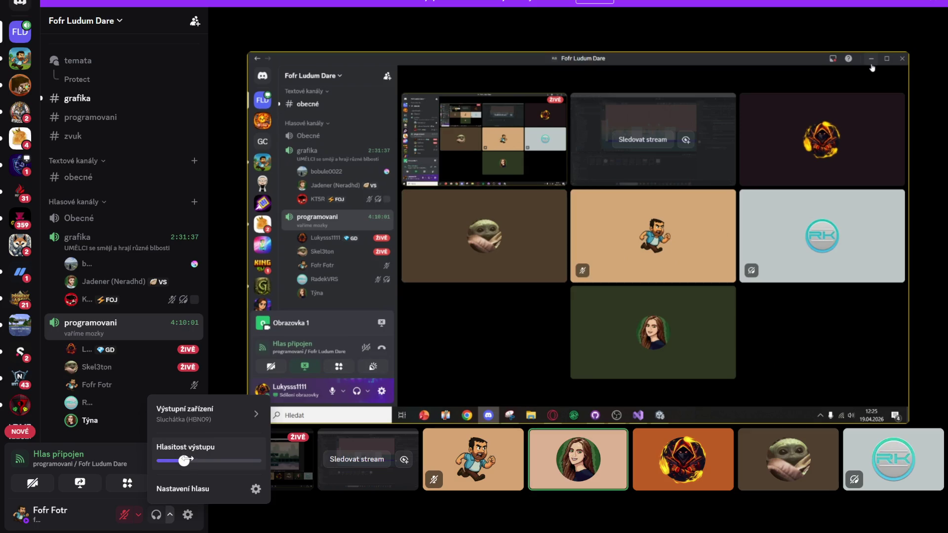
pyautogui.moveTo(184, 461); pyautogui.dragTo(209, 461)
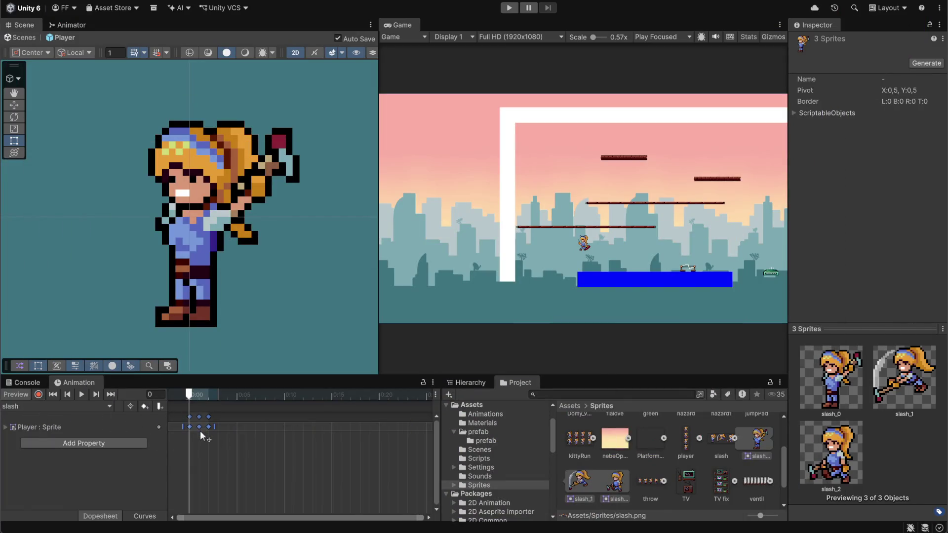
# - Copy the first slash keyframe to frame 3 as the closing pose
pyautogui.click(190, 427)
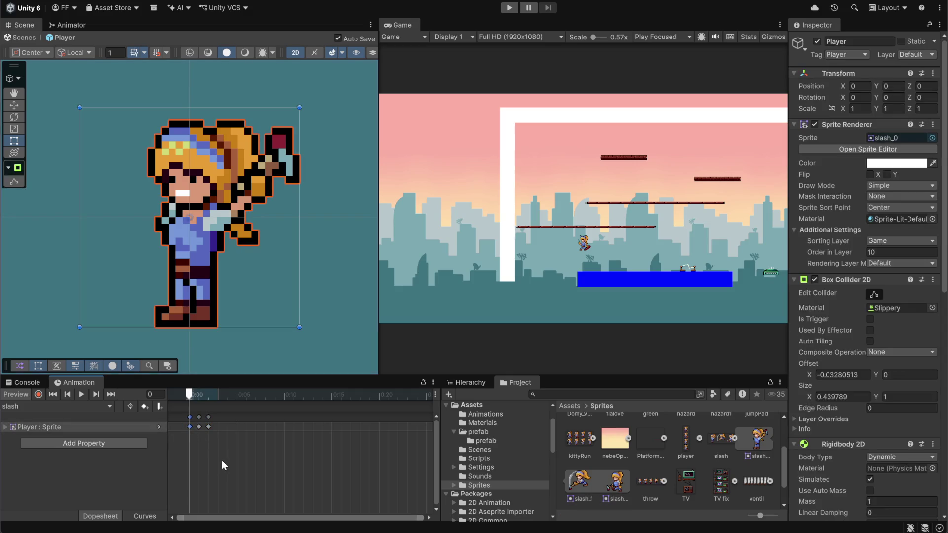
pyautogui.click(218, 395)
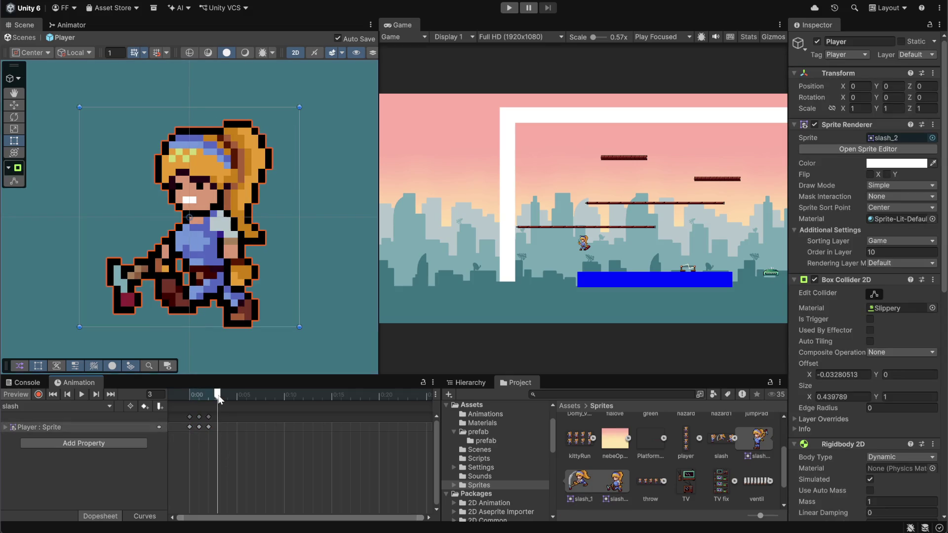
pyautogui.hotkey('ctrl', 'v')
pyautogui.moveTo(216, 398)
pyautogui.mouseDown()
pyautogui.moveTo(183, 399)
pyautogui.moveTo(263, 405)
pyautogui.moveTo(161, 407)
pyautogui.mouseUp()
# - Stretch the slash keyframes ten frames apart and play the clip to check timing
pyautogui.click(95, 394)
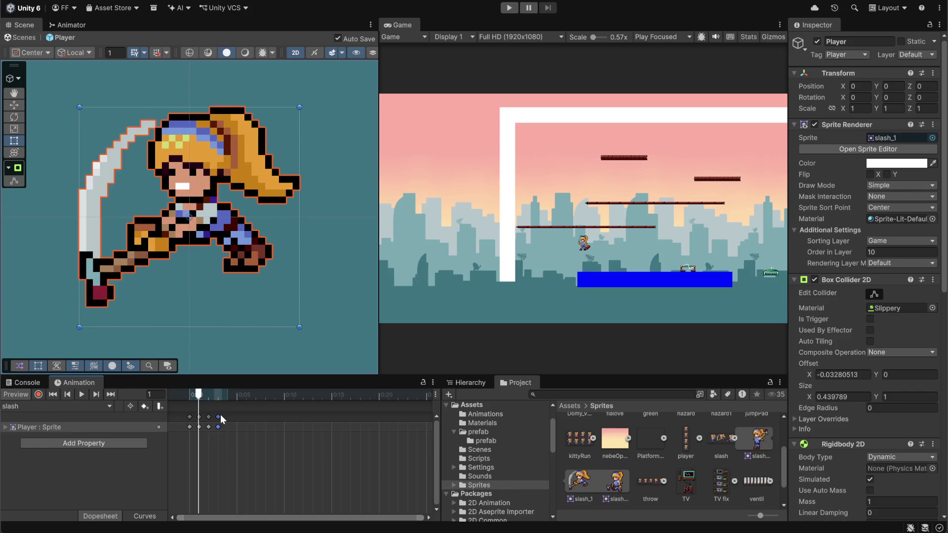
pyautogui.scroll(-5, 220, 428)
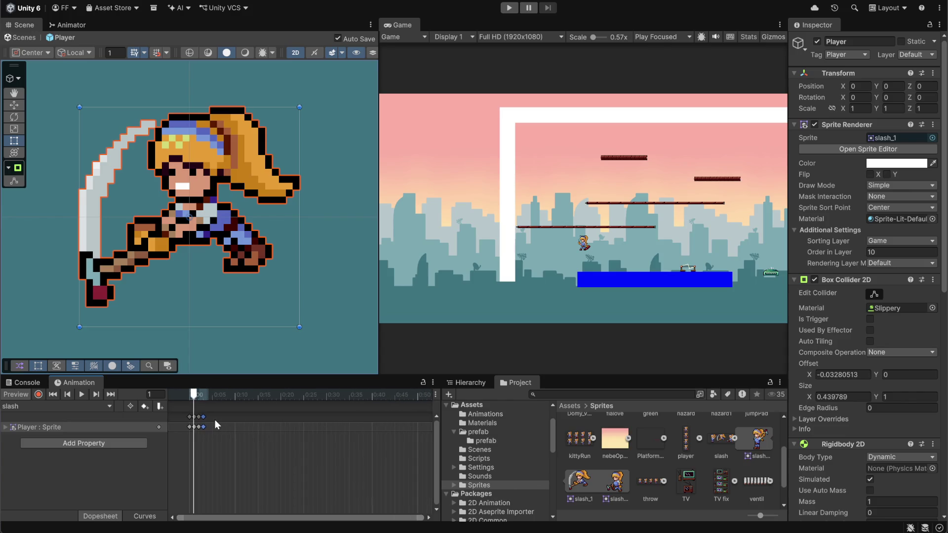
pyautogui.moveTo(214, 419)
pyautogui.mouseDown()
pyautogui.moveTo(184, 430)
pyautogui.moveTo(337, 437)
pyautogui.mouseUp()
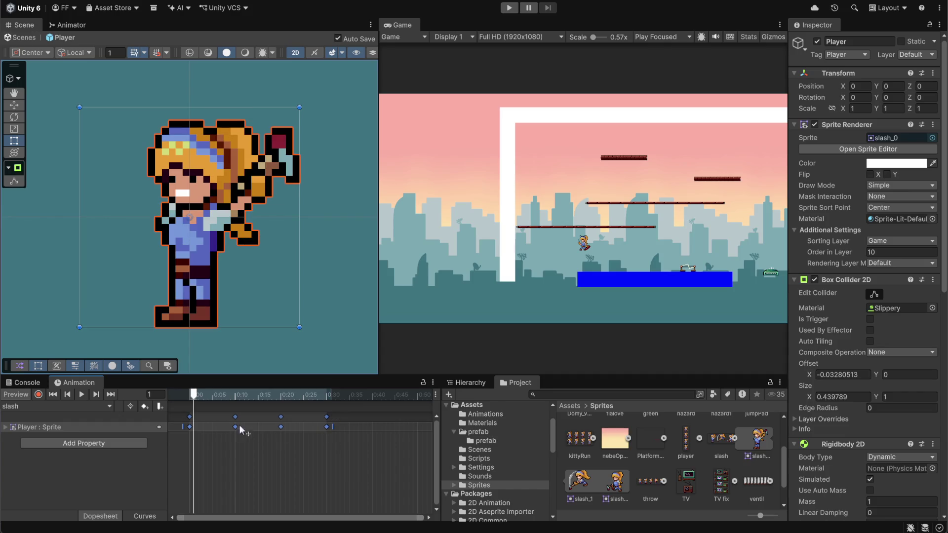
pyautogui.click(86, 394)
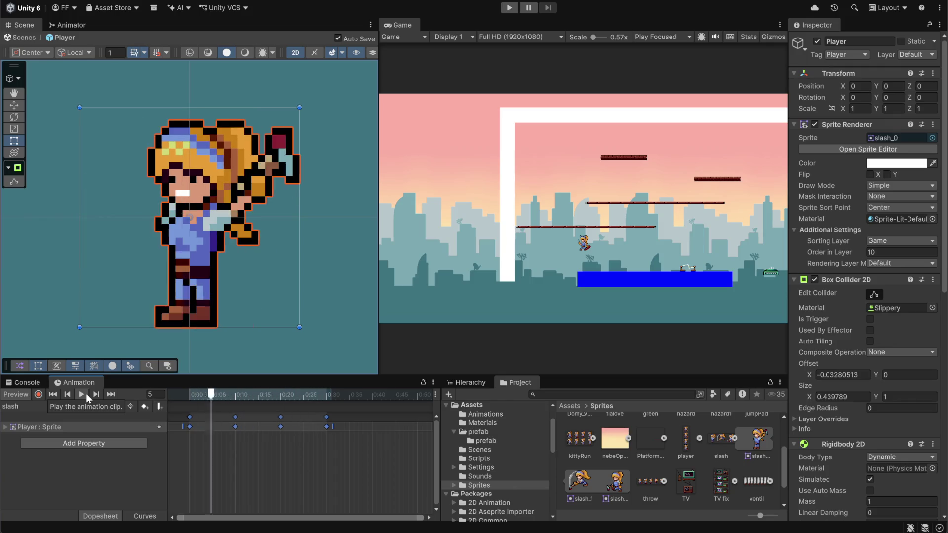
# - Stop the slash preview at frame 0 and unmute the Discord microphone
pyautogui.click(149, 394)
pyautogui.write('0')
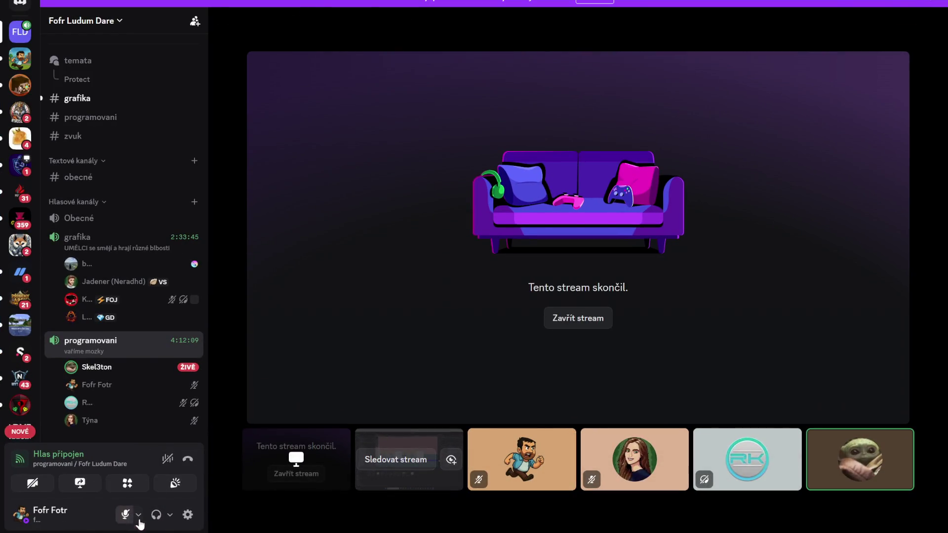
pyautogui.click(133, 518)
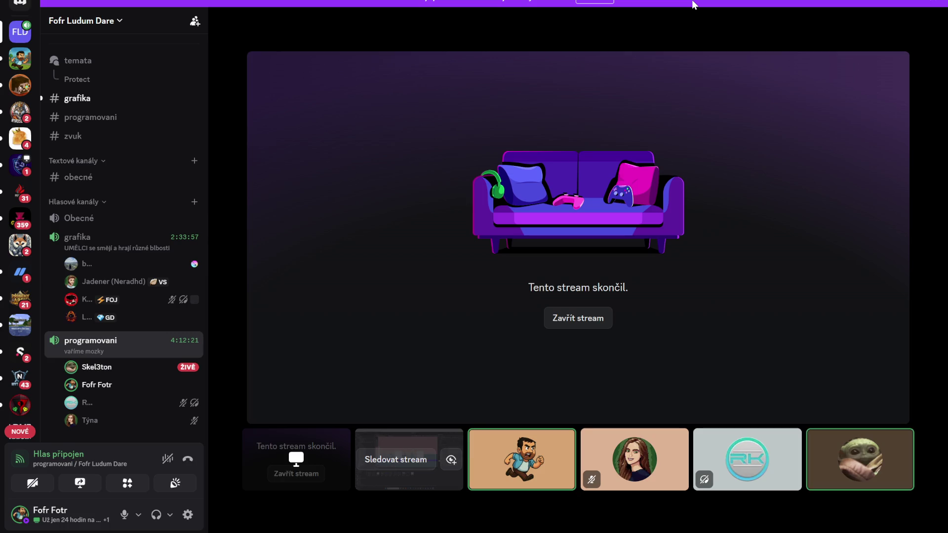
# - Mute the Discord microphone, then bring up and maximize the Chrome window showing Twitch
pyautogui.moveTo(303, 377)
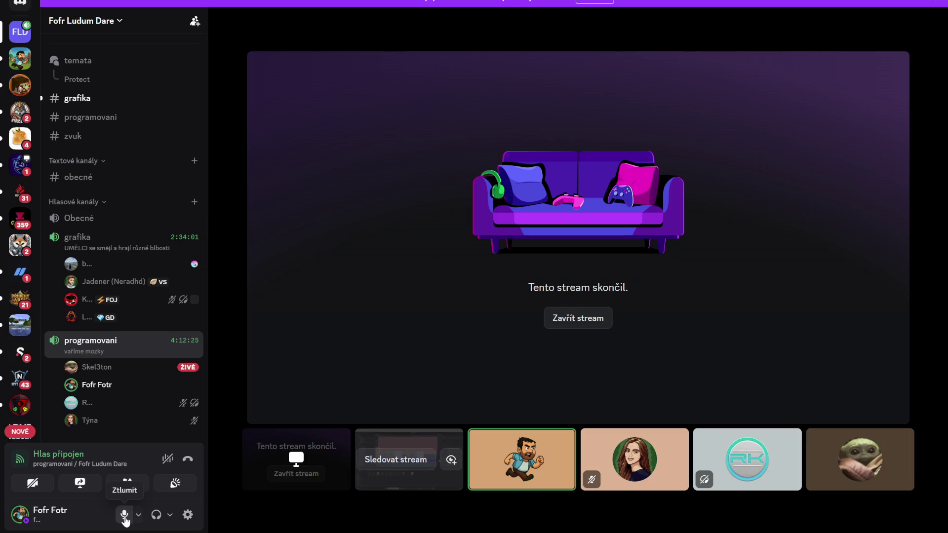
pyautogui.click(125, 517)
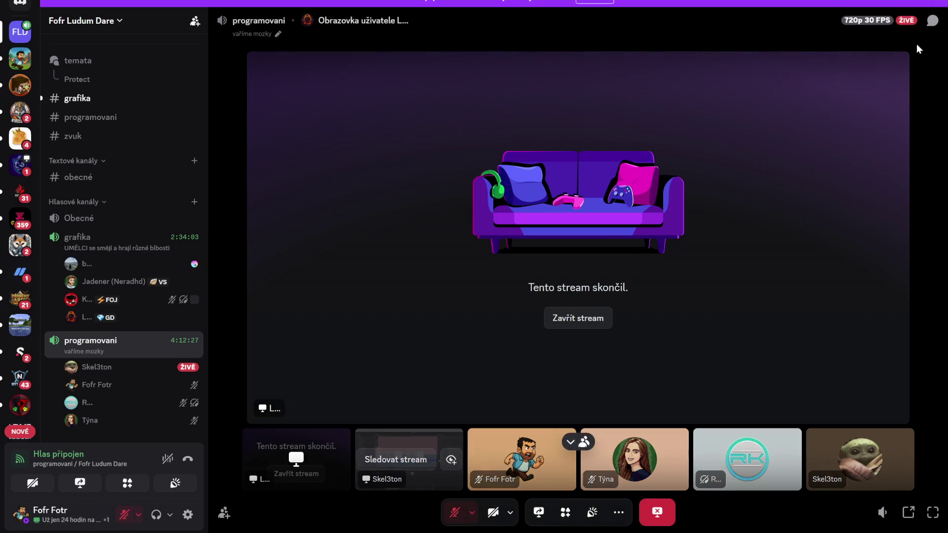
pyautogui.hotkey('alt', 'Tab')
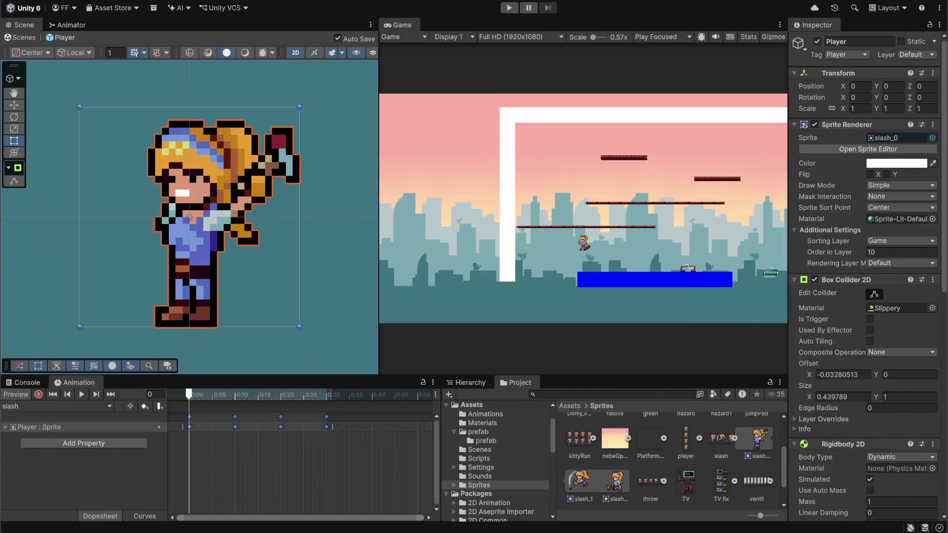
pyautogui.hotkey('alt', 'Tab')
pyautogui.doubleClick(426, 108)
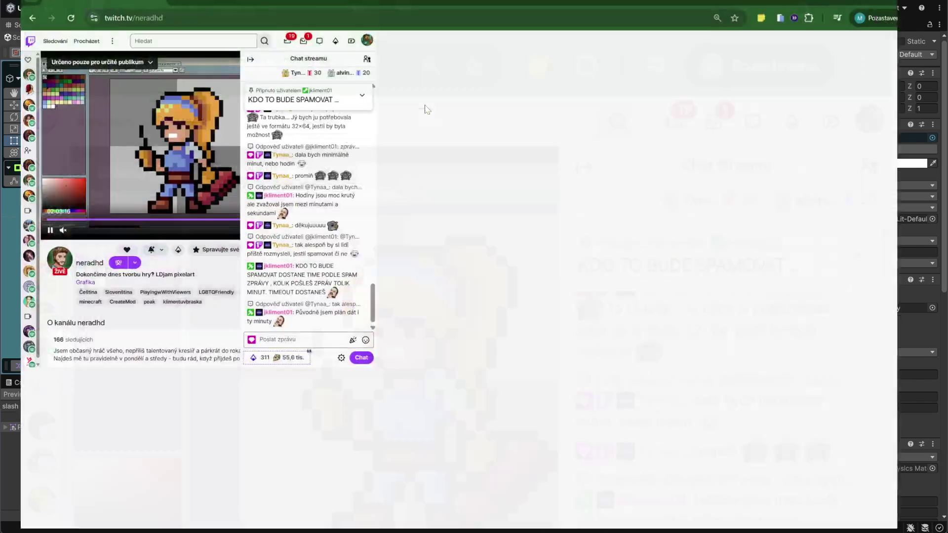
# - Hide the Twitch chat and play the pixel-art stream full screen
pyautogui.click(818, 48)
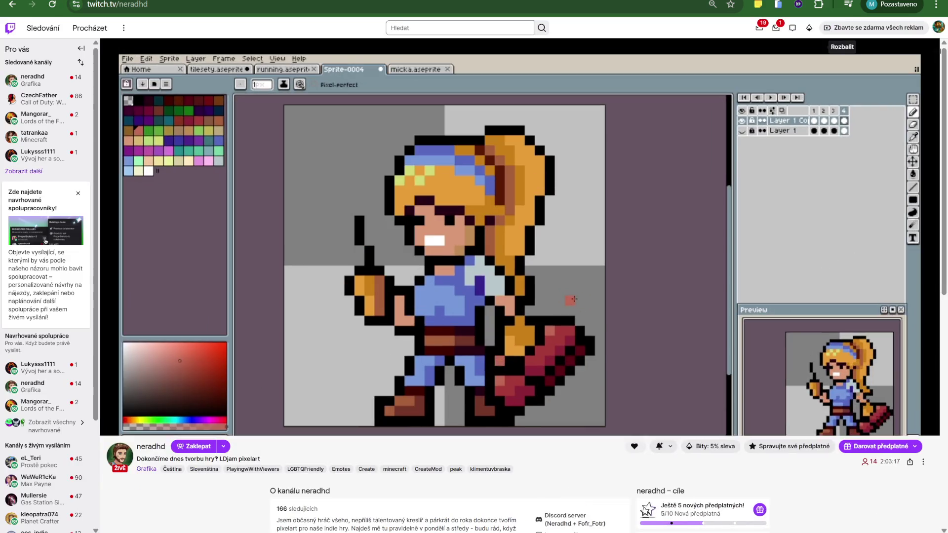
pyautogui.click(929, 479)
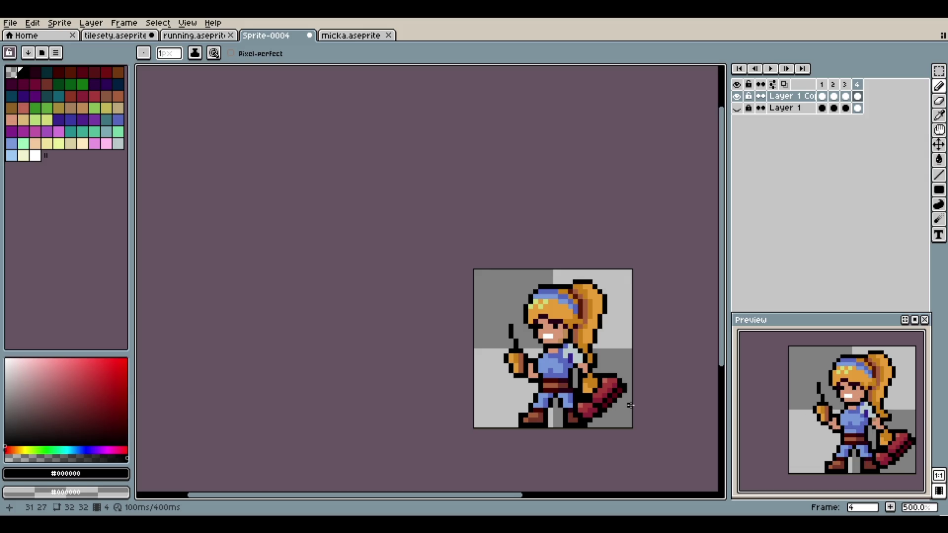
# - Export Sprite-0004's four frames as a 128×32 sprite sheet, then pick the Rectangular Marquee
pyautogui.click(10, 23)
pyautogui.moveTo(34, 121)
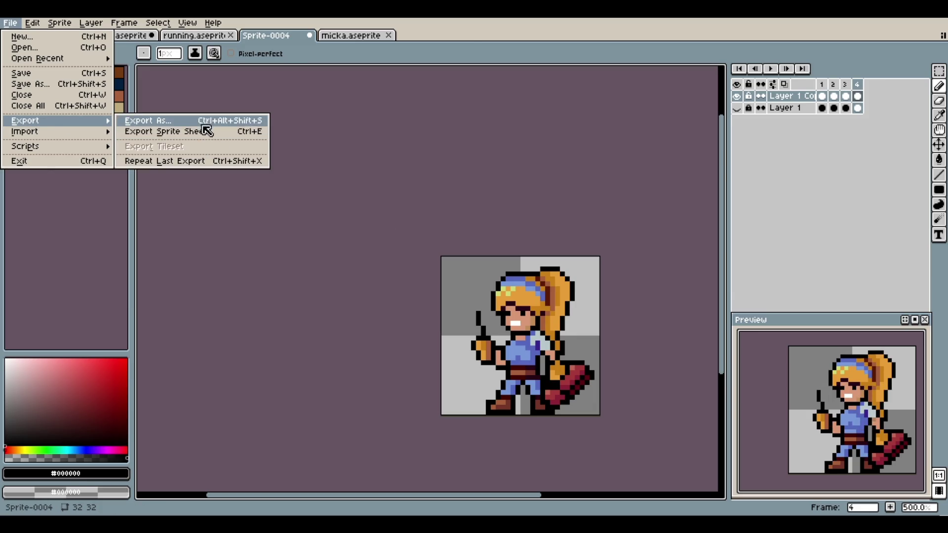
pyautogui.click(165, 131)
pyautogui.click(547, 402)
pyautogui.scroll(2, 415, 292)
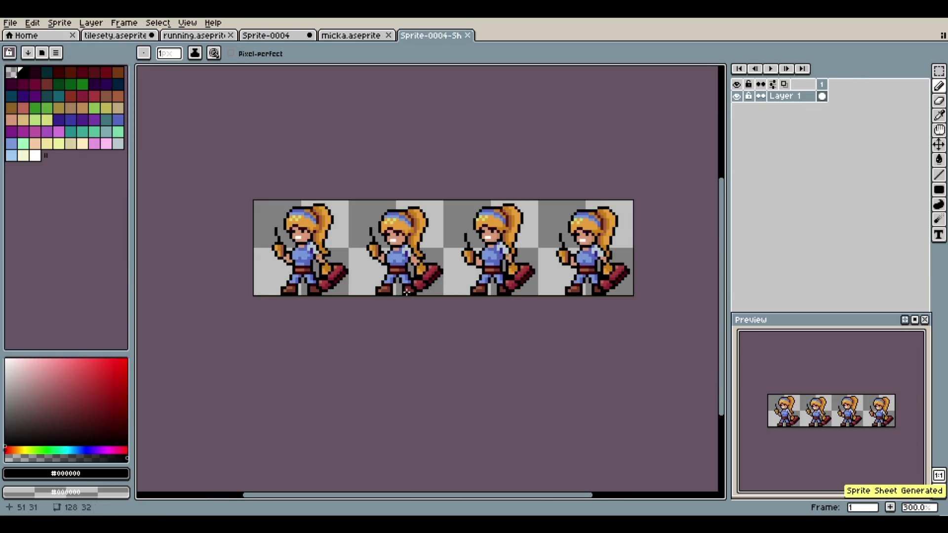
pyautogui.press('m')
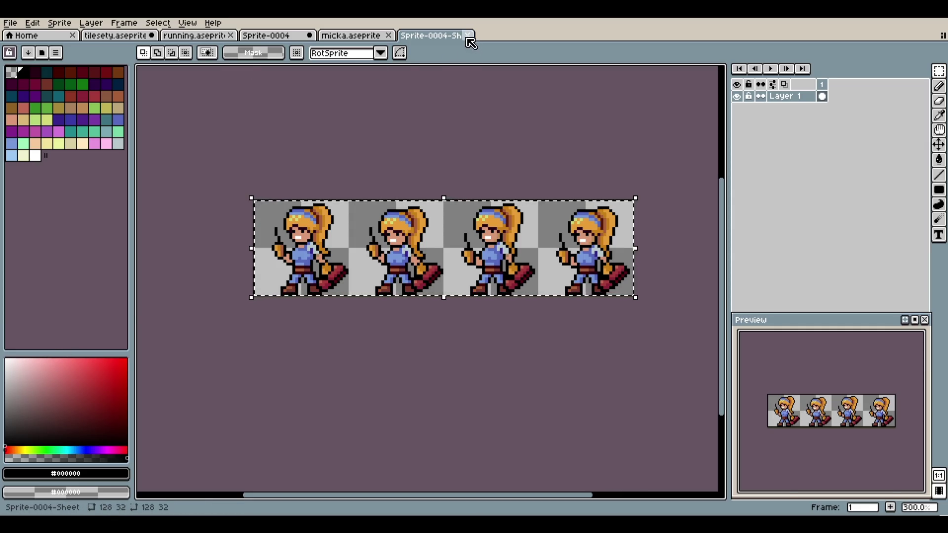
pyautogui.click(469, 35)
pyautogui.click(266, 35)
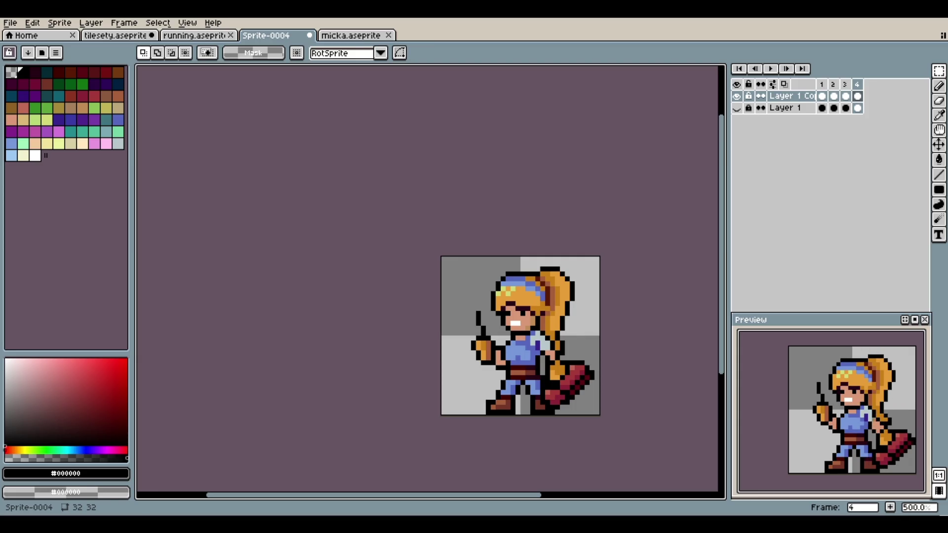
pyautogui.click(309, 35)
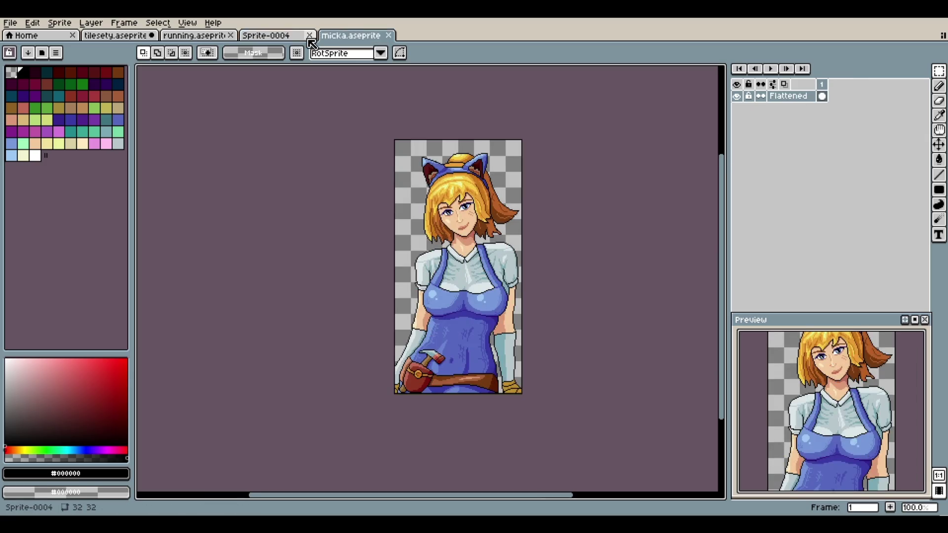
# - Close Sprite-0004 without saving, plus the micka and running sprites
pyautogui.press('n')
pyautogui.click(310, 35)
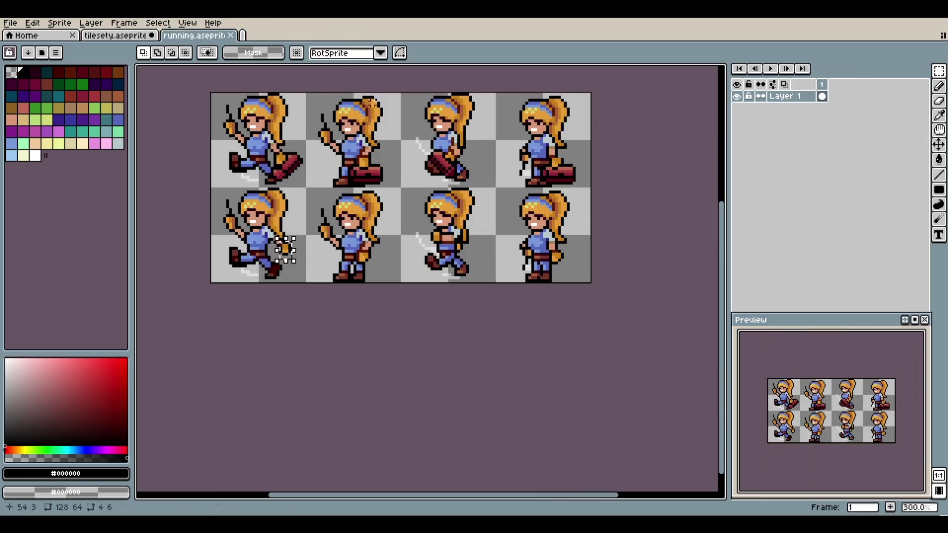
pyautogui.click(230, 35)
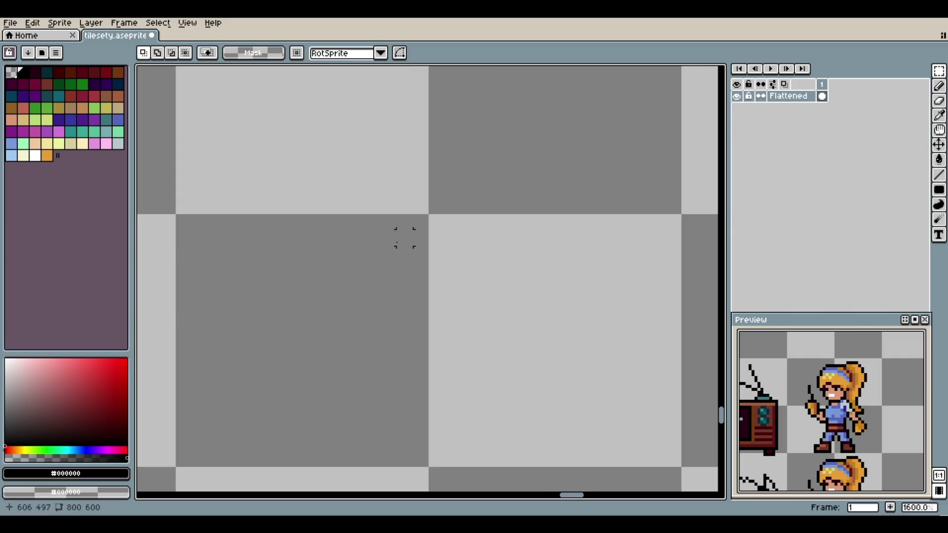
# - Select and delete the magic orb from the tileset
pyautogui.scroll(-8, 390, 235)
pyautogui.moveTo(409, 228); pyautogui.dragTo(399, 247)
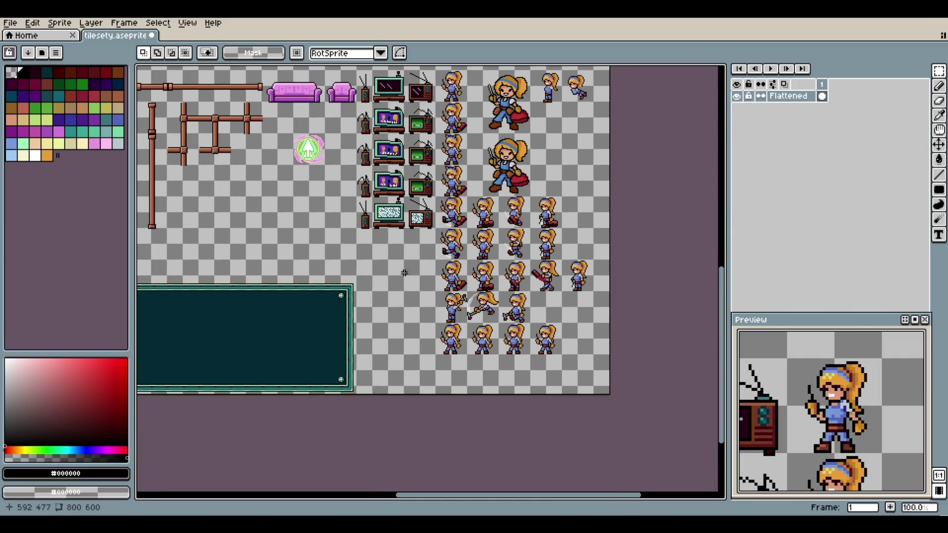
pyautogui.scroll(2, 351, 231)
pyautogui.scroll(2, 351, 231)
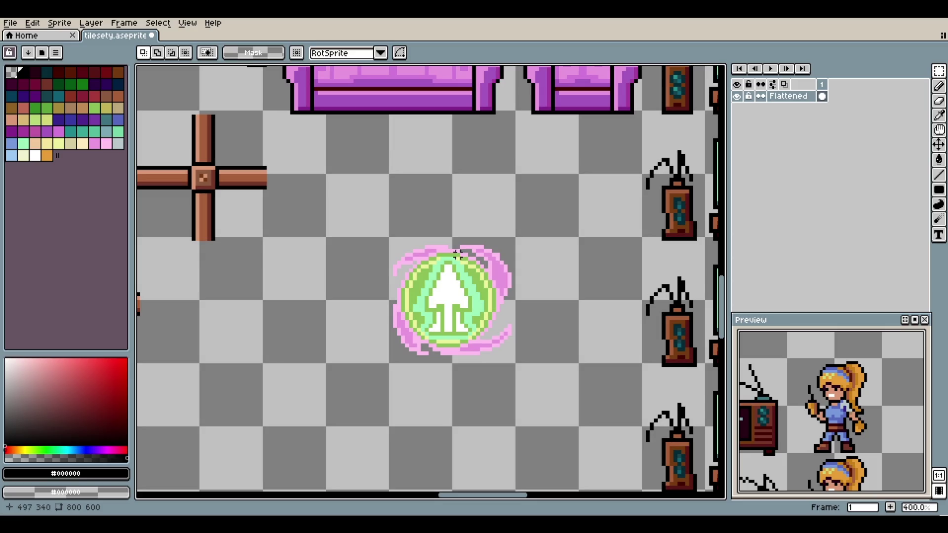
pyautogui.moveTo(368, 215)
pyautogui.mouseDown()
pyautogui.moveTo(506, 324)
pyautogui.moveTo(546, 383)
pyautogui.mouseUp()
pyautogui.press('Delete')
# - Save tilesety.aseprite
pyautogui.moveTo(568, 239); pyautogui.dragTo(534, 356)
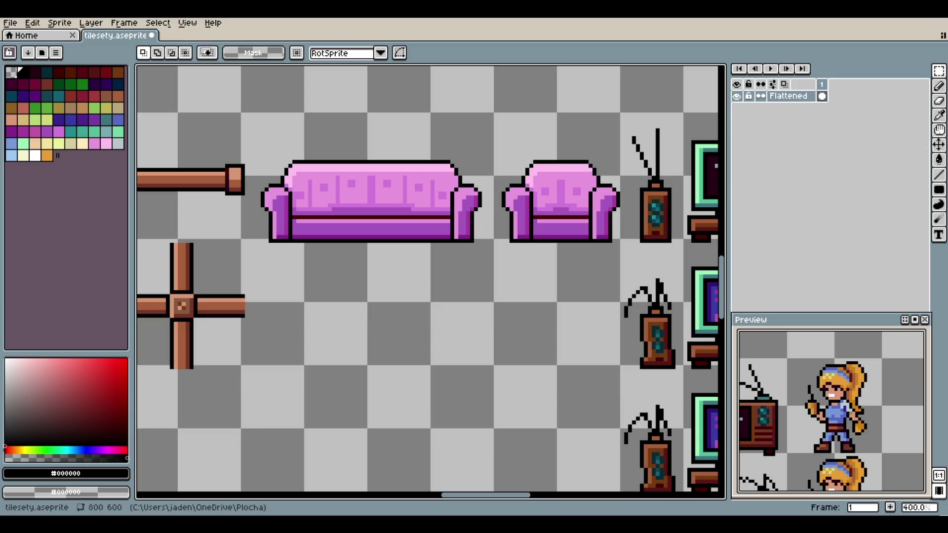
pyautogui.scroll(-4, 497, 375)
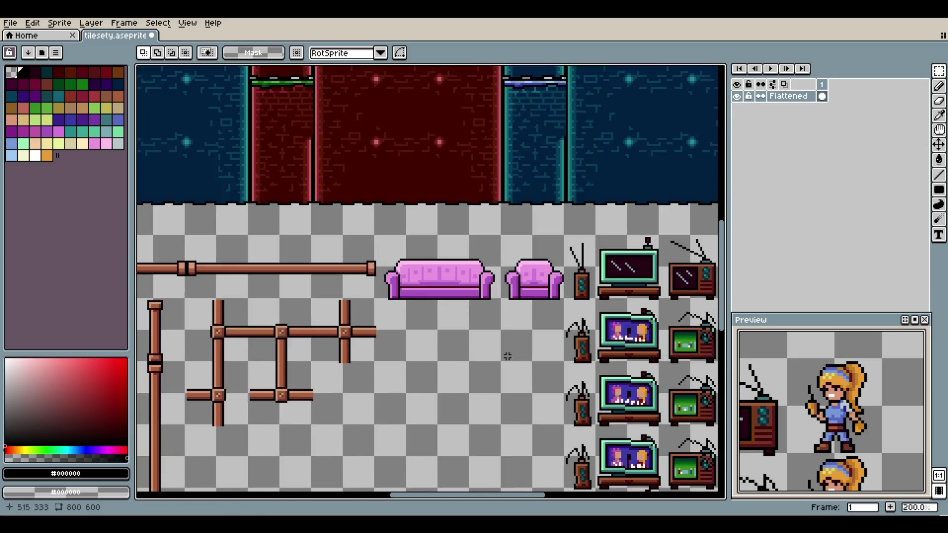
pyautogui.scroll(1, 472, 321)
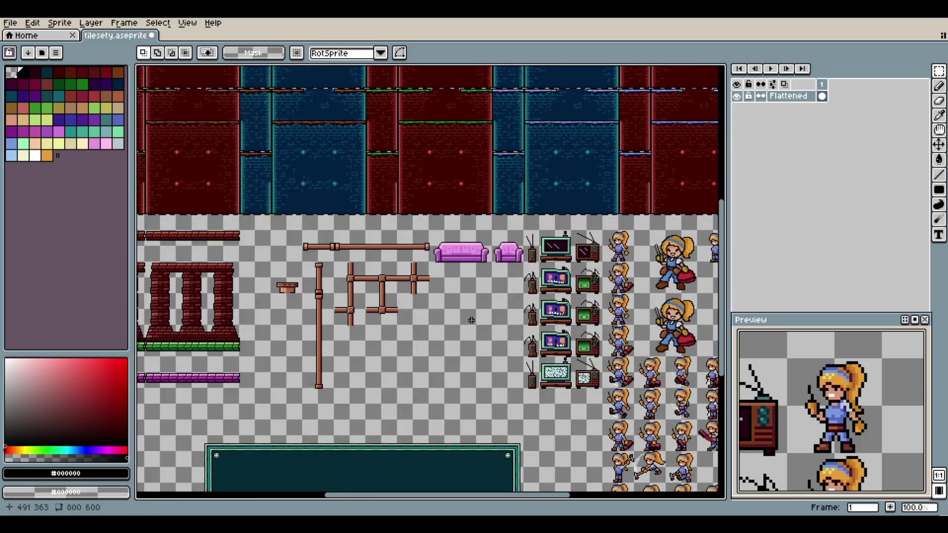
pyautogui.hotkey('ctrl', 's')
pyautogui.moveTo(496, 331)
pyautogui.mouseDown()
pyautogui.moveTo(424, 293)
pyautogui.moveTo(511, 322)
pyautogui.moveTo(556, 321)
pyautogui.moveTo(523, 322)
pyautogui.moveTo(465, 291)
pyautogui.moveTo(445, 307)
pyautogui.moveTo(391, 238)
pyautogui.mouseUp()
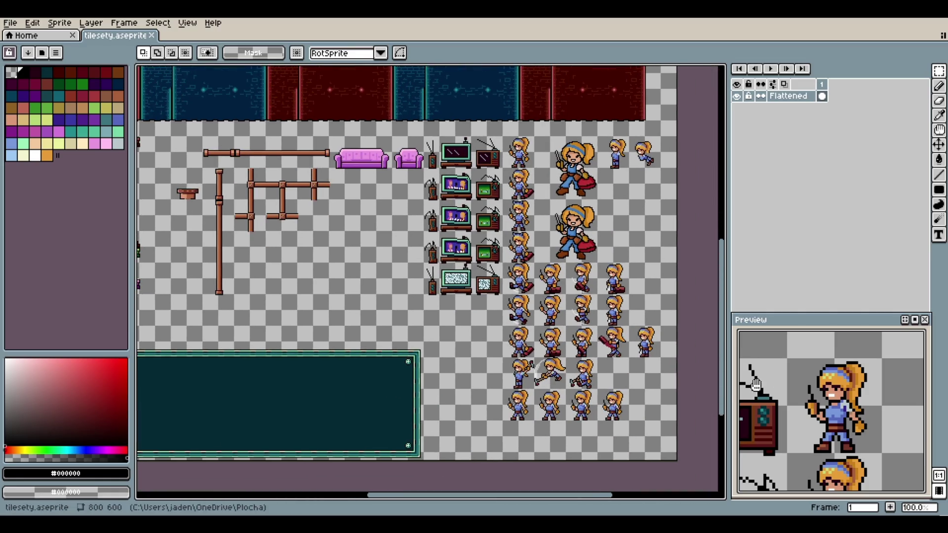
pyautogui.scroll(1, 605, 398)
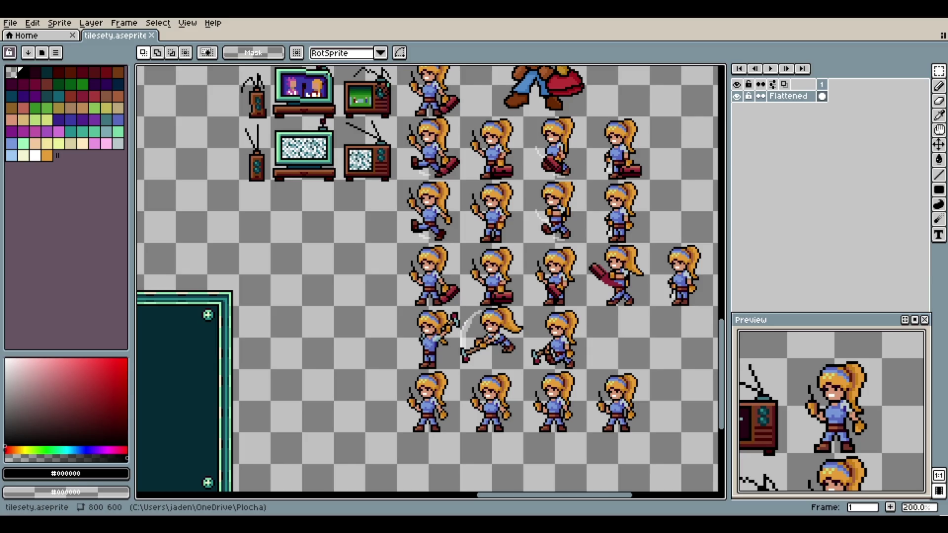
pyautogui.scroll(5, 460, 269)
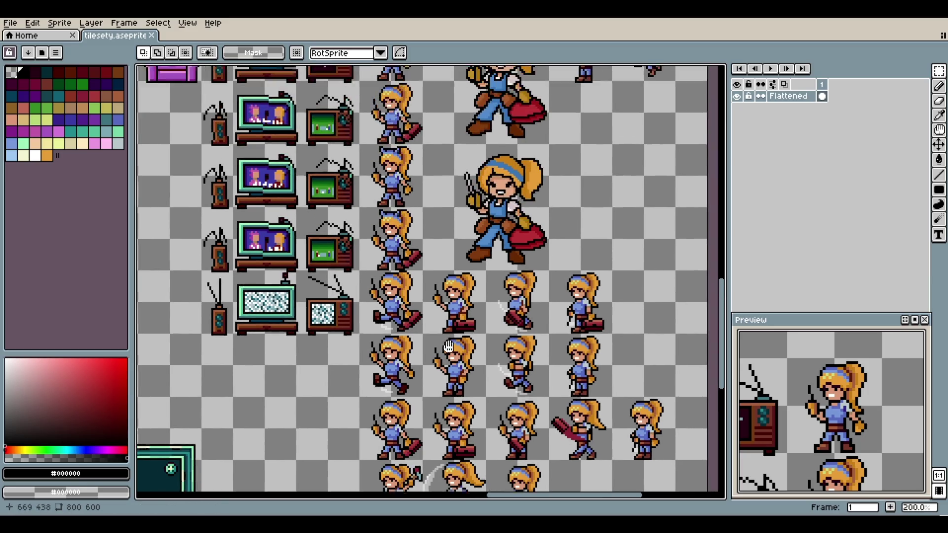
pyautogui.scroll(2, 460, 269)
pyautogui.scroll(-2, 461, 270)
pyautogui.scroll(1, 464, 252)
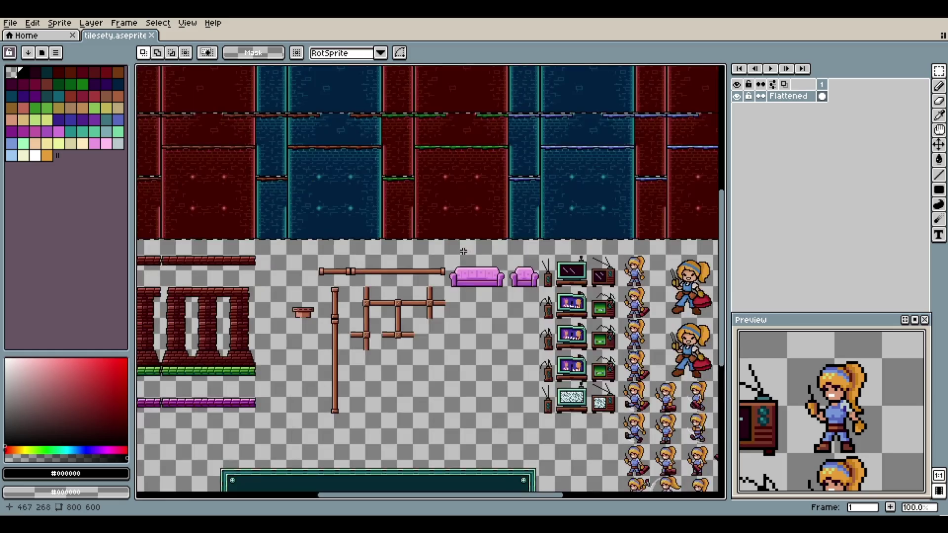
pyautogui.hscroll(-3, 487, 370)
pyautogui.scroll(-5, 487, 370)
pyautogui.hscroll(6, 445, 281)
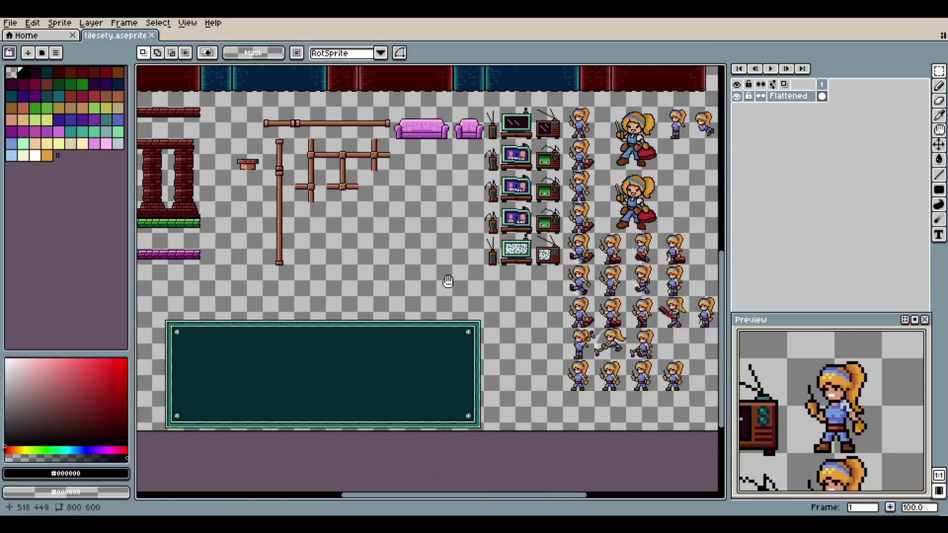
pyautogui.scroll(2, 347, 290)
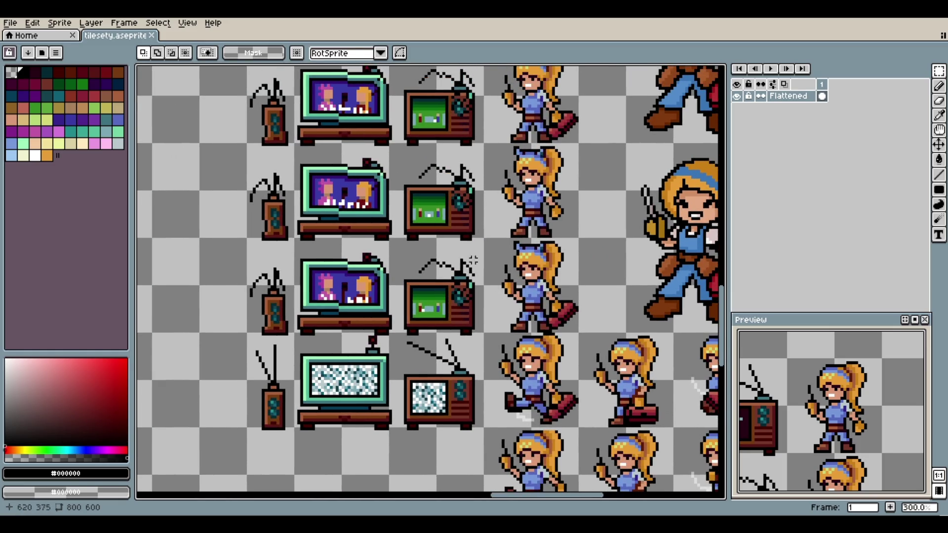
pyautogui.scroll(2, 493, 295)
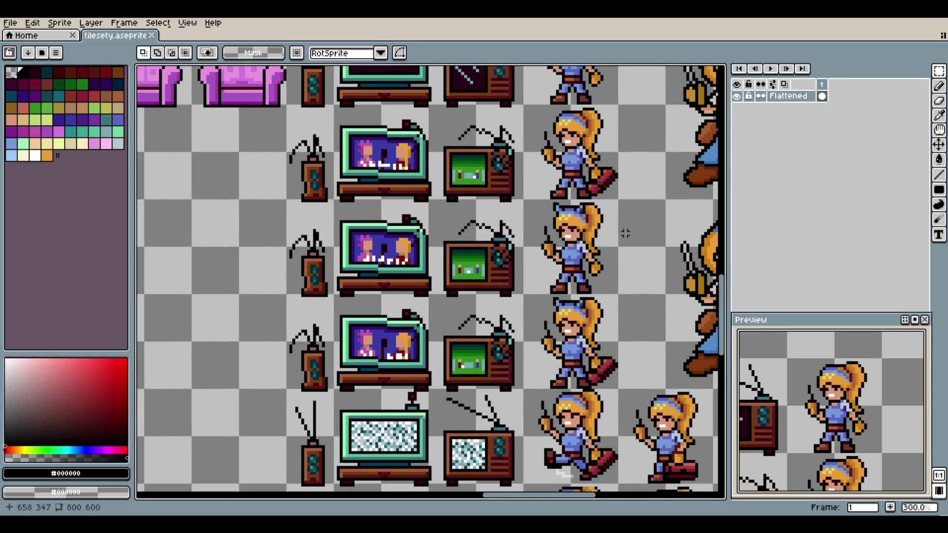
pyautogui.moveTo(625, 229); pyautogui.dragTo(512, 245)
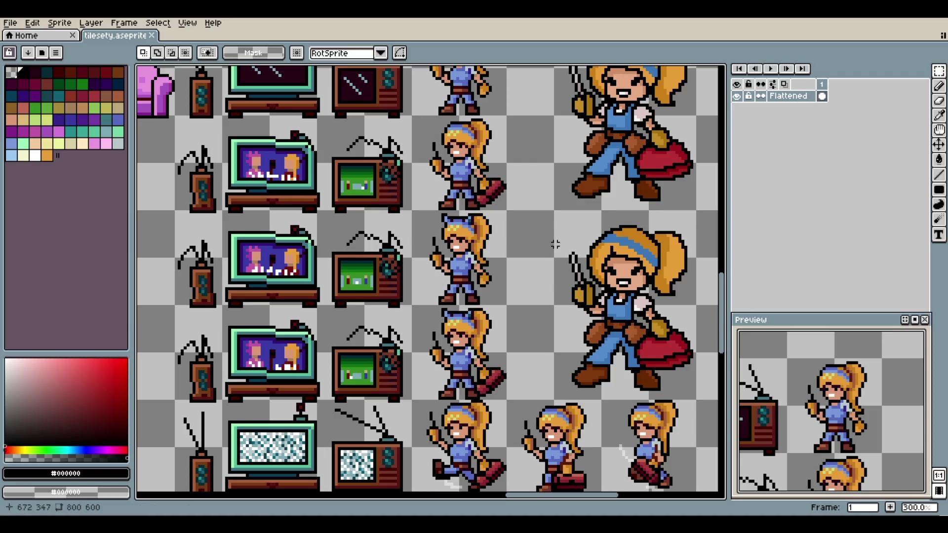
pyautogui.moveTo(547, 248); pyautogui.dragTo(540, 261)
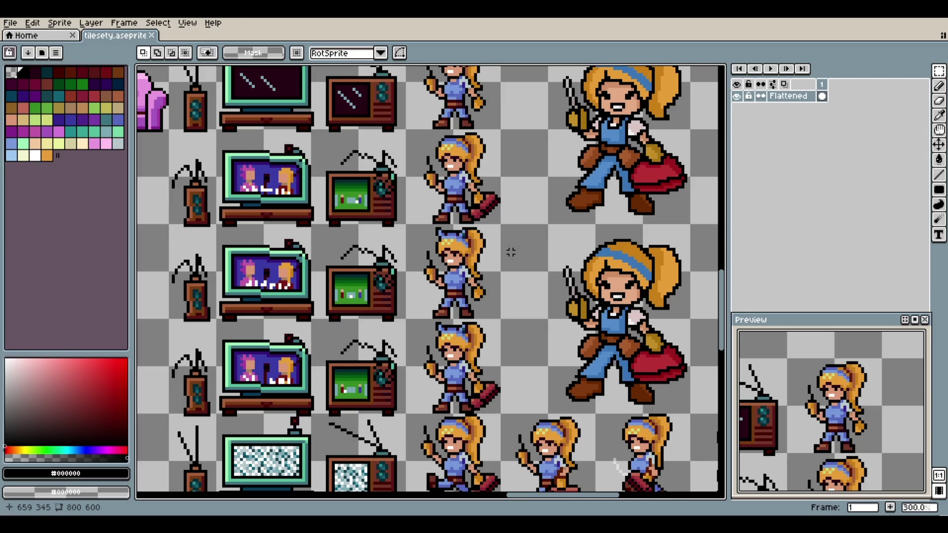
pyautogui.scroll(-2, 508, 255)
pyautogui.scroll(2, 508, 267)
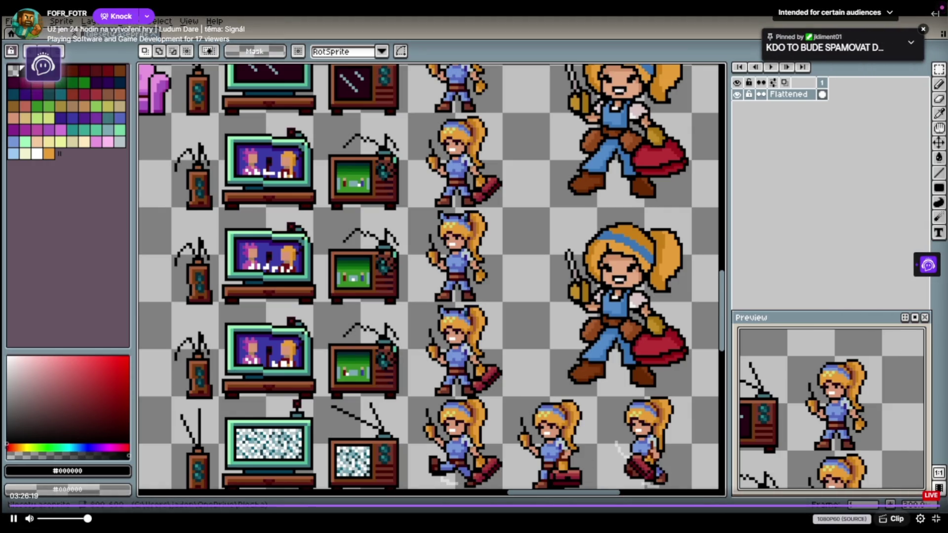
# - Nudge the Twitch stream volume from 52 down to 50
pyautogui.press('XF86AudioRaiseVolume')
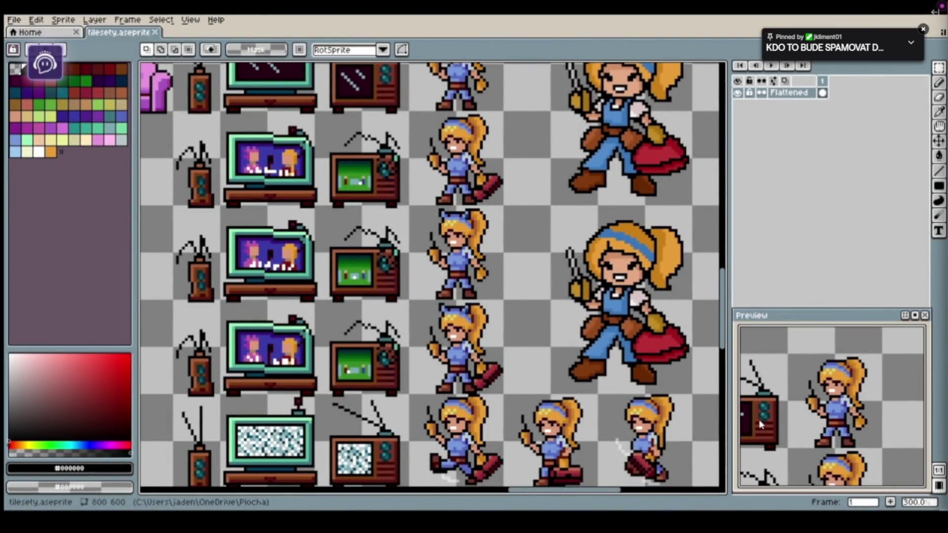
pyautogui.moveTo(760, 425)
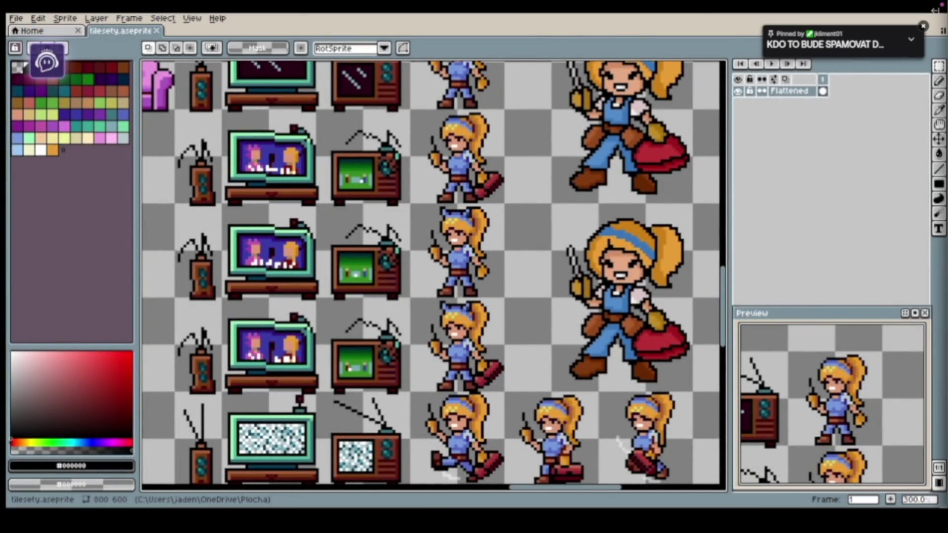
pyautogui.scroll(-3, 448, 477)
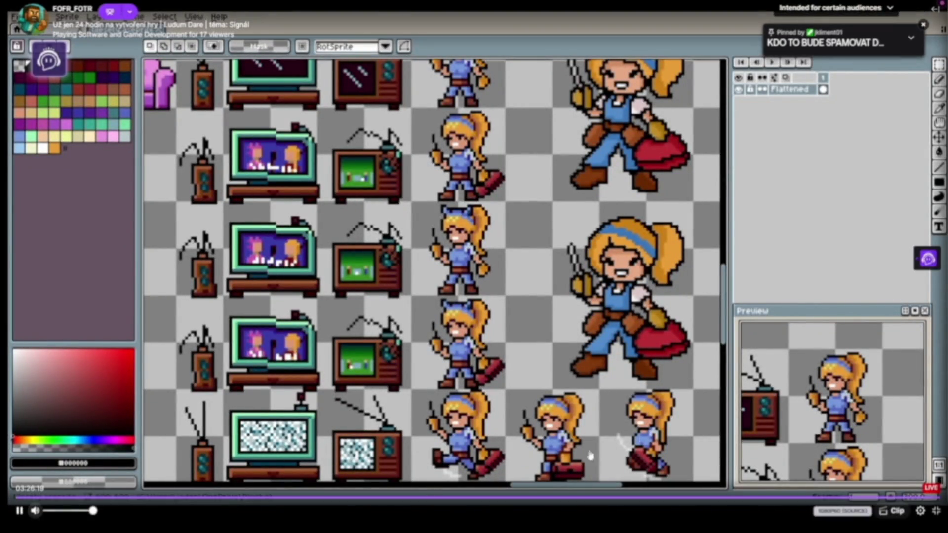
pyautogui.press('XF86AudioLowerVolume')
pyautogui.press('XF86AudioLowerVolume')
pyautogui.press('XF86AudioLowerVolume')
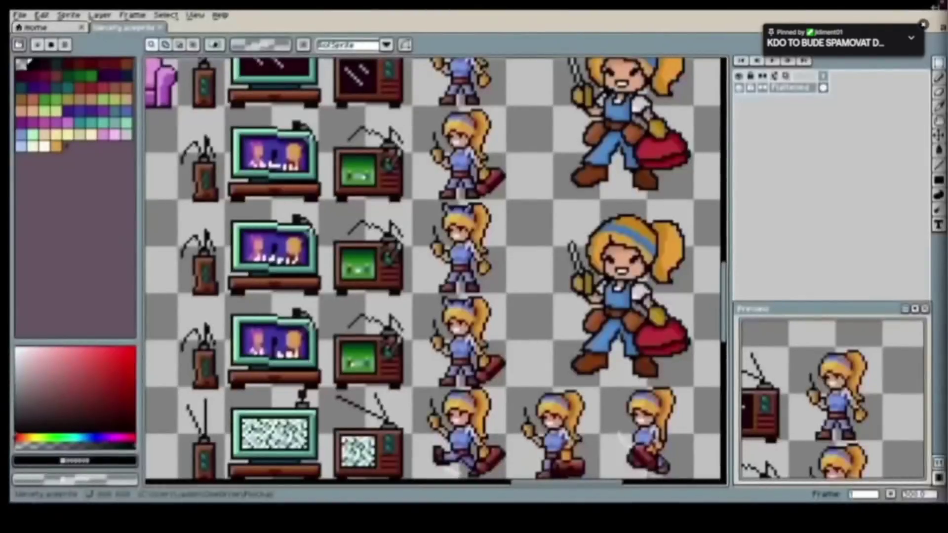
pyautogui.moveTo(174, 384)
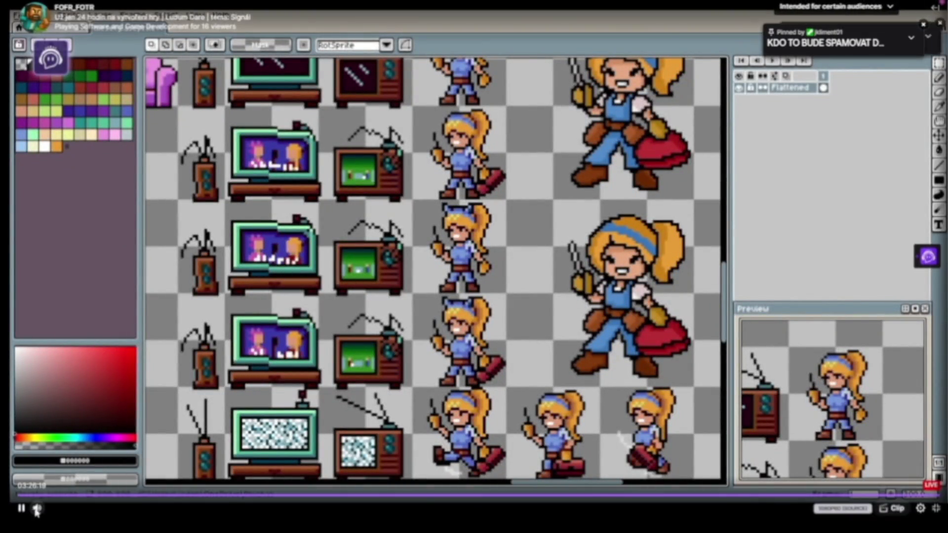
pyautogui.press('Down')
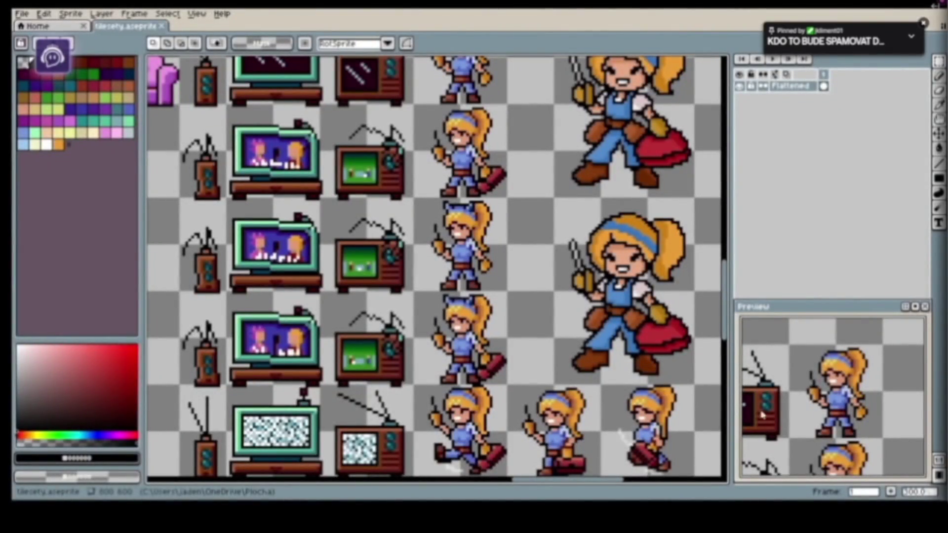
pyautogui.moveTo(15, 462)
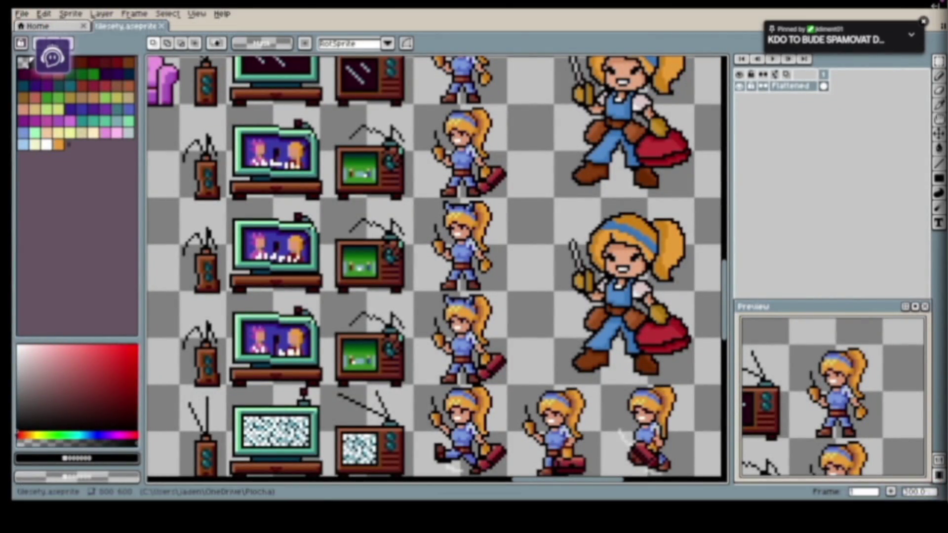
pyautogui.press('Down')
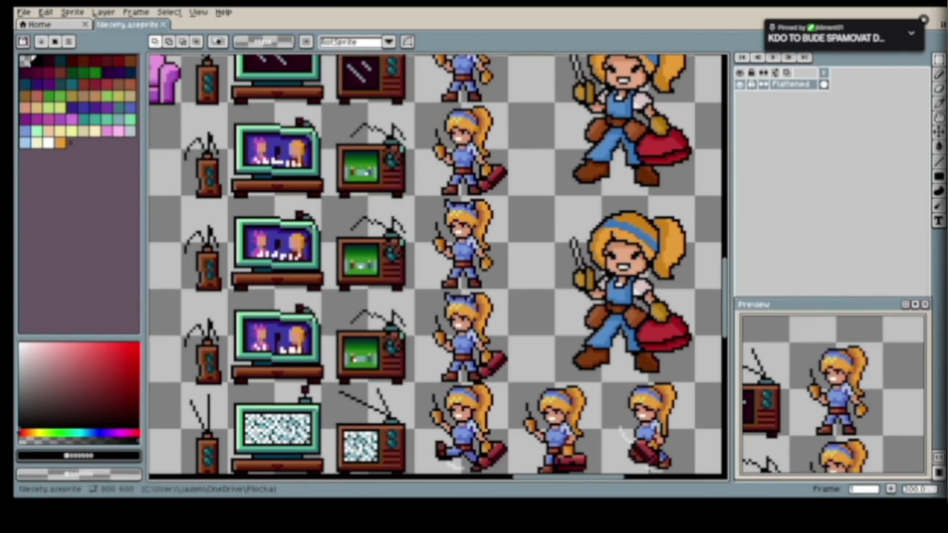
pyautogui.moveTo(18, 459)
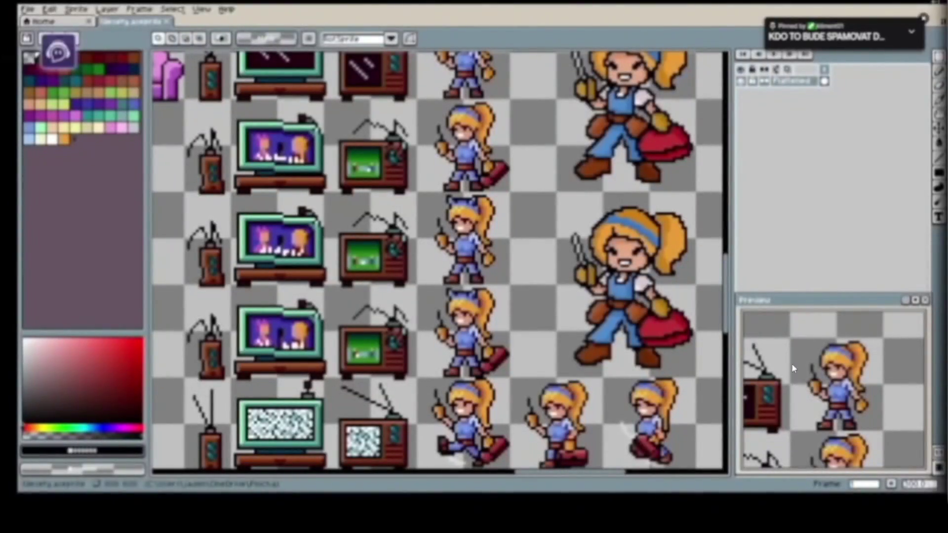
pyautogui.moveTo(942, 481)
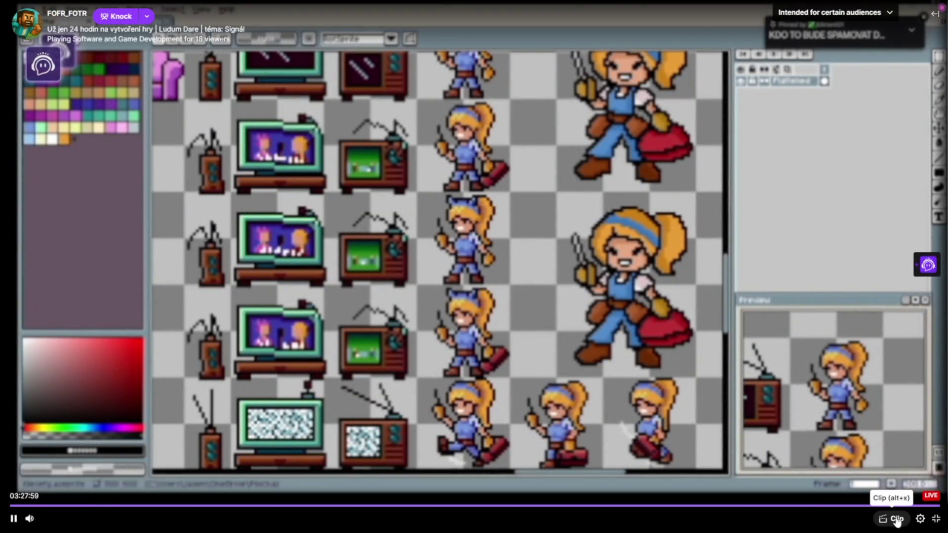
# - Set the stream quality to 1080p60 (Source) in the player settings
pyautogui.click(919, 520)
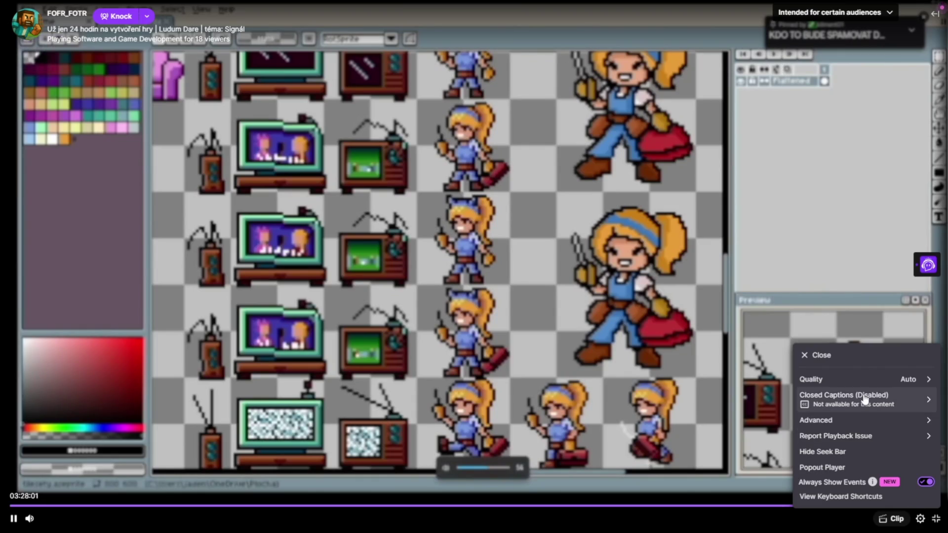
pyautogui.click(865, 381)
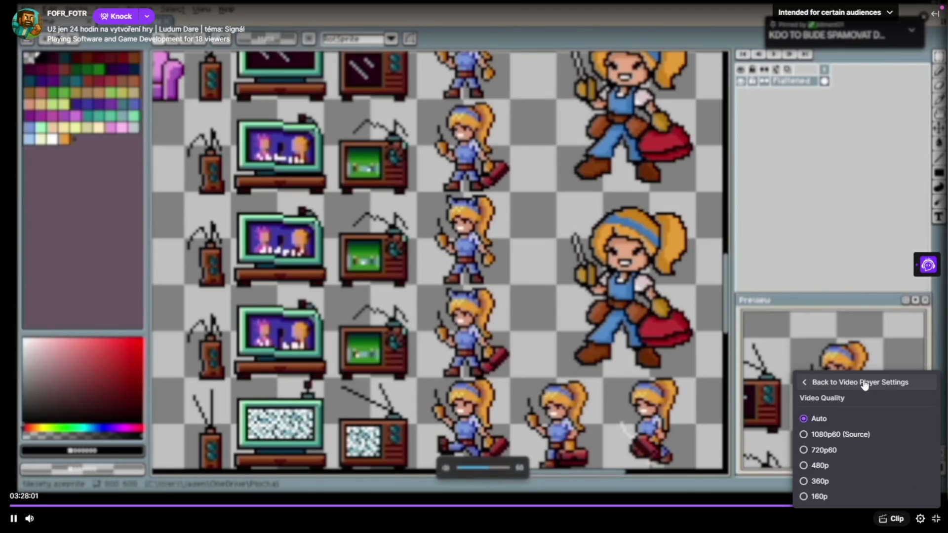
pyautogui.click(833, 434)
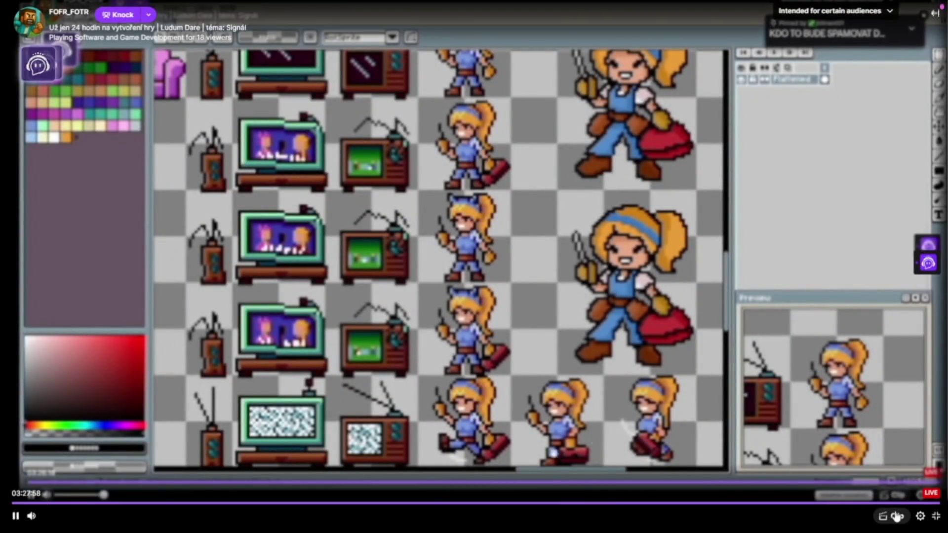
pyautogui.click(921, 516)
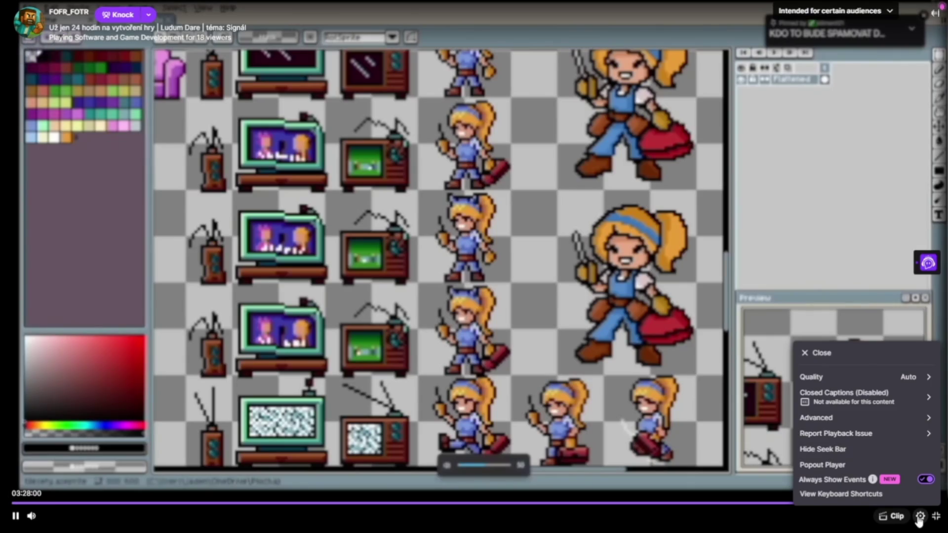
pyautogui.click(865, 378)
pyautogui.click(834, 432)
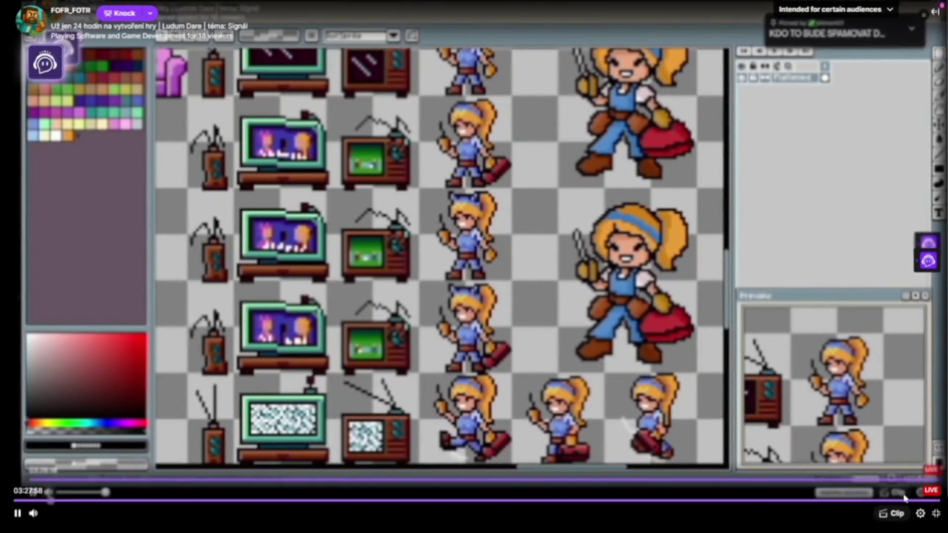
pyautogui.click(920, 513)
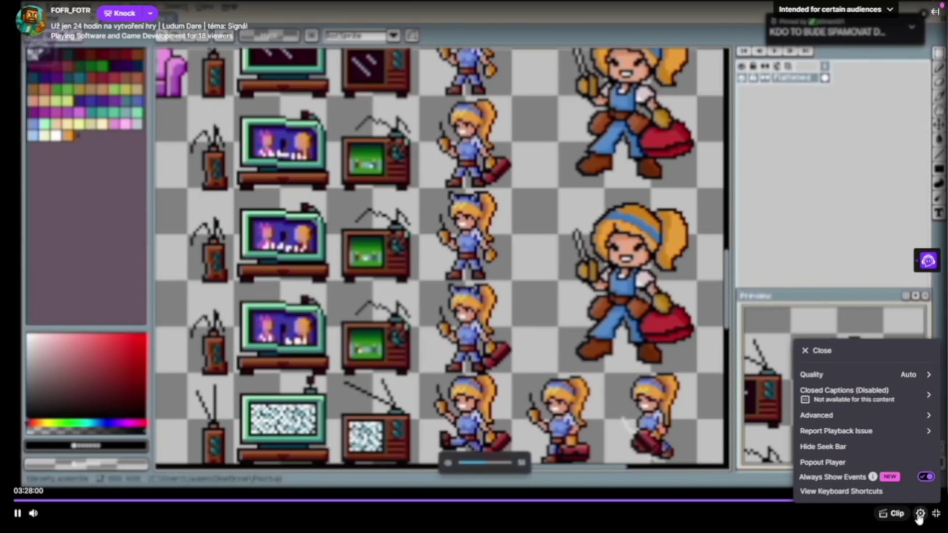
pyautogui.click(864, 375)
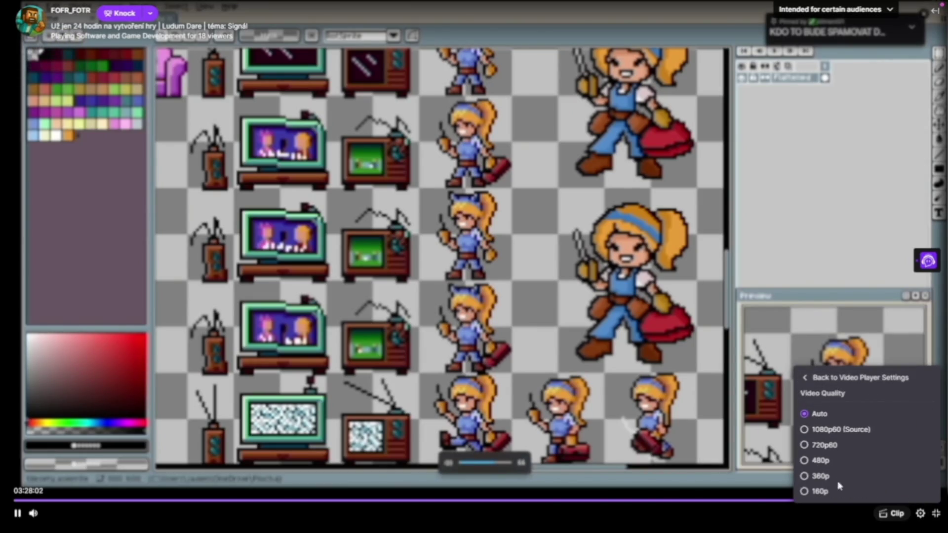
pyautogui.click(835, 431)
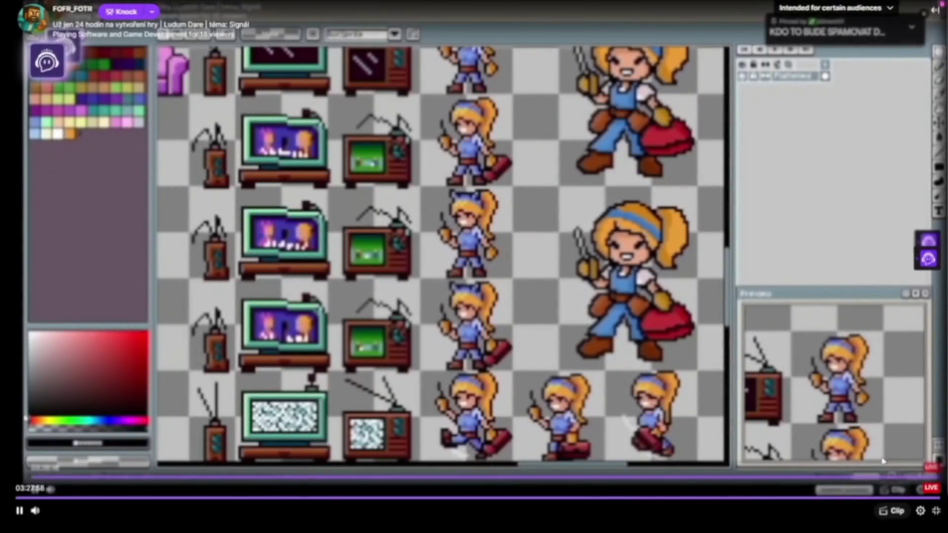
pyautogui.click(920, 511)
pyautogui.click(864, 374)
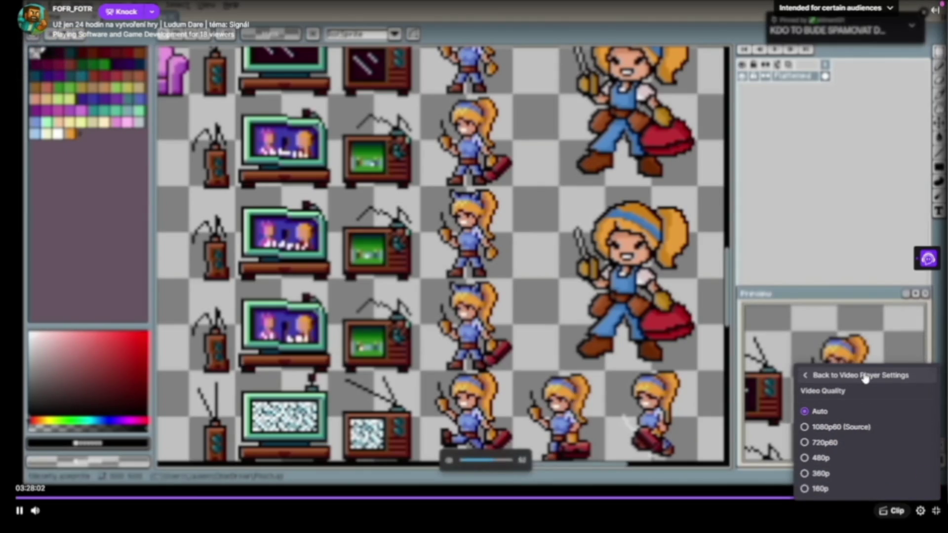
pyautogui.click(835, 429)
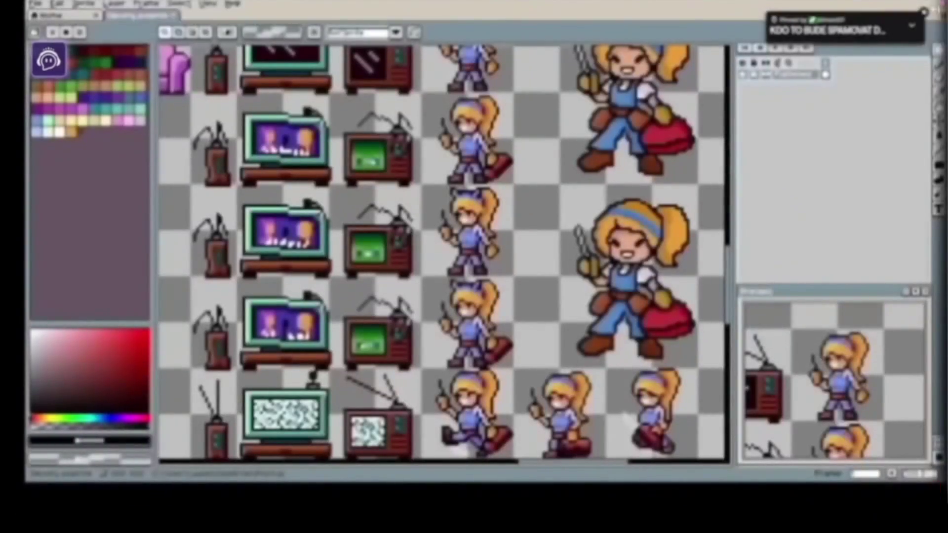
# - Switch to the second followed game-development channel and watch it full screen
pyautogui.moveTo(936, 508)
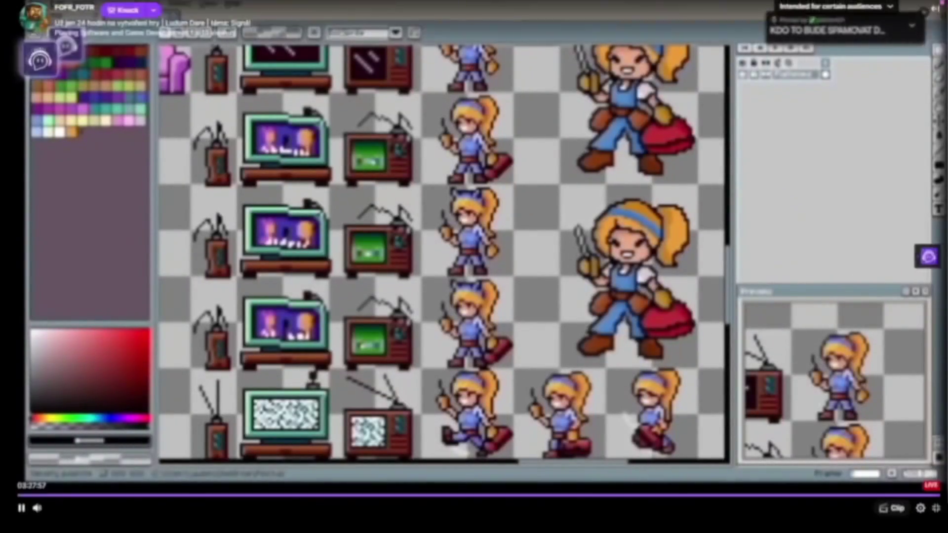
pyautogui.click(936, 516)
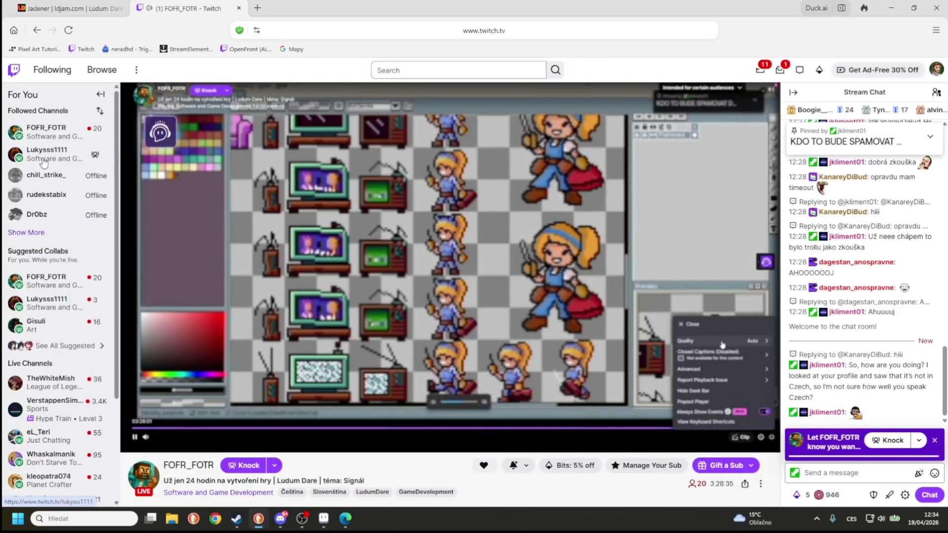
pyautogui.click(44, 163)
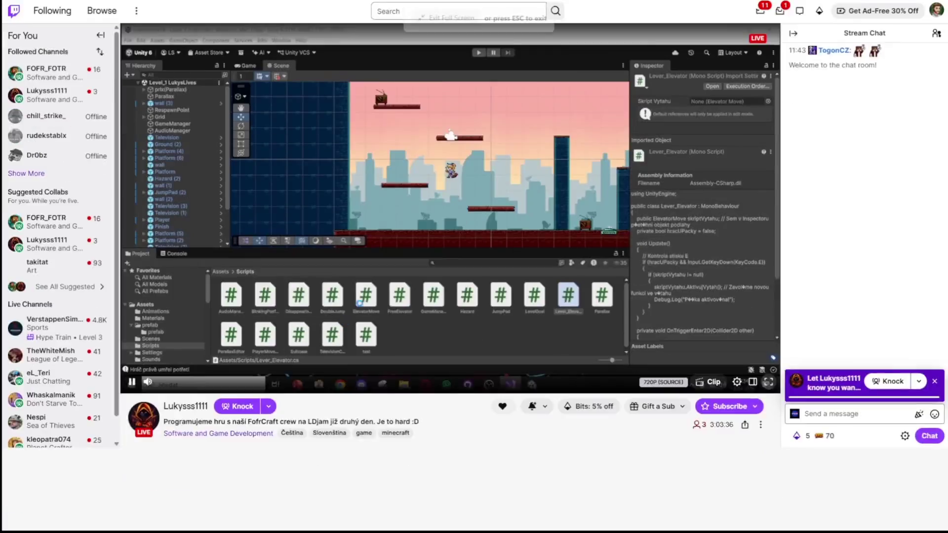
pyautogui.click(769, 443)
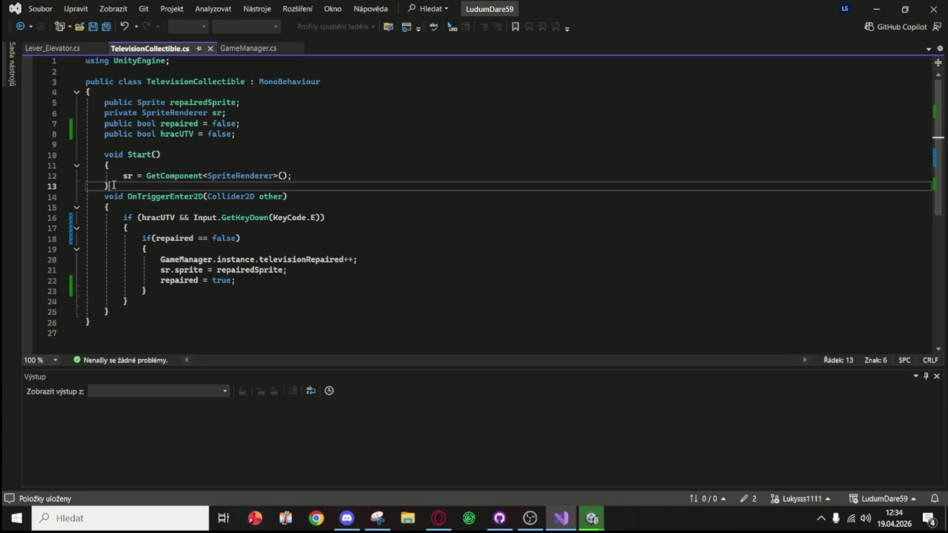
# - Declare a new void Update() method above OnTriggerEnter2D in TelevisionCollectible
pyautogui.write('vi')
pyautogui.press('BackSpace')
pyautogui.write('oud ')
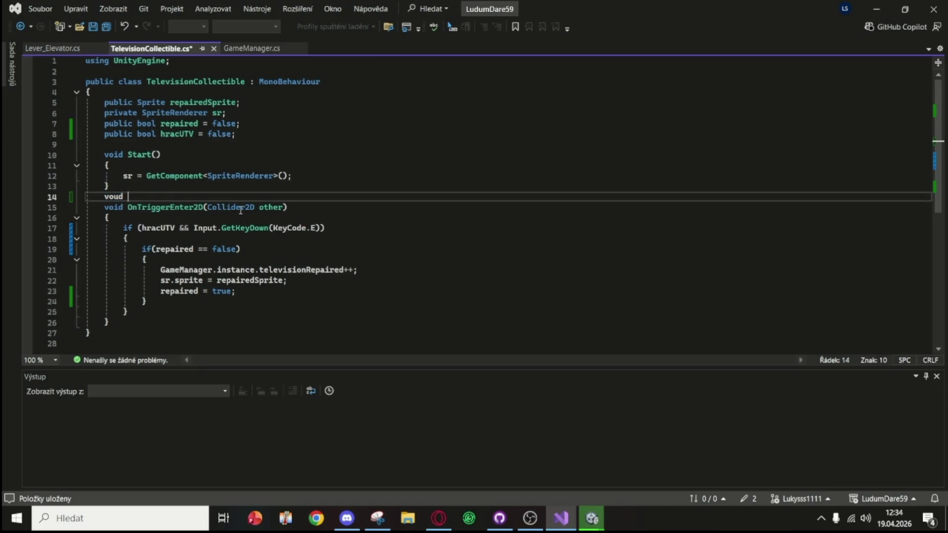
pyautogui.write('Update(')
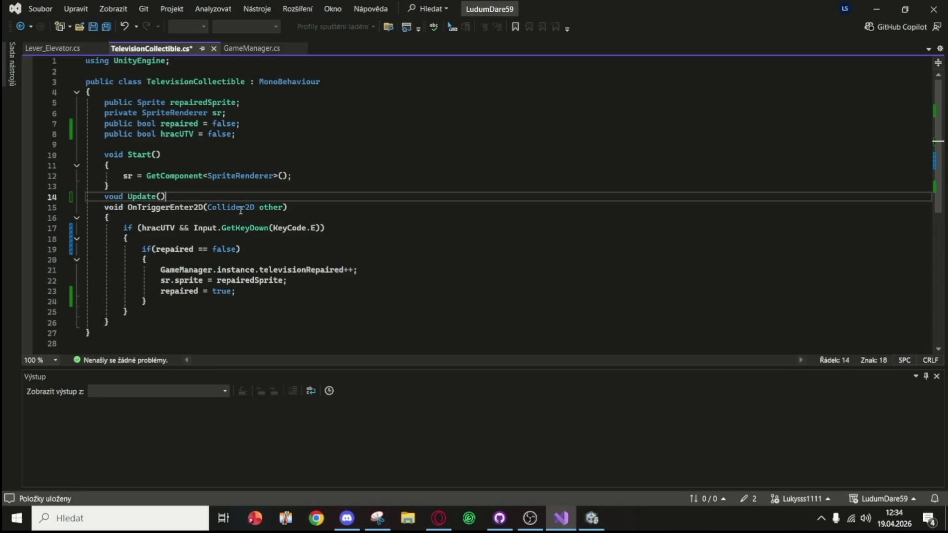
pyautogui.press('Return')
pyautogui.press('Return')
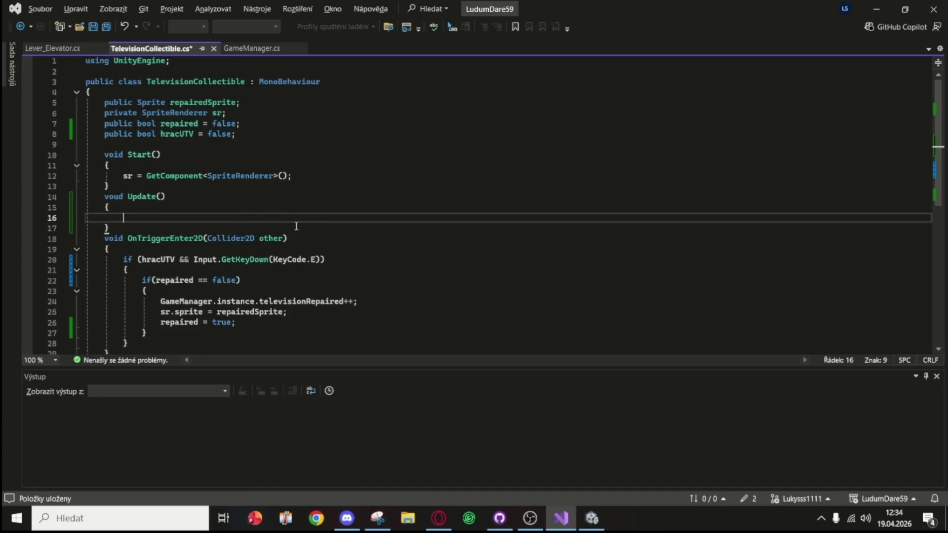
# - Move the hracUTV && GetKeyDown(E) repair block into Update and delete the leftover blank line
pyautogui.scroll(-3, 210, 241)
pyautogui.moveTo(135, 251)
pyautogui.mouseDown()
pyautogui.moveTo(142, 185)
pyautogui.moveTo(123, 165)
pyautogui.moveTo(125, 85)
pyautogui.moveTo(123, 121)
pyautogui.moveTo(119, 113)
pyautogui.mouseUp()
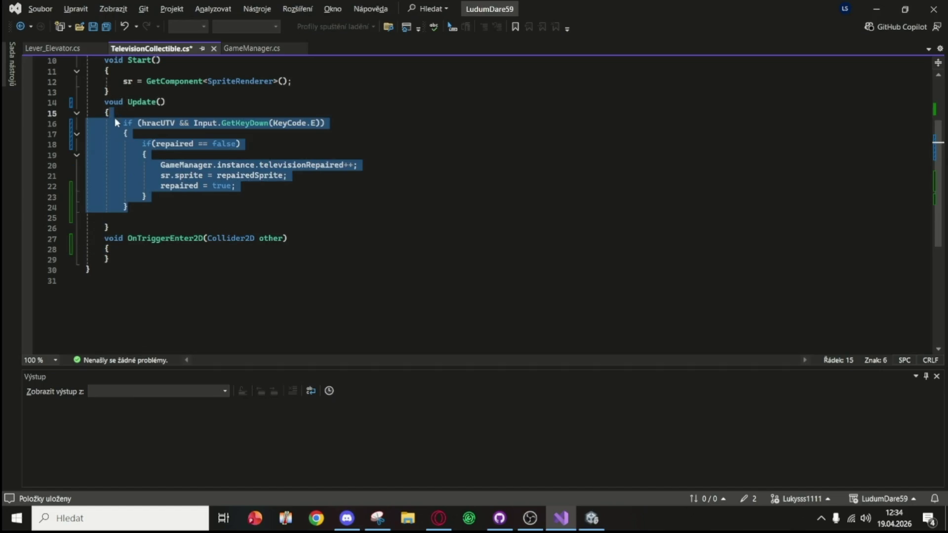
pyautogui.press('Escape')
pyautogui.click(120, 218)
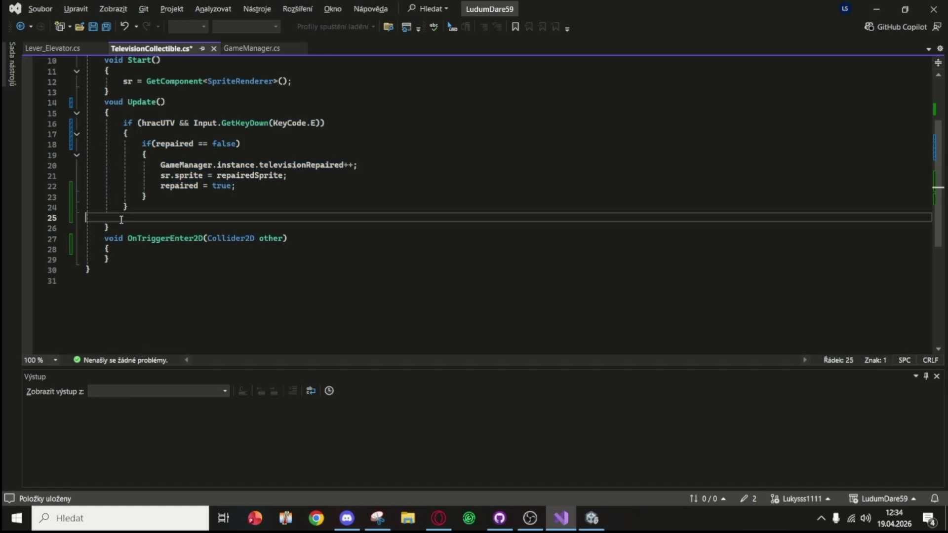
pyautogui.press('BackSpace')
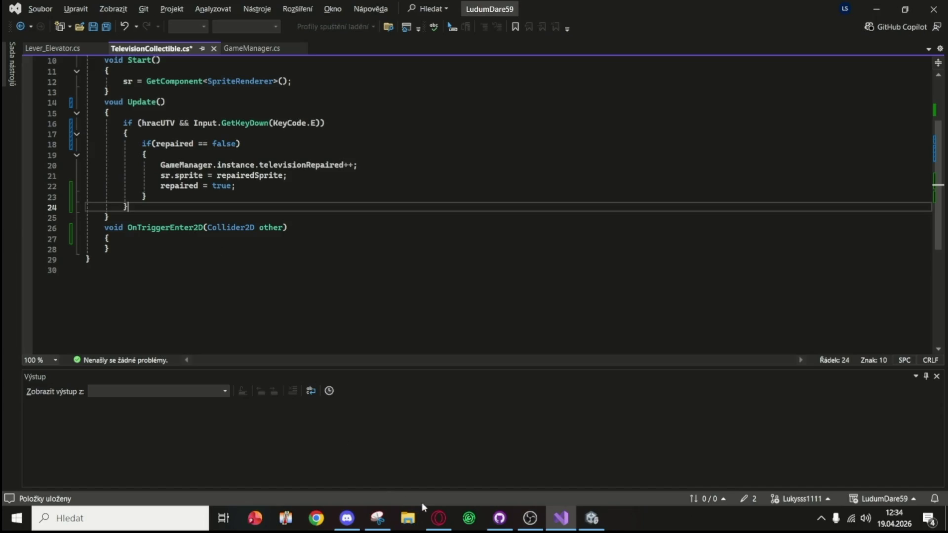
pyautogui.click(443, 511)
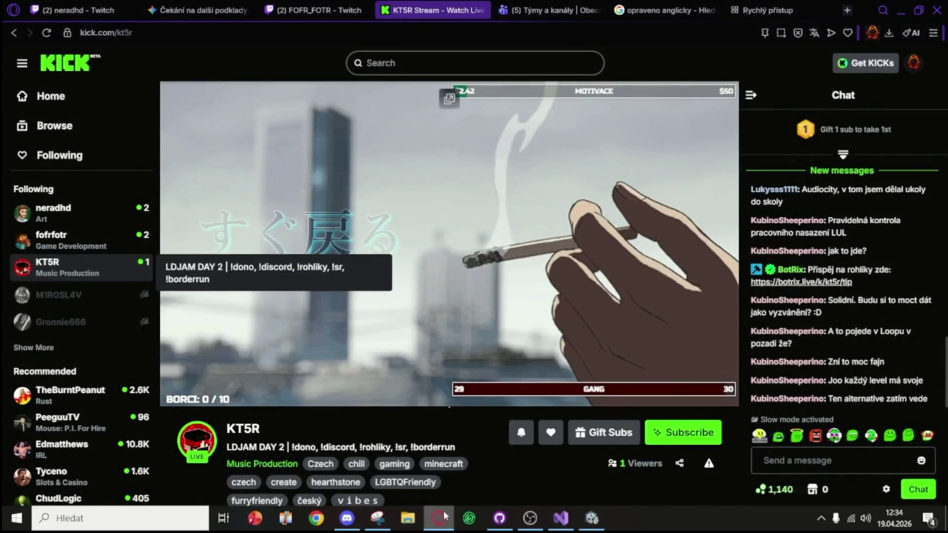
pyautogui.click(444, 511)
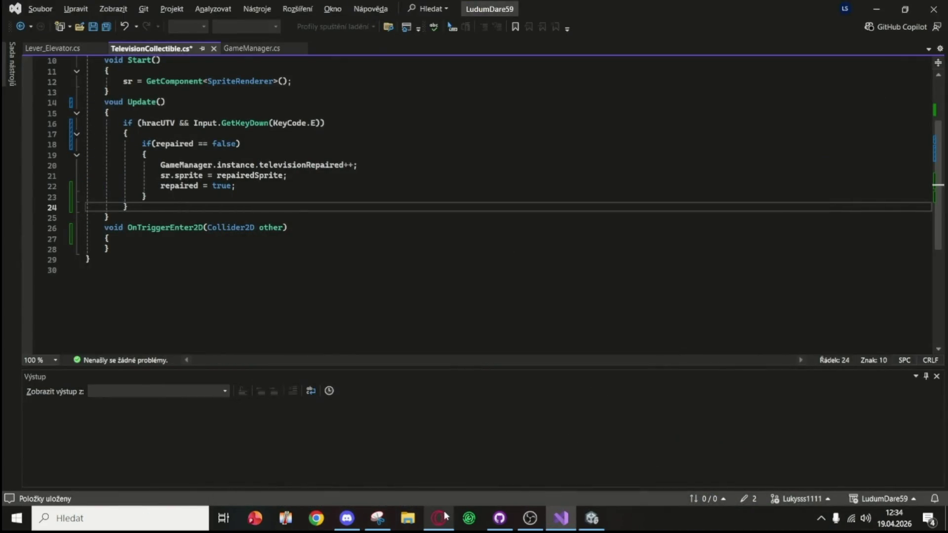
pyautogui.click(347, 519)
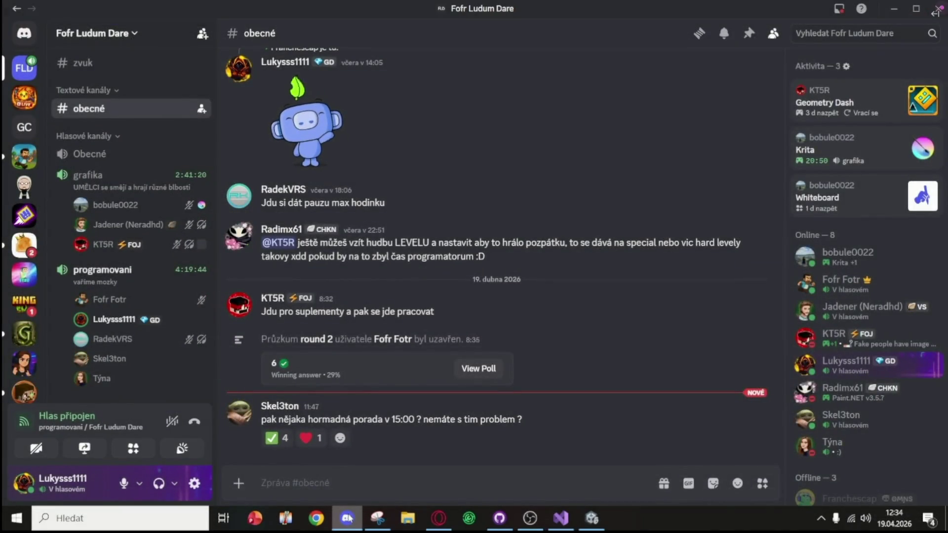
pyautogui.click(348, 518)
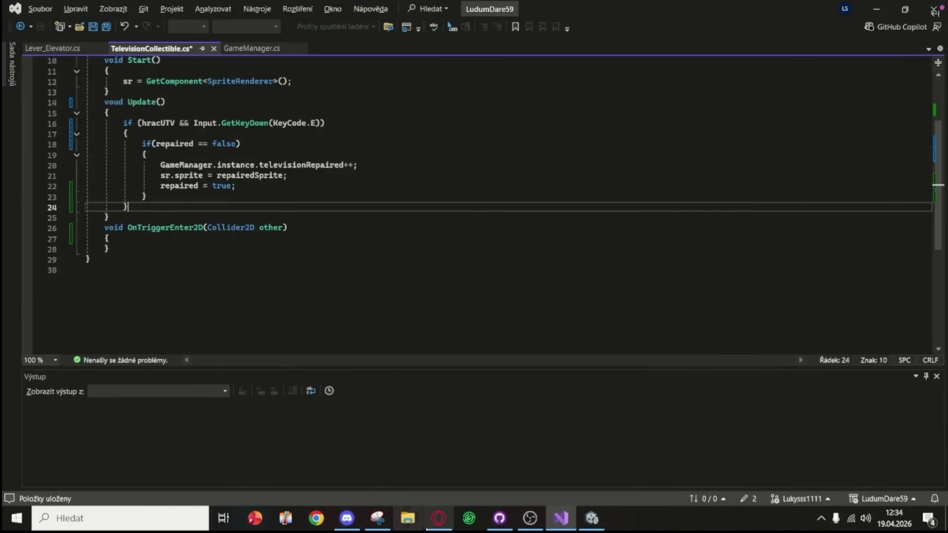
pyautogui.moveTo(435, 520)
pyautogui.click(436, 476)
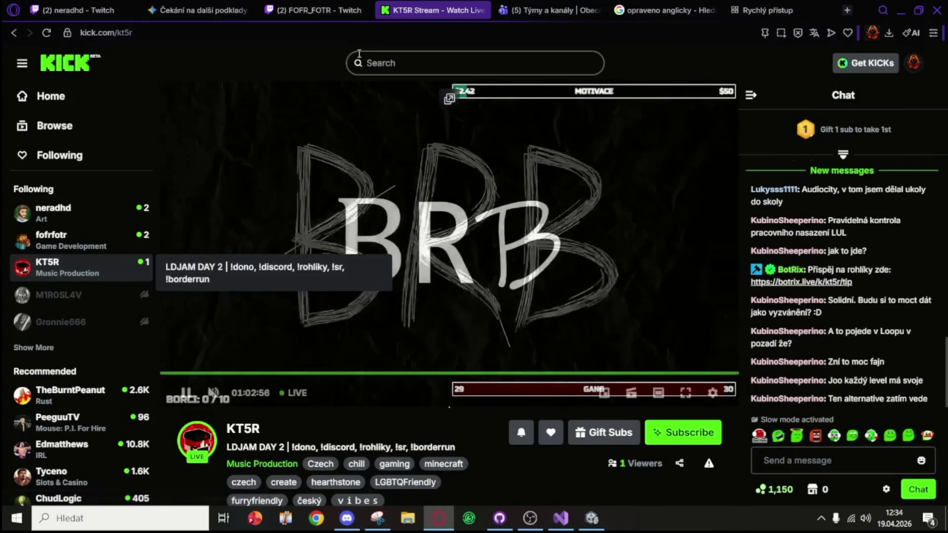
pyautogui.click(320, 5)
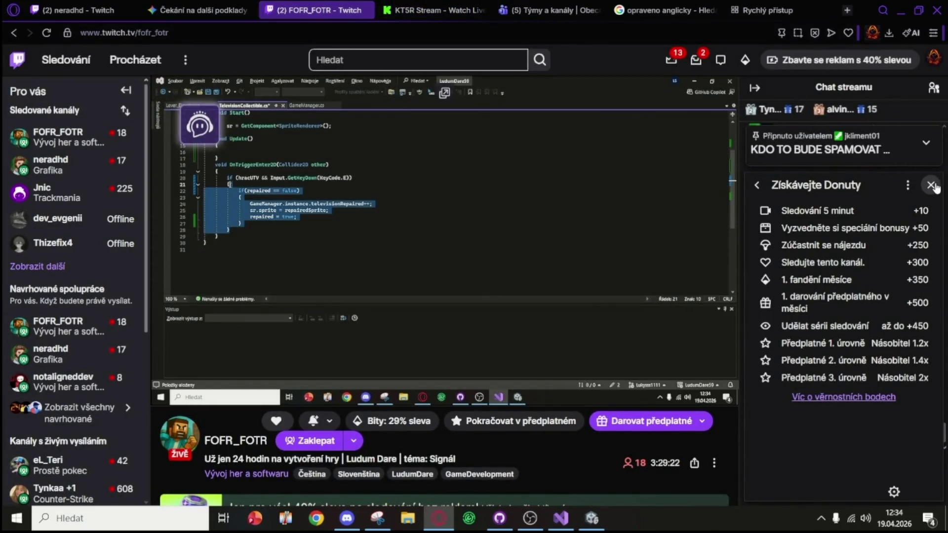
pyautogui.click(932, 186)
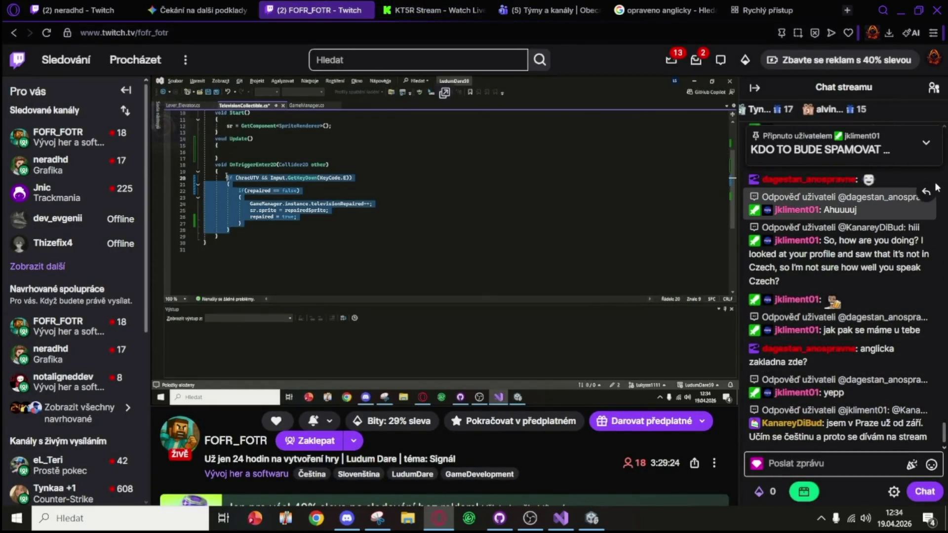
pyautogui.moveTo(671, 238)
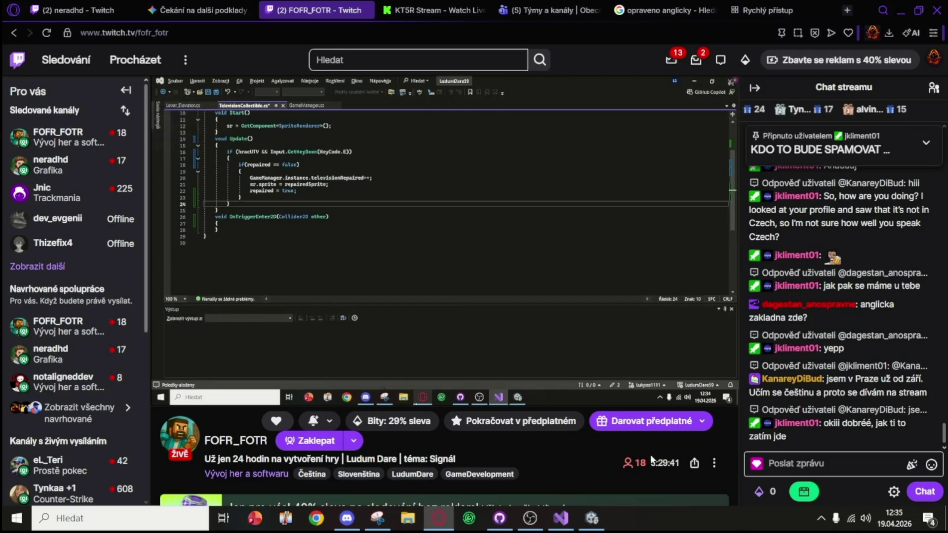
pyautogui.hotkey('ctrl', 'Tab')
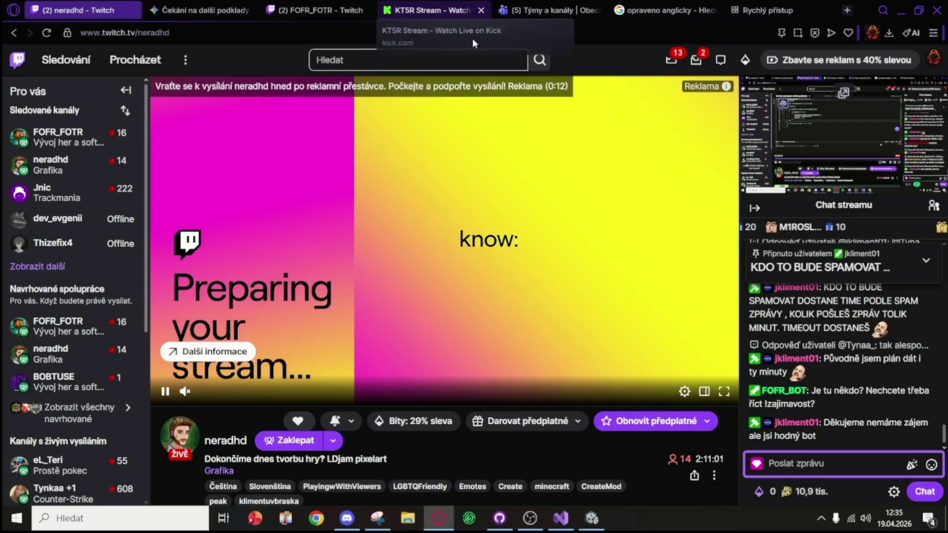
pyautogui.click(901, 11)
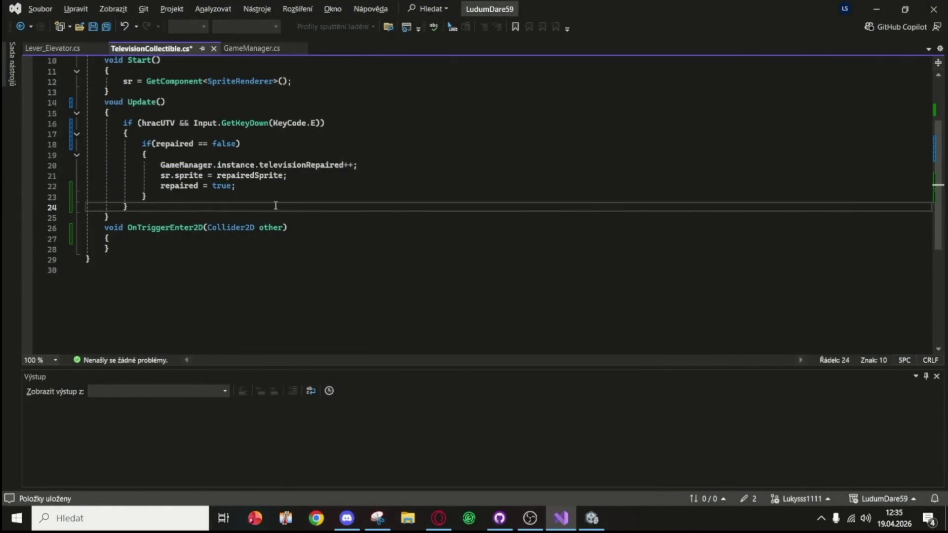
# - Insert an empty indented line inside the emptied OnTriggerEnter2D method body
pyautogui.click(124, 239)
pyautogui.press('Return')
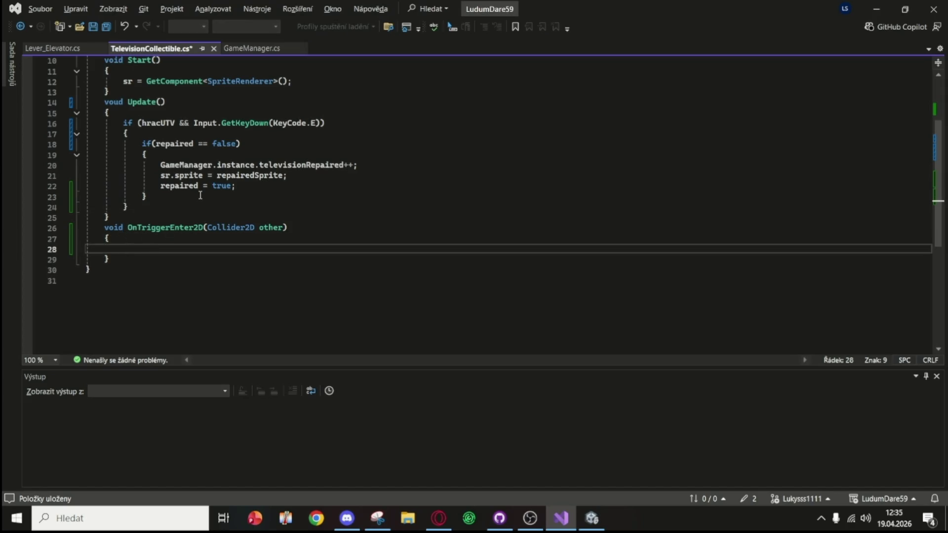
pyautogui.scroll(2, 229, 166)
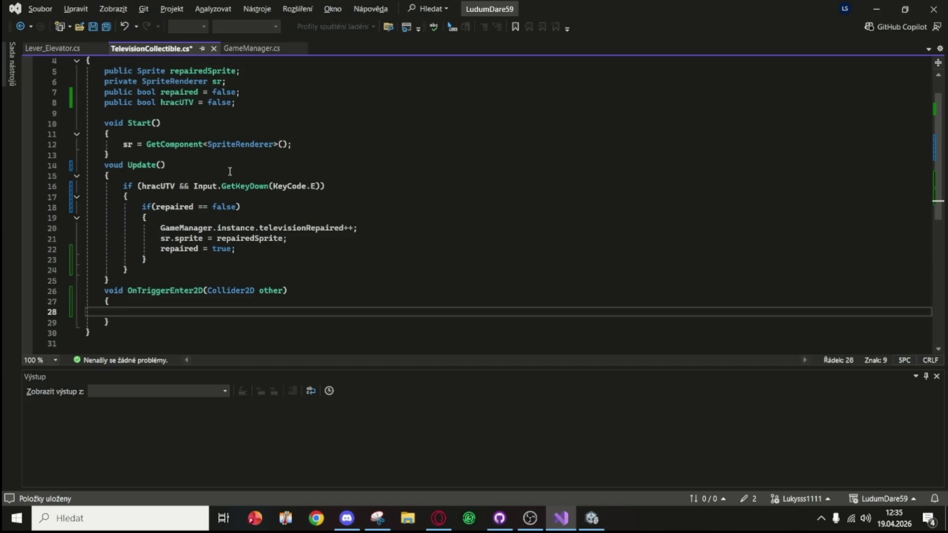
pyautogui.moveTo(438, 520)
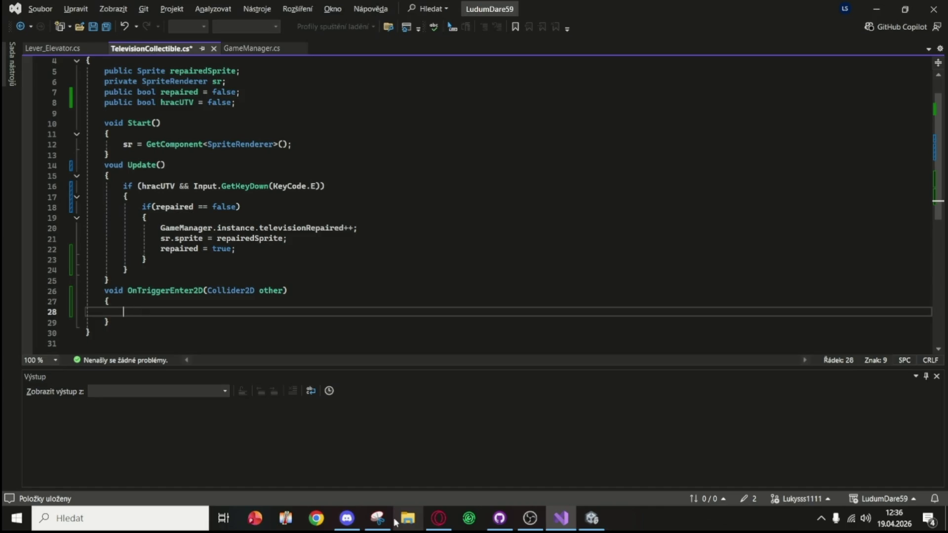
pyautogui.moveTo(443, 479)
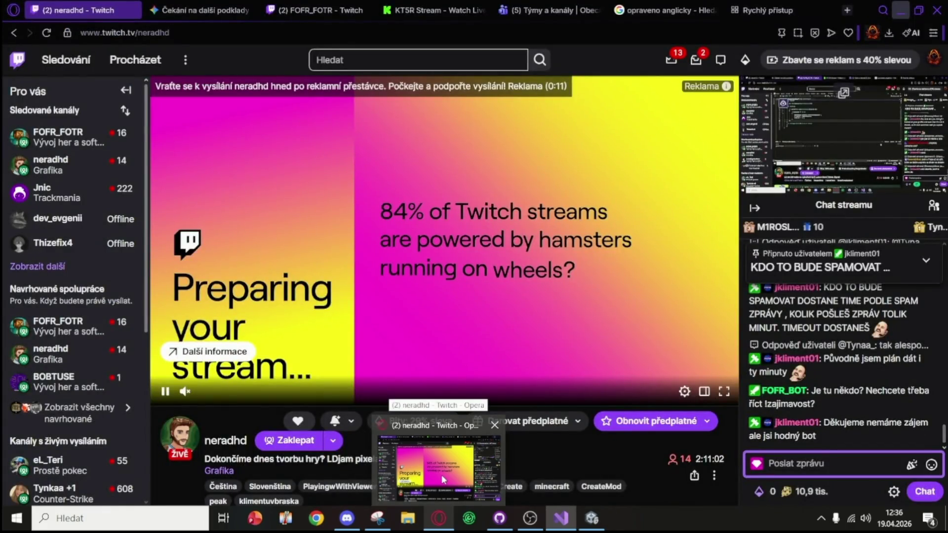